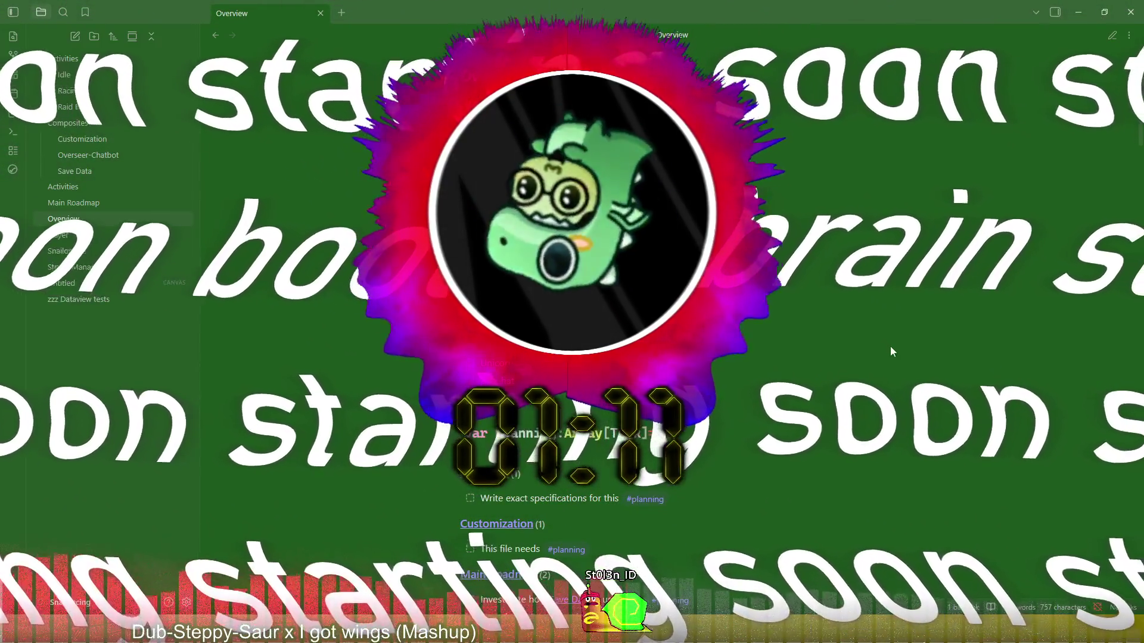
Read through the Overview note's Player tasks, highlighting the 'Rework textures' item and its sub-items
scroll(811, 299, down, 1)
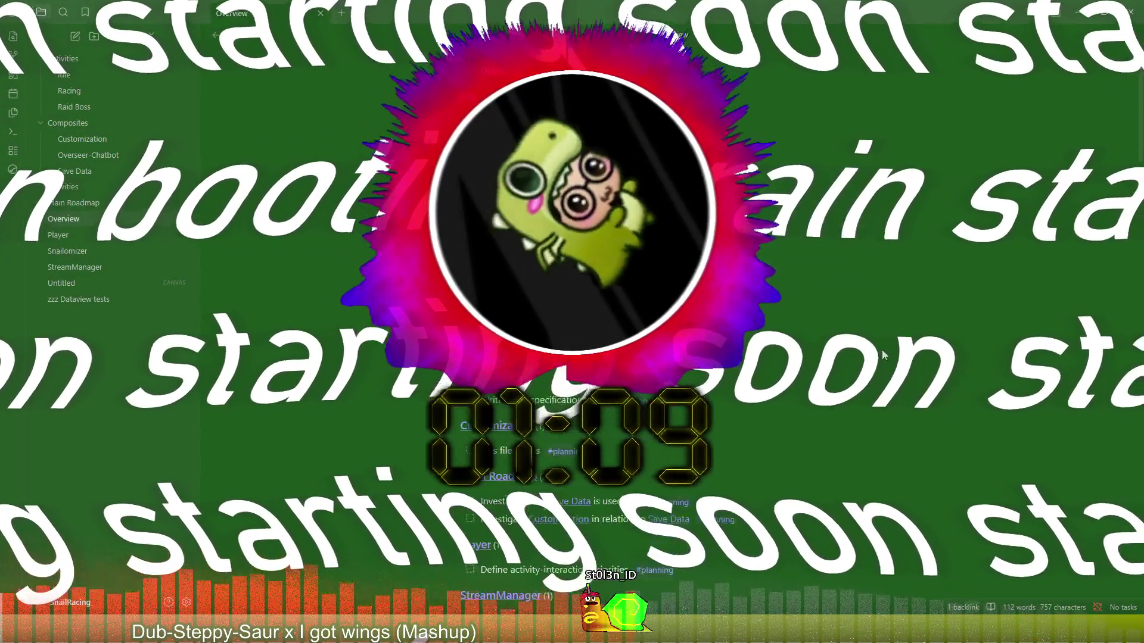
scroll(906, 333, down, 2)
scroll(906, 332, up, 2)
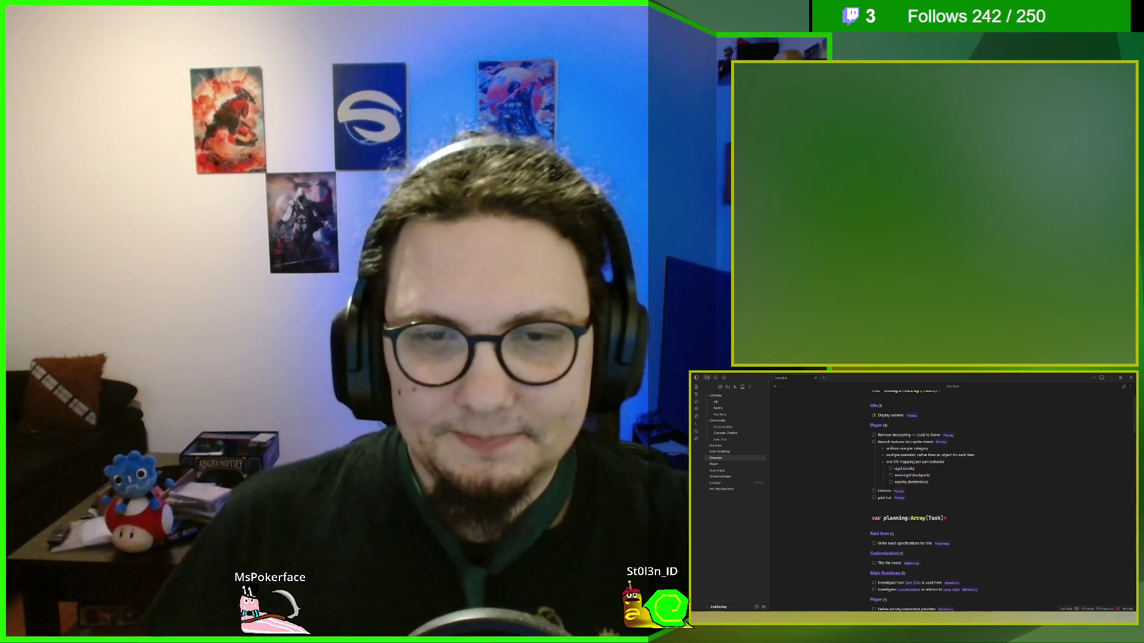
drag(874, 441, 954, 482)
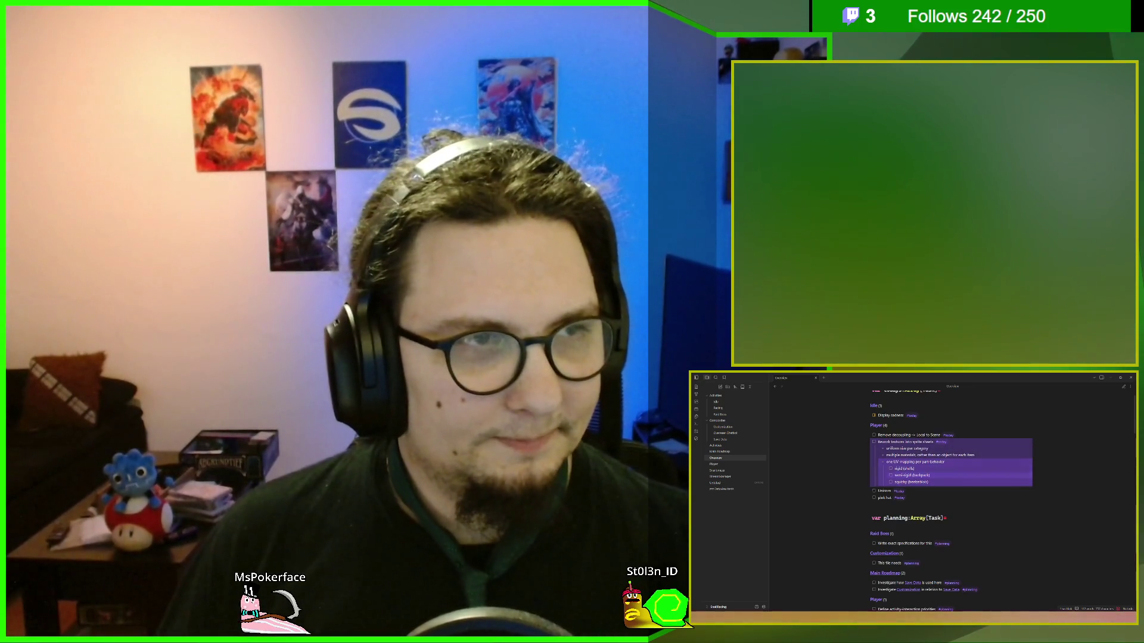
click(884, 491)
scroll(951, 495, down, 2)
click(905, 495)
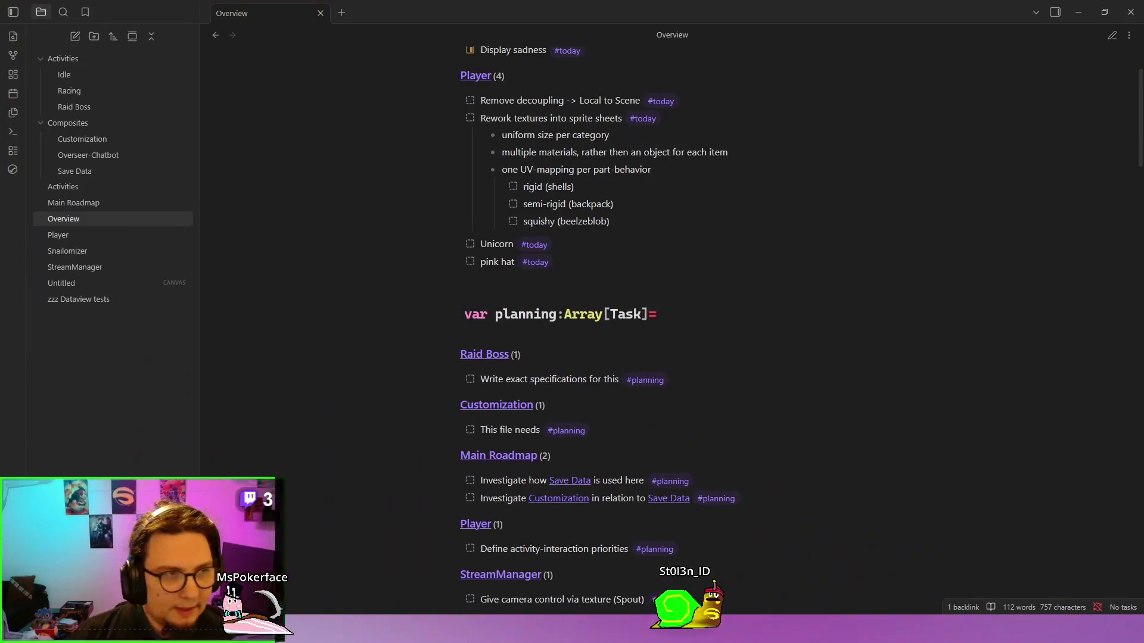
scroll(595, 297, up, 3)
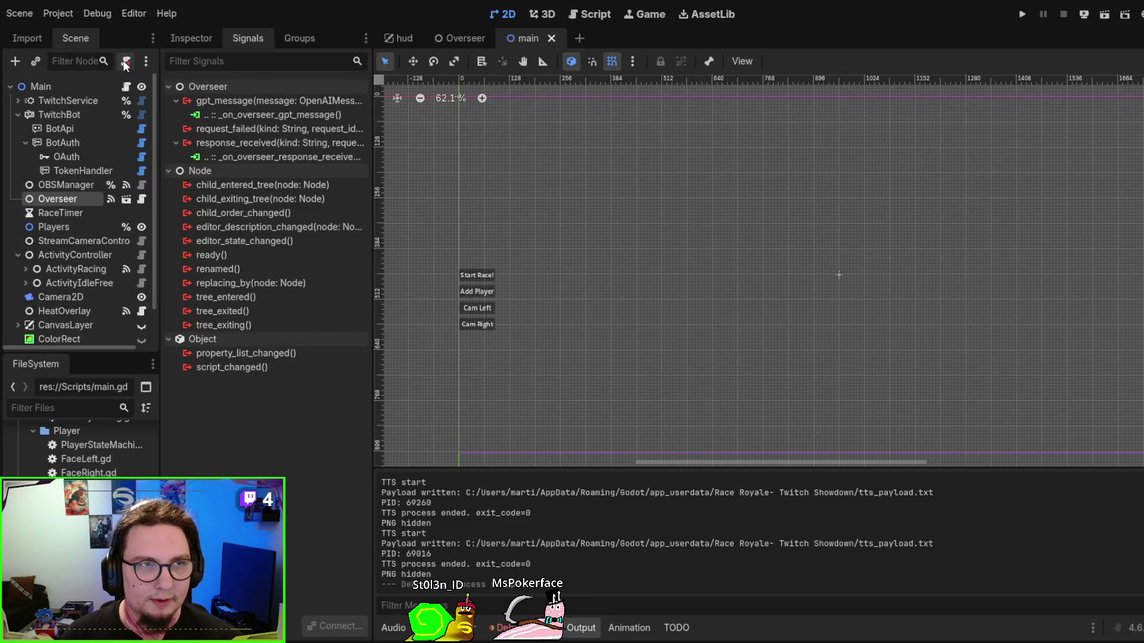
Filter the FileSystem by 'player', open scenes/player.tscn and expand the snail's shell node
click(467, 34)
click(533, 36)
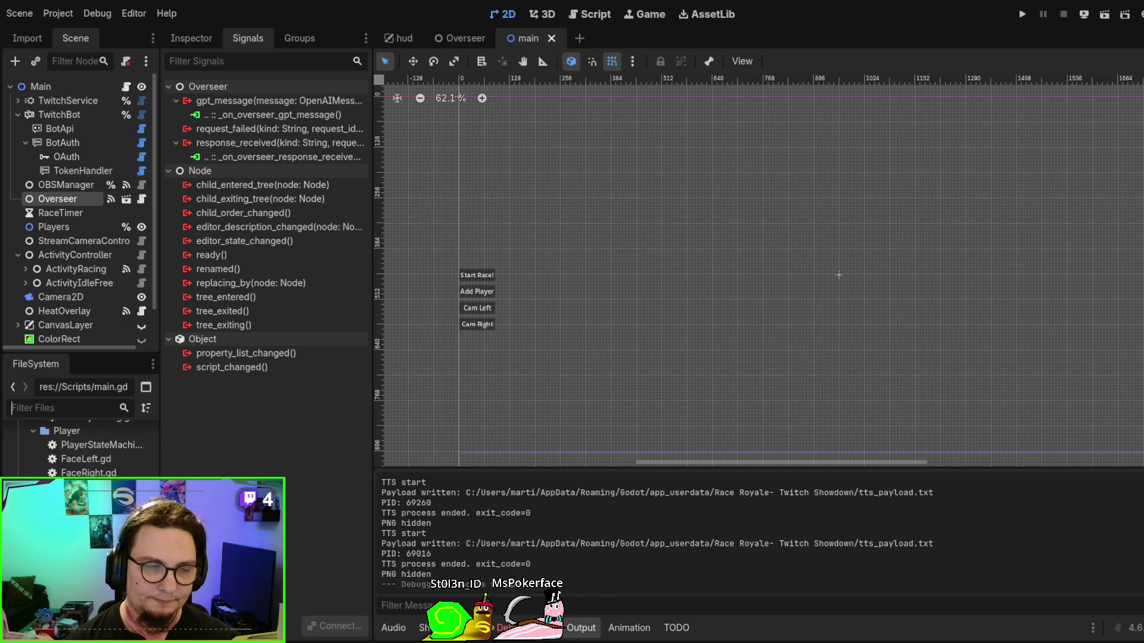
text(player)
scroll(80, 447, up, 4)
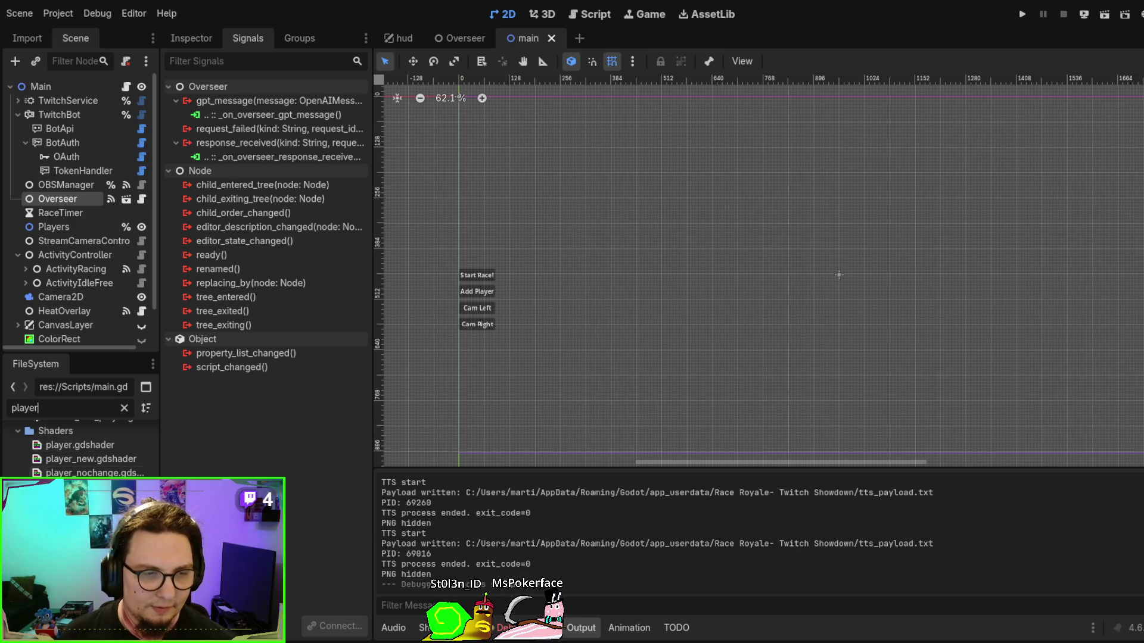
scroll(81, 447, up, 5)
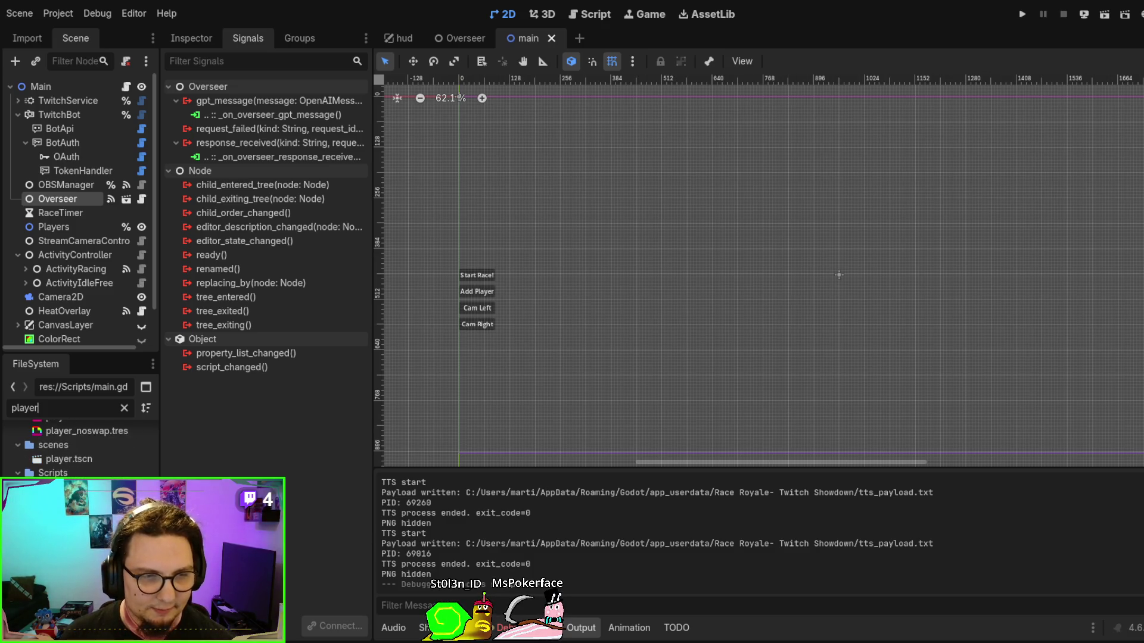
double_click(84, 488)
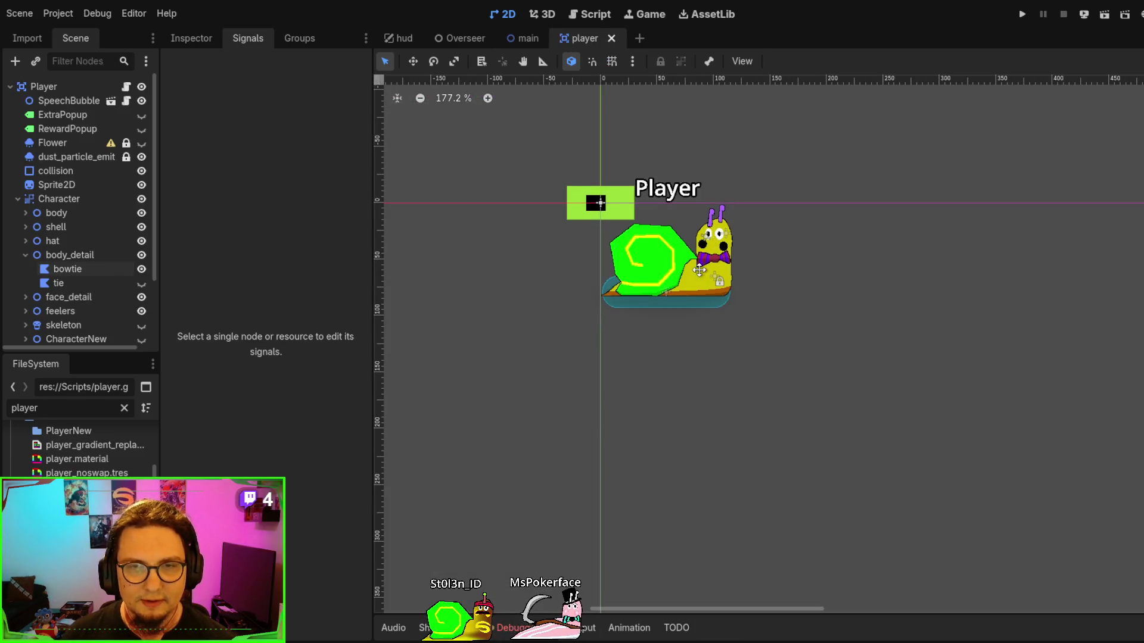
scroll(681, 325, up, 5)
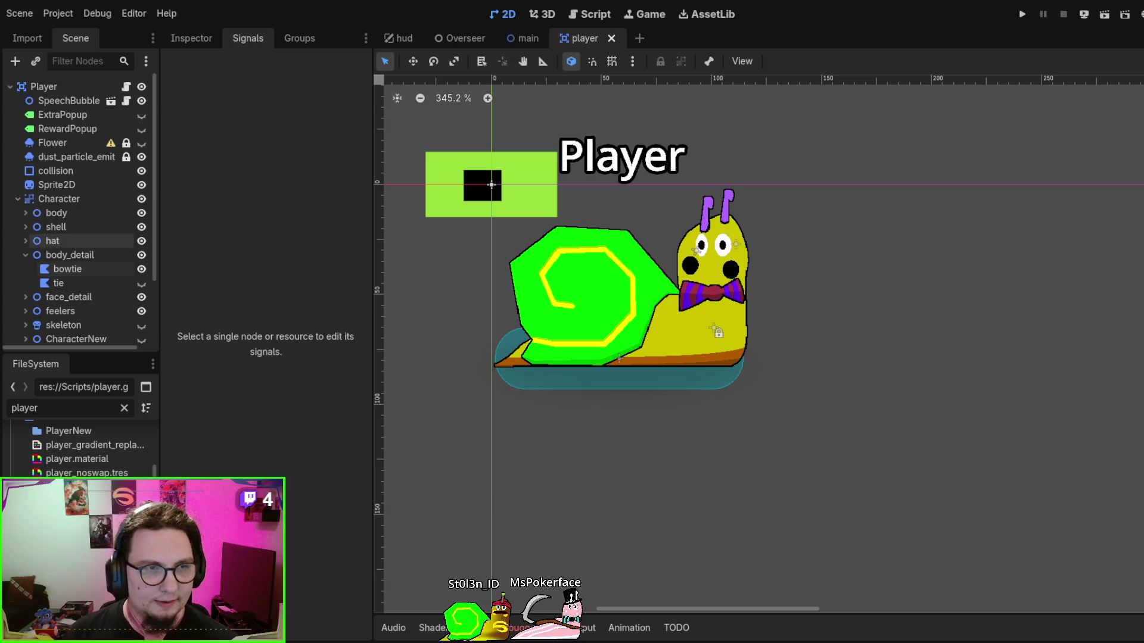
click(26, 227)
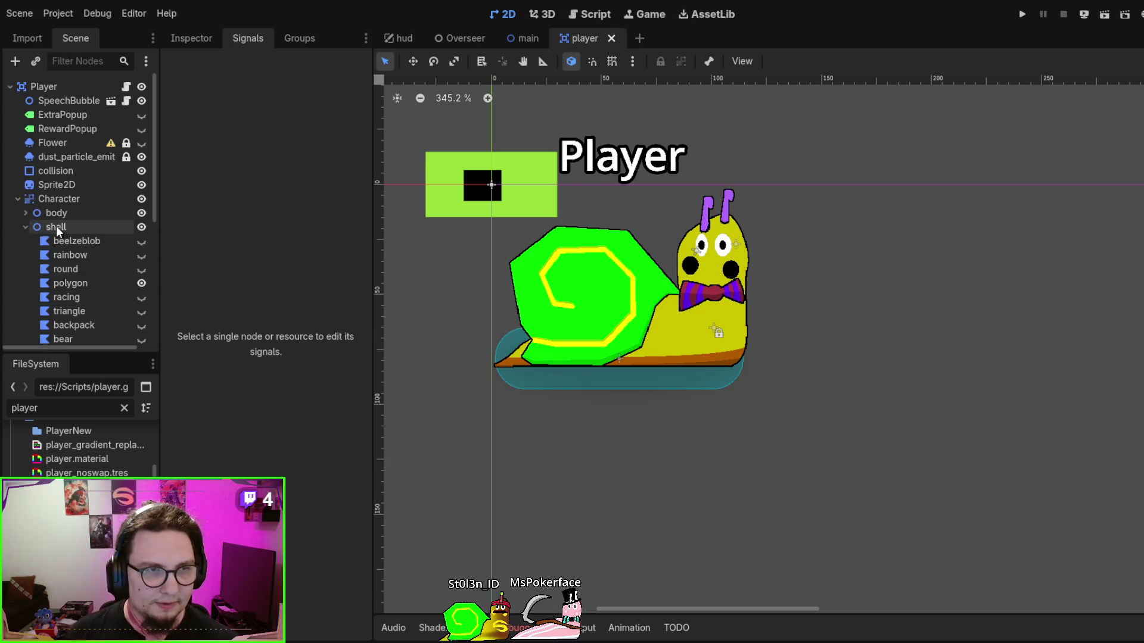
Preview each shell polygon: beelzeblob, rainbow, round, polygon, racing, triangle, backpack, bear and scythe
click(59, 227)
scroll(74, 186, down, 1)
click(76, 203)
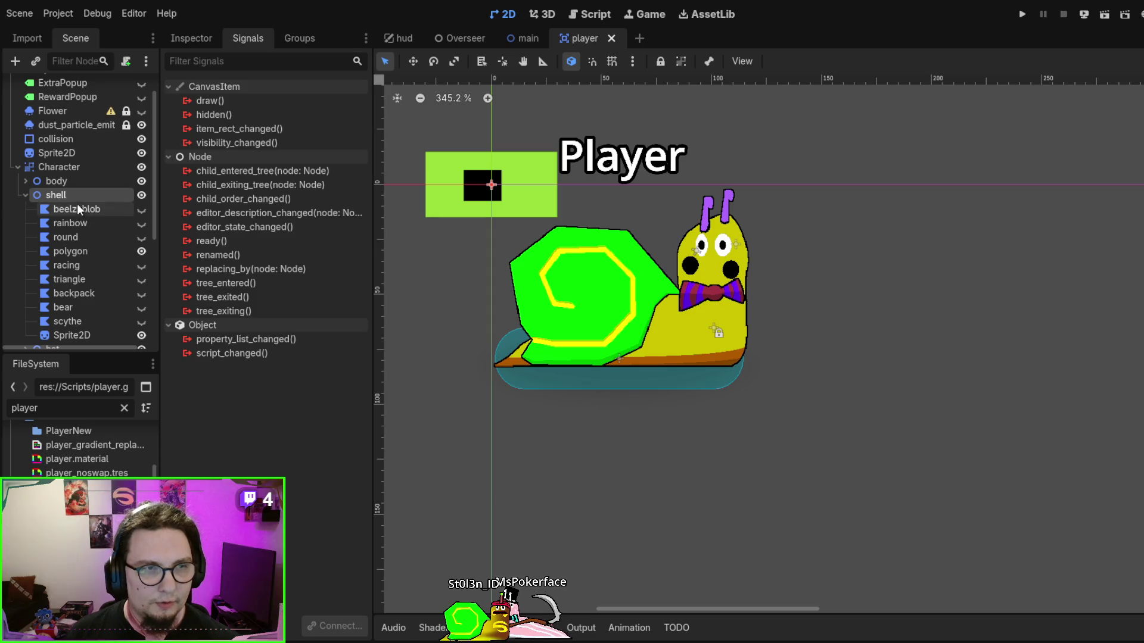
click(83, 224)
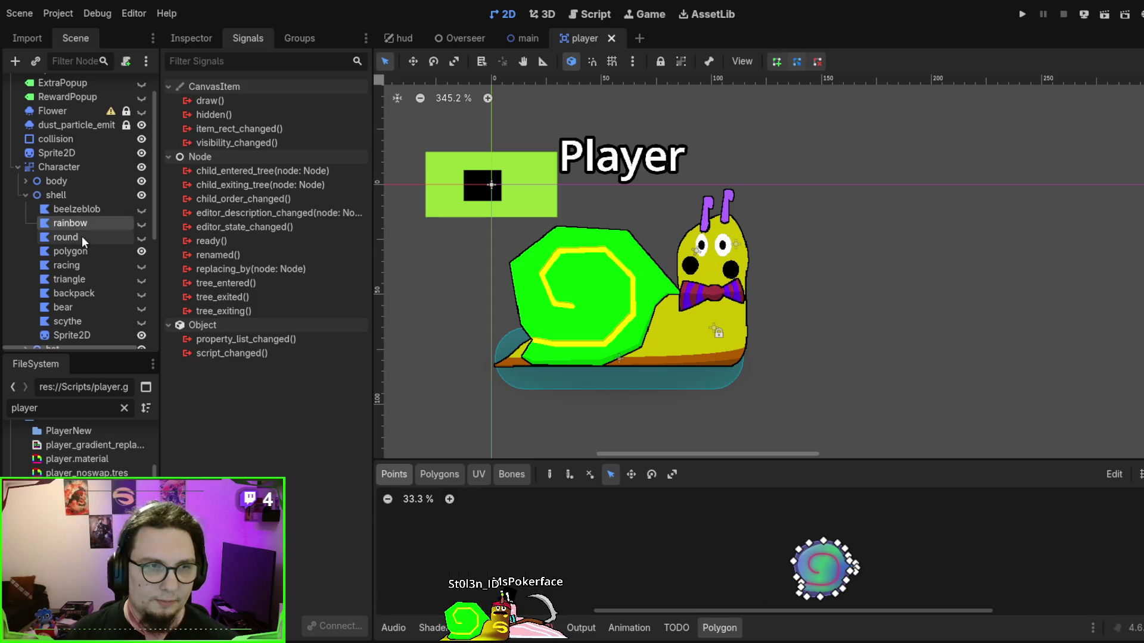
click(81, 236)
click(79, 252)
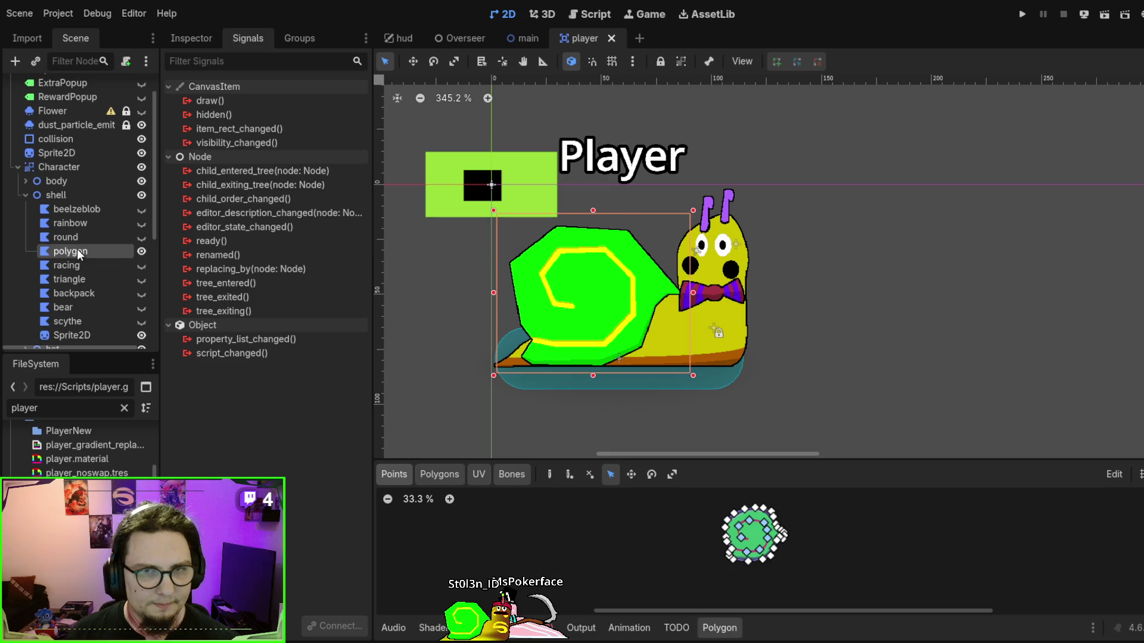
click(77, 268)
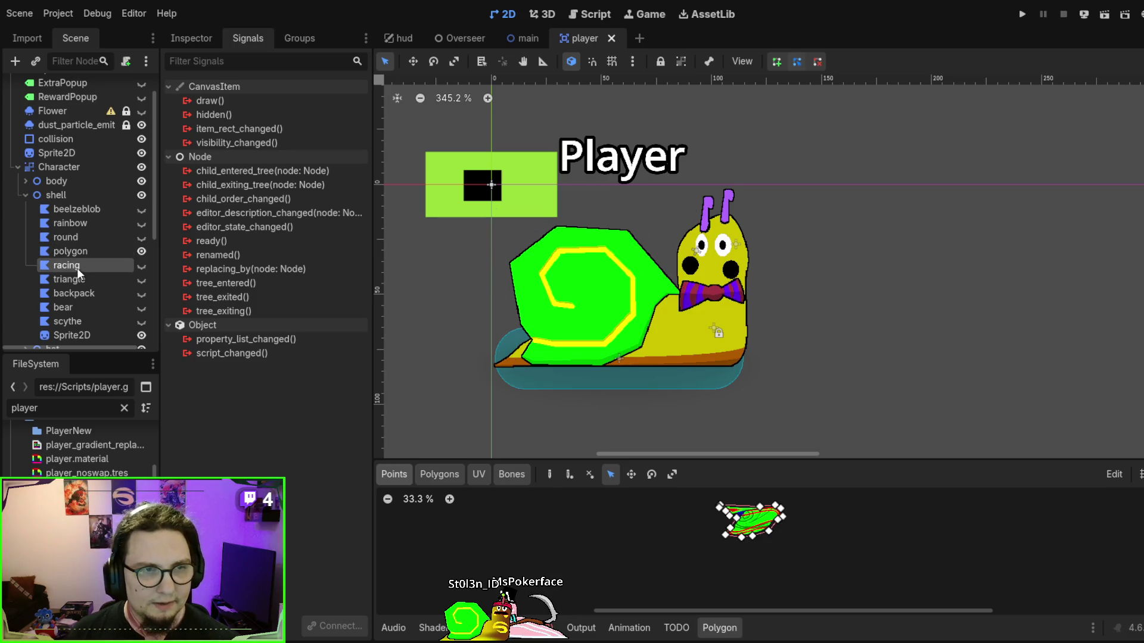
click(81, 285)
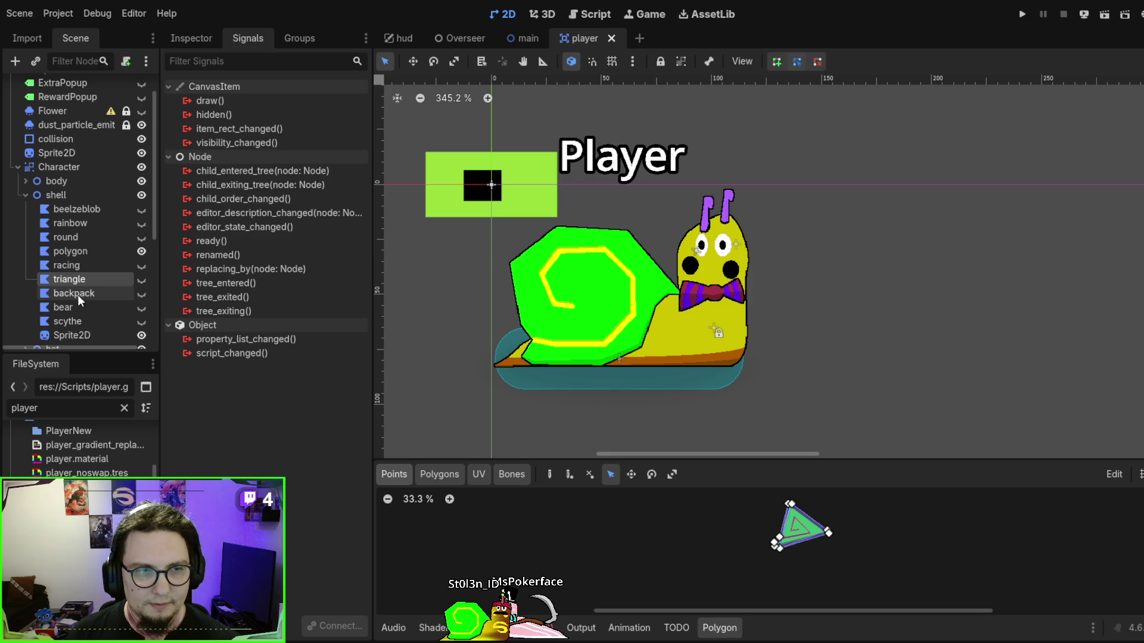
click(77, 297)
click(73, 312)
click(77, 323)
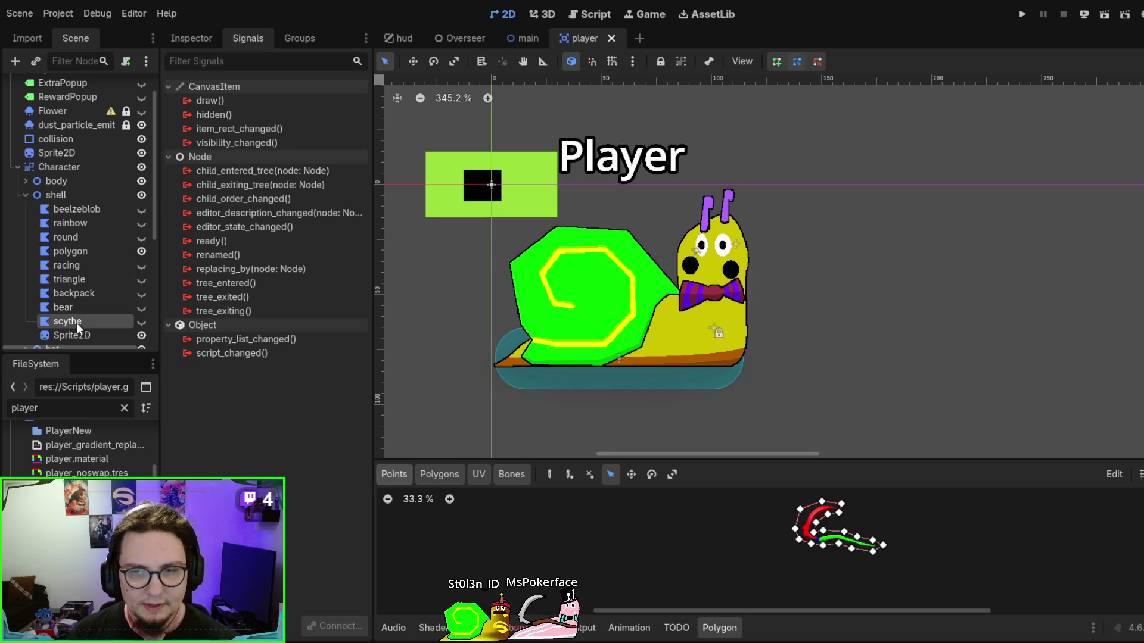
Revisit the rainbow and beelzeblob shells, then select the shell's Sprite2D
click(67, 225)
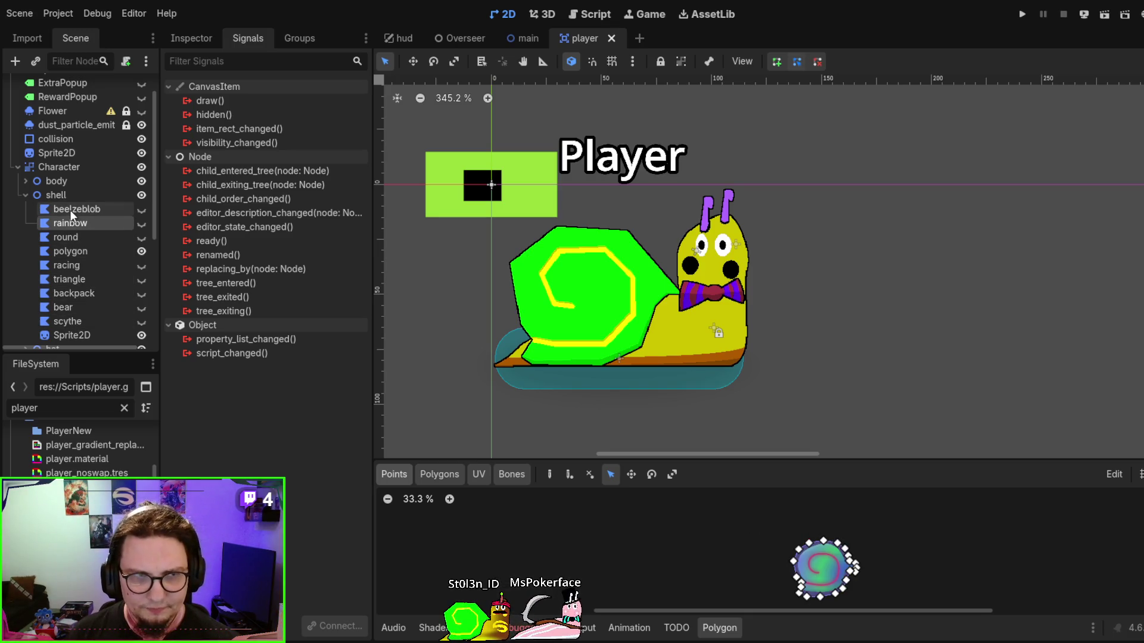
click(70, 209)
scroll(71, 213, down, 2)
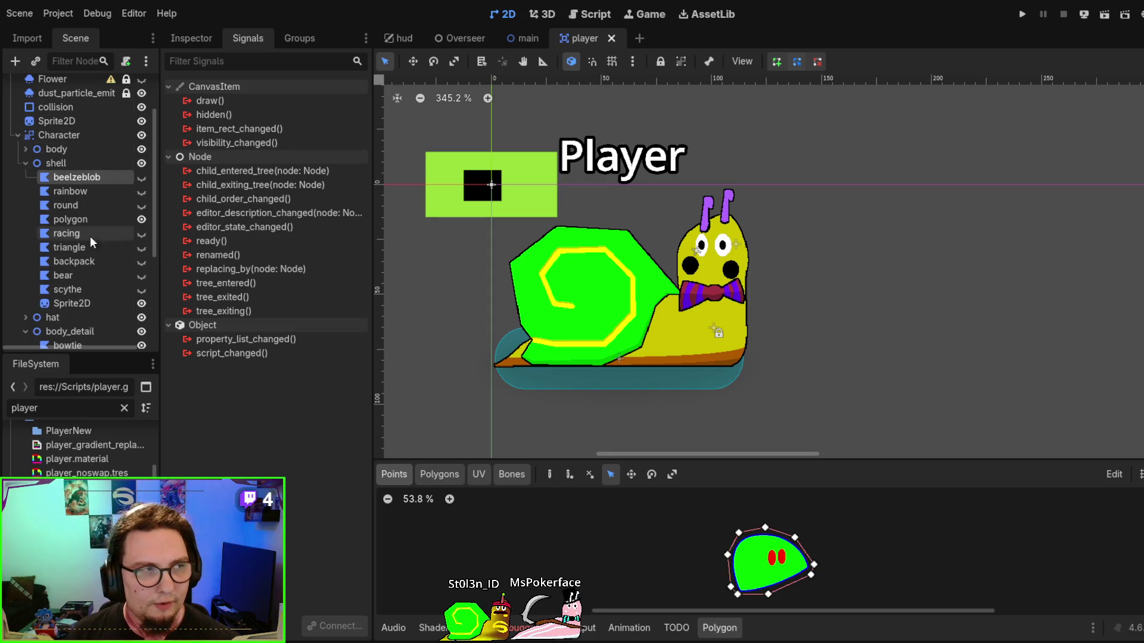
click(73, 306)
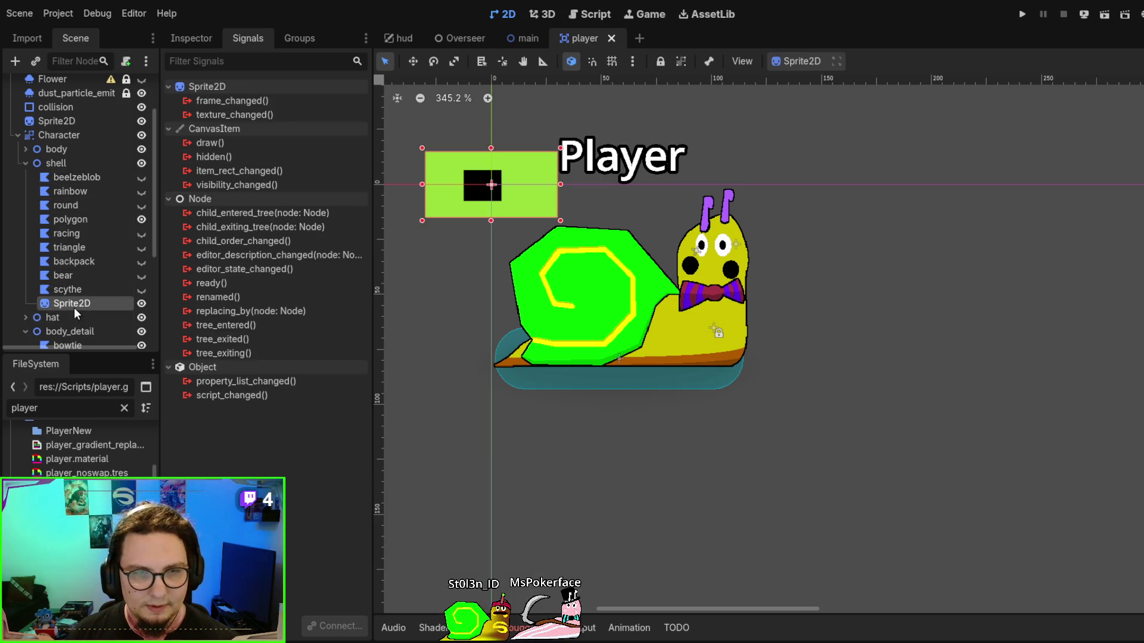
Revisit the scythe shell and Sprite2D, then preview the round shell polygon
click(70, 291)
click(74, 304)
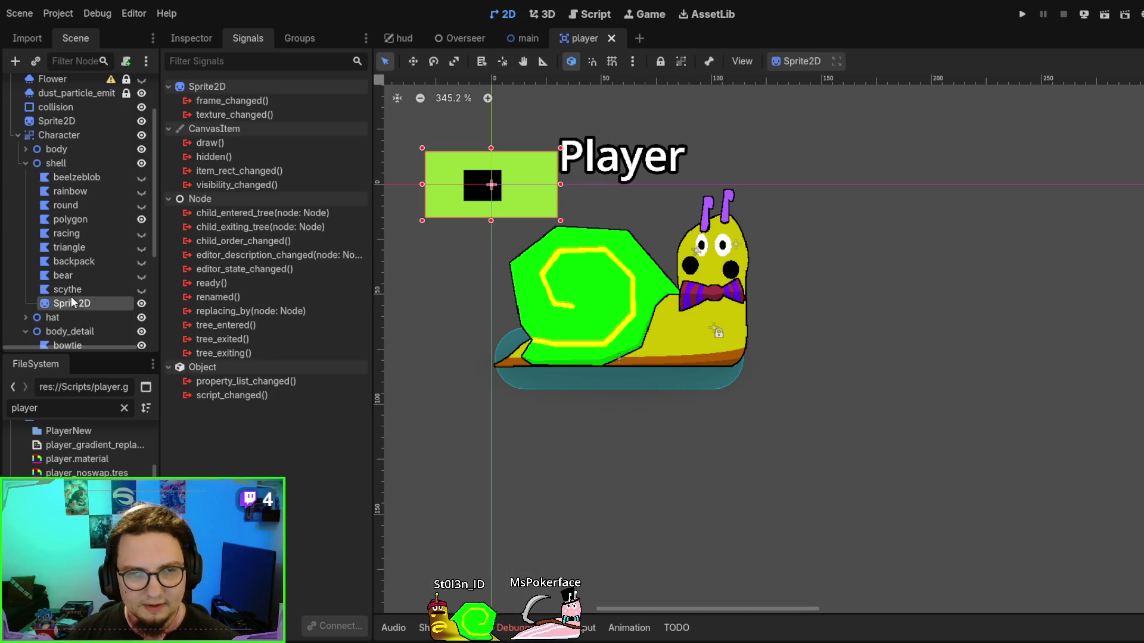
click(71, 295)
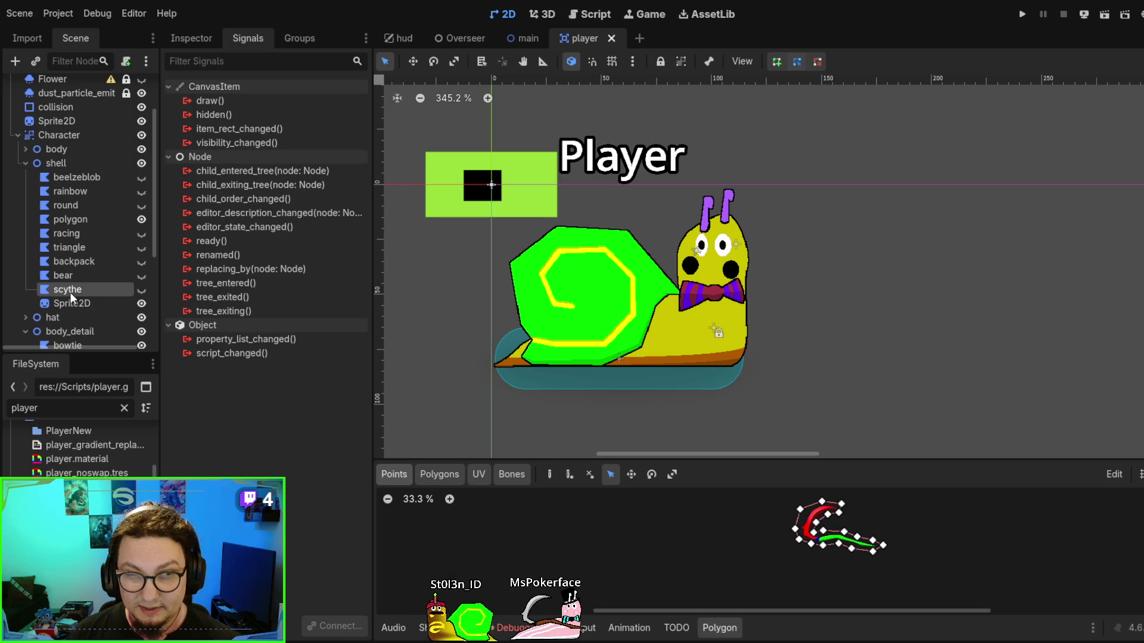
click(76, 207)
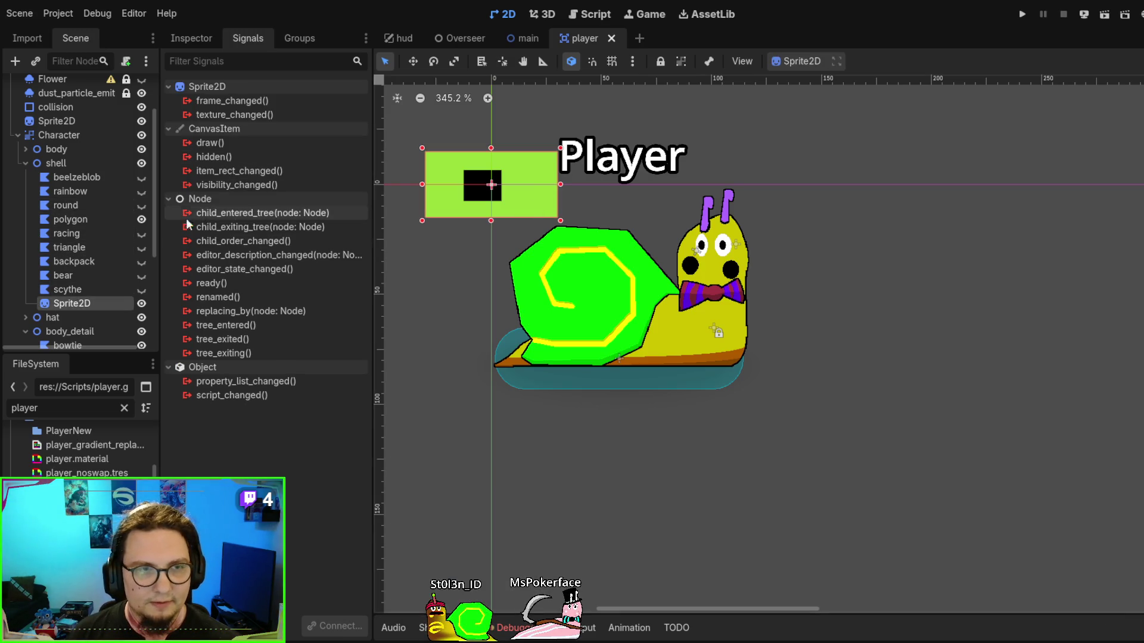
In the Sprite2D Inspector's Animation section, set Hframes to 2, back to 1, then edit Frame
click(197, 37)
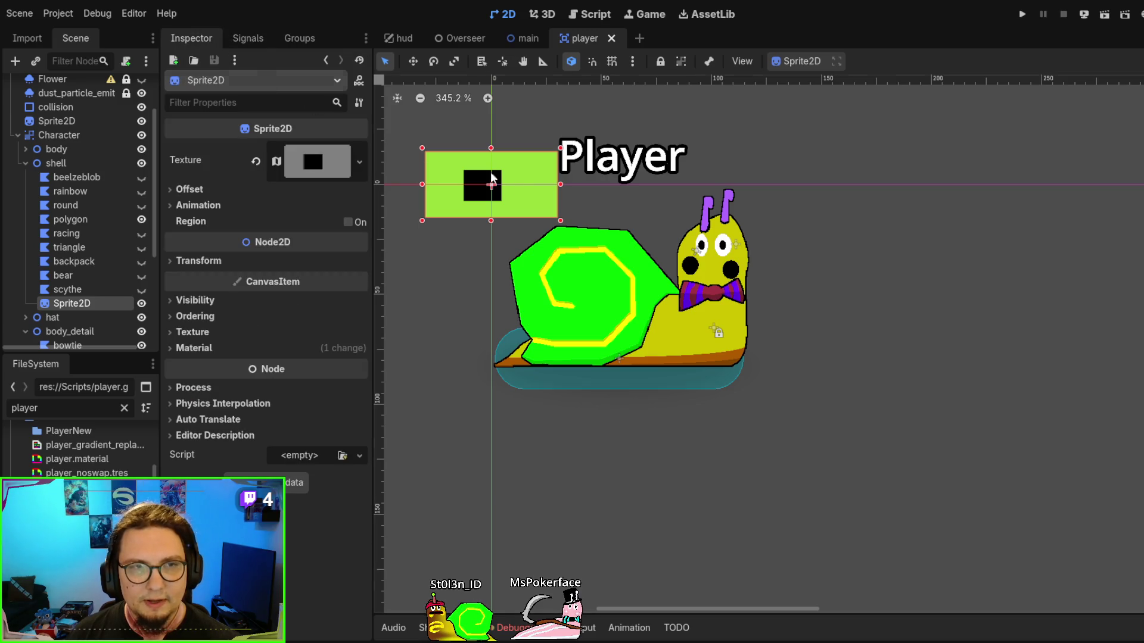
scroll(421, 256, up, 5)
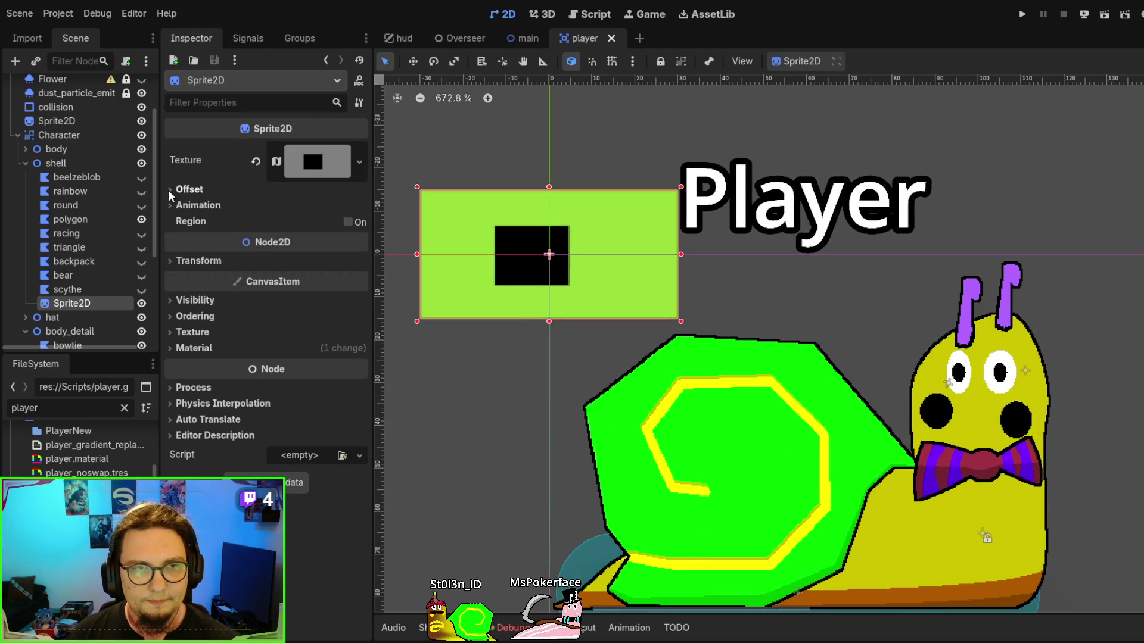
click(190, 189)
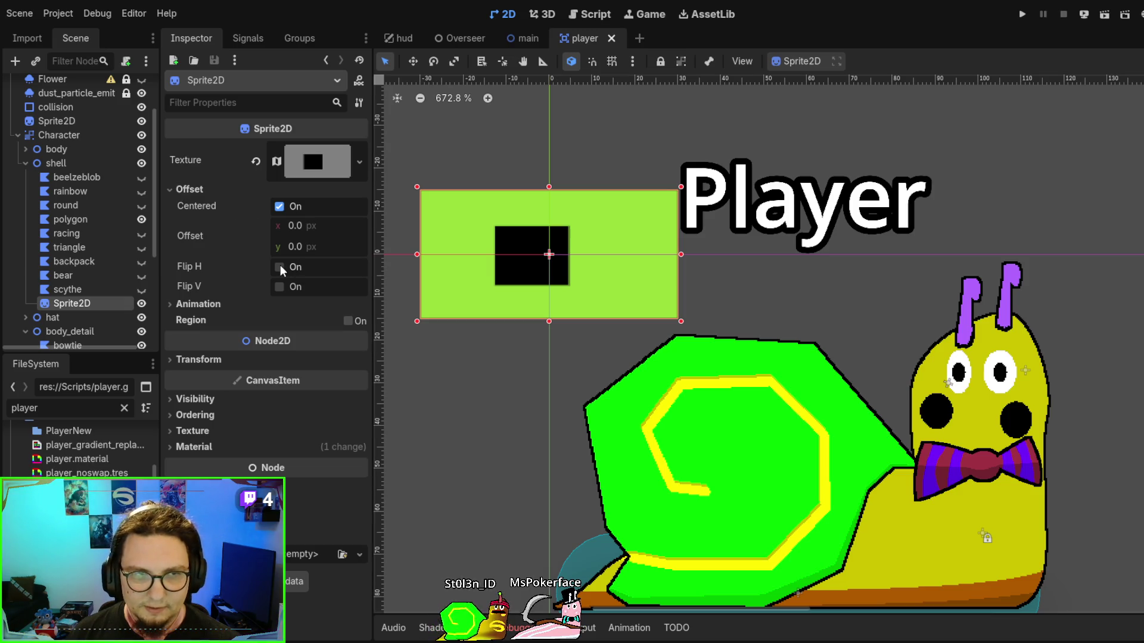
click(194, 306)
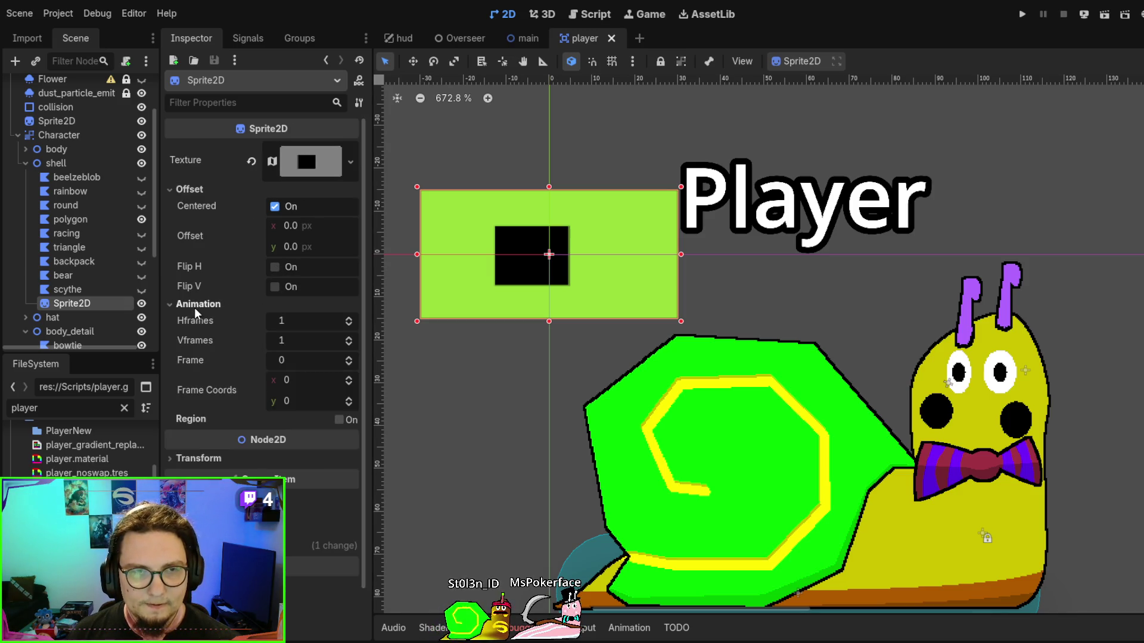
click(349, 320)
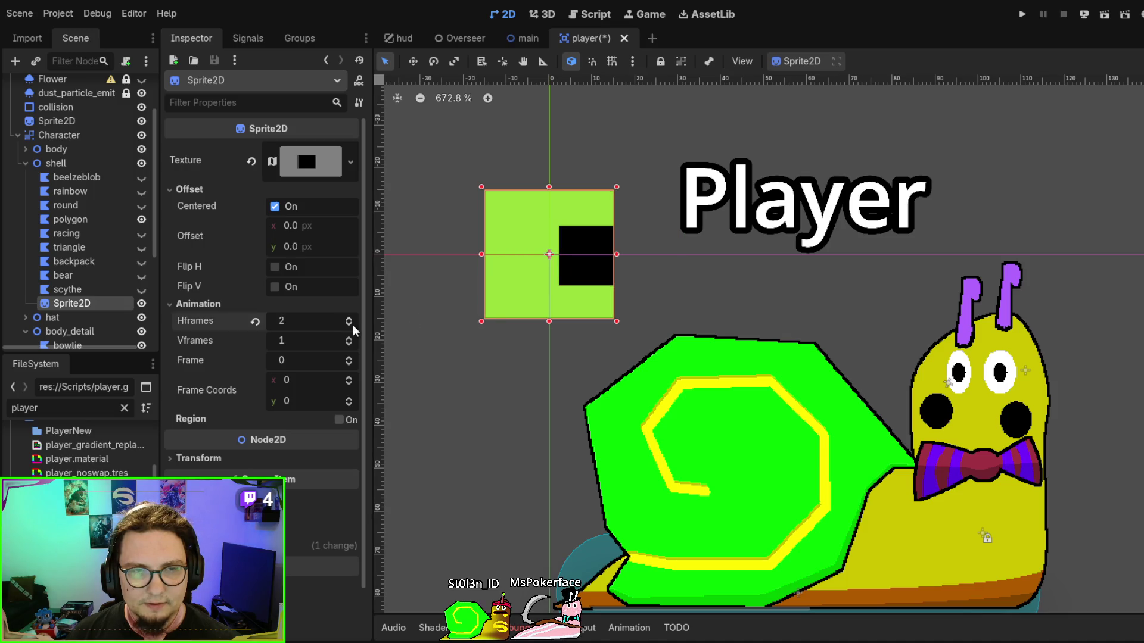
click(352, 324)
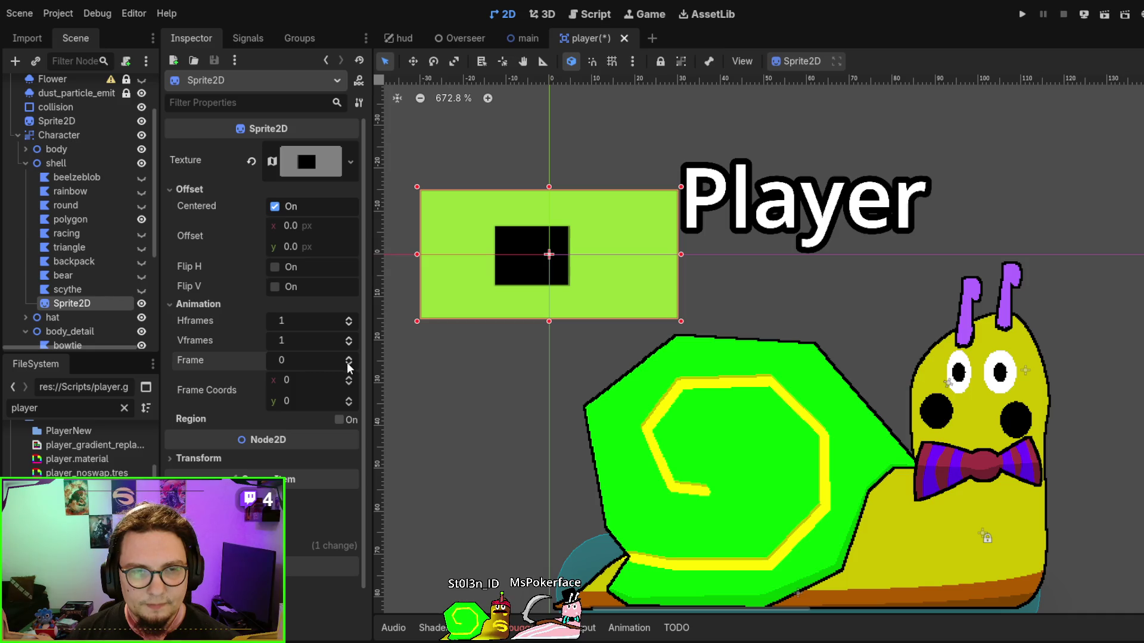
click(319, 358)
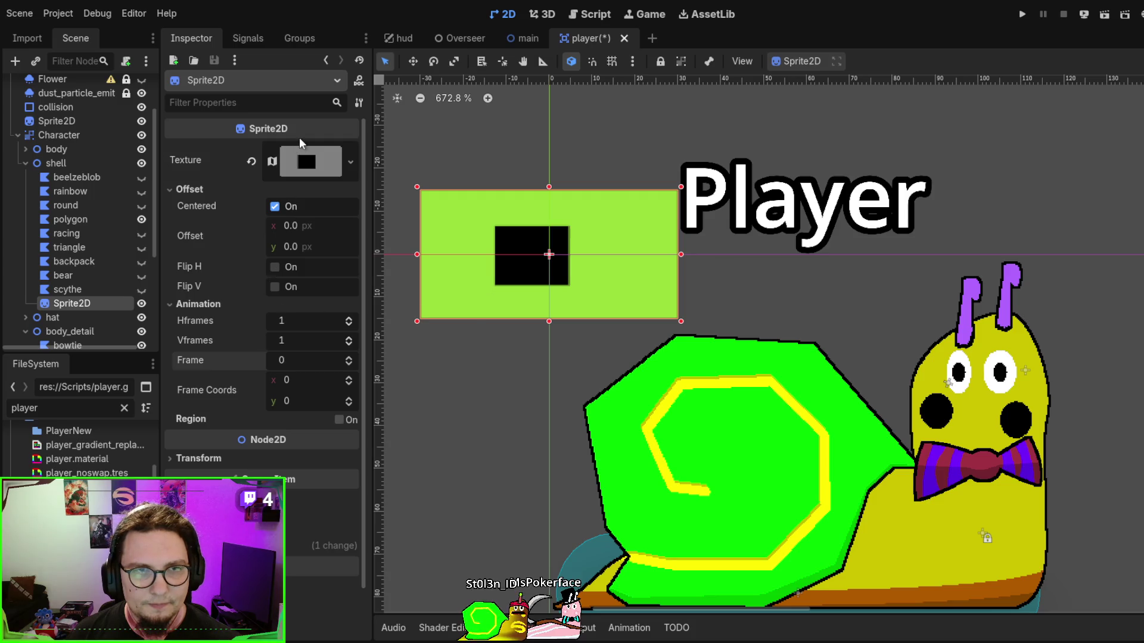
Inspect the Sprite2D's AtlasTexture region settings, then collapse them
click(304, 161)
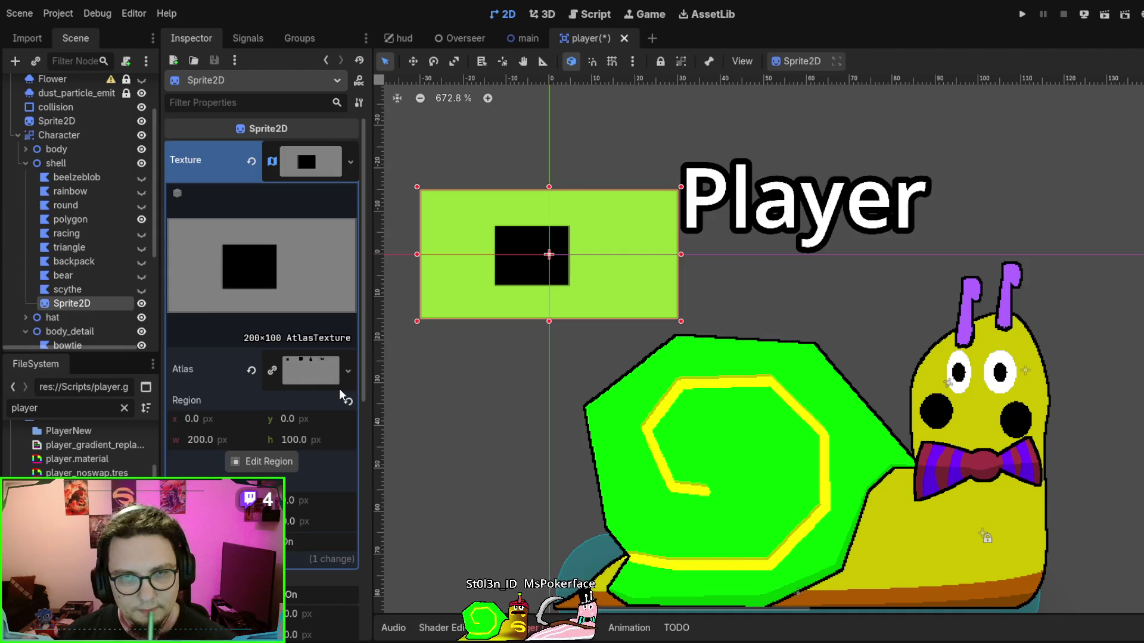
scroll(545, 259, up, 2)
scroll(649, 288, up, 2)
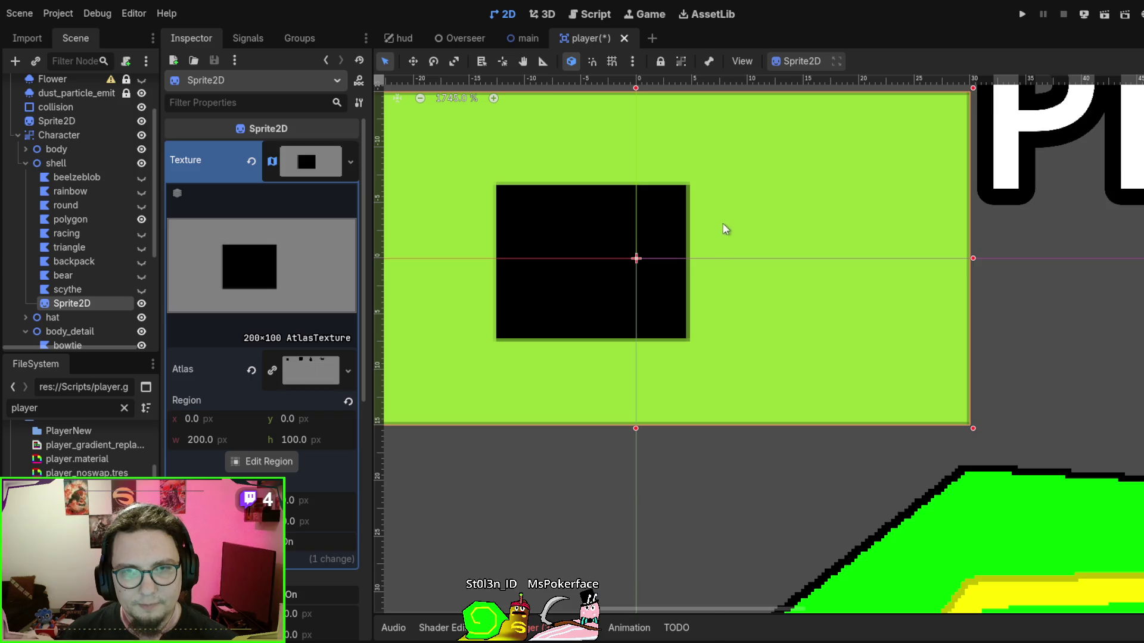
scroll(713, 241, down, 3)
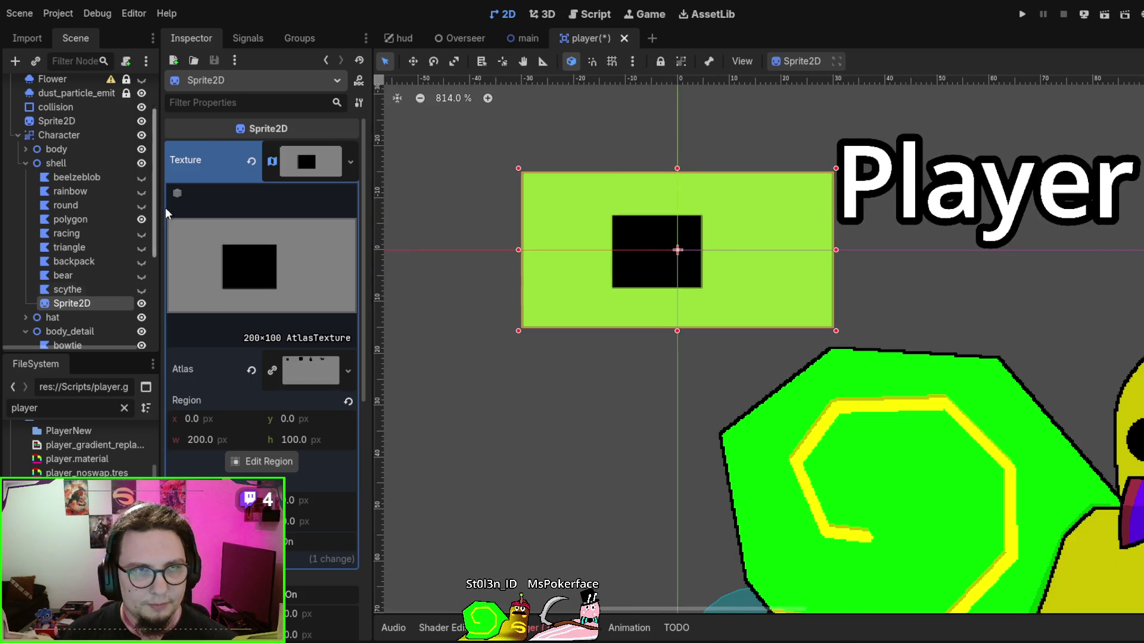
click(298, 157)
click(300, 161)
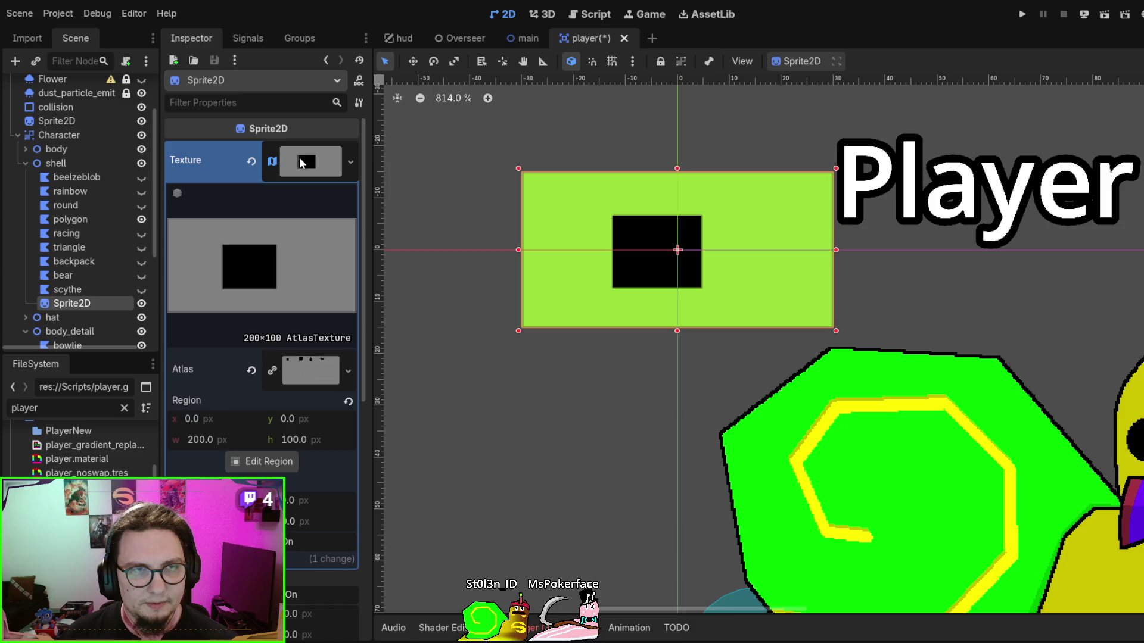
click(301, 162)
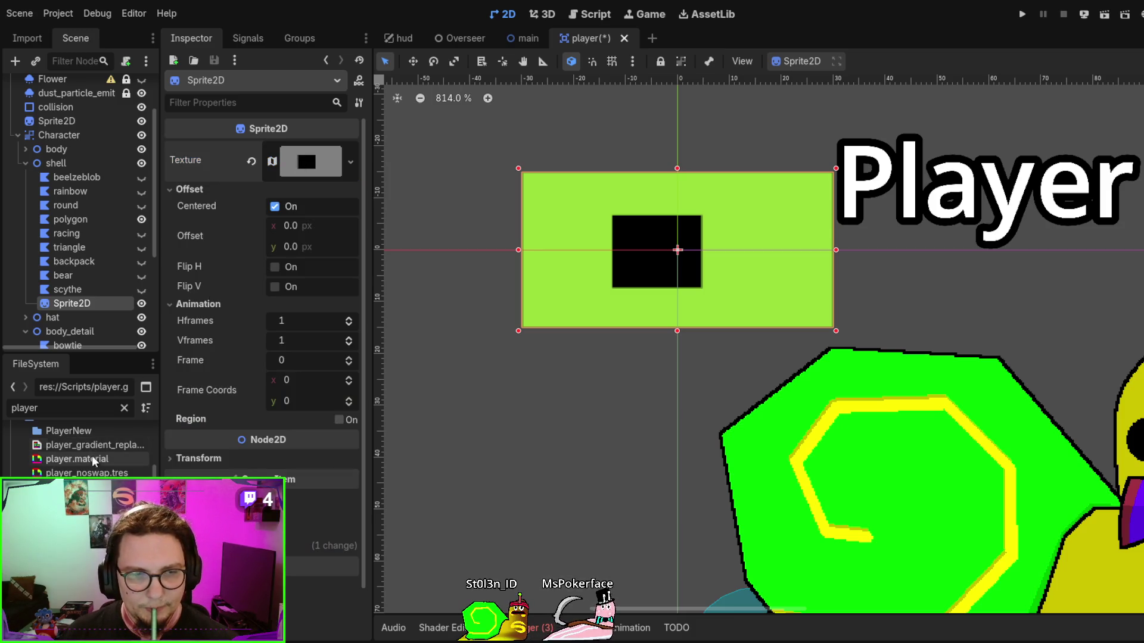
Filter the FileSystem by 'shells' and show the import settings of Textures/Shells.png
scroll(89, 470, up, 3)
scroll(89, 453, up, 10)
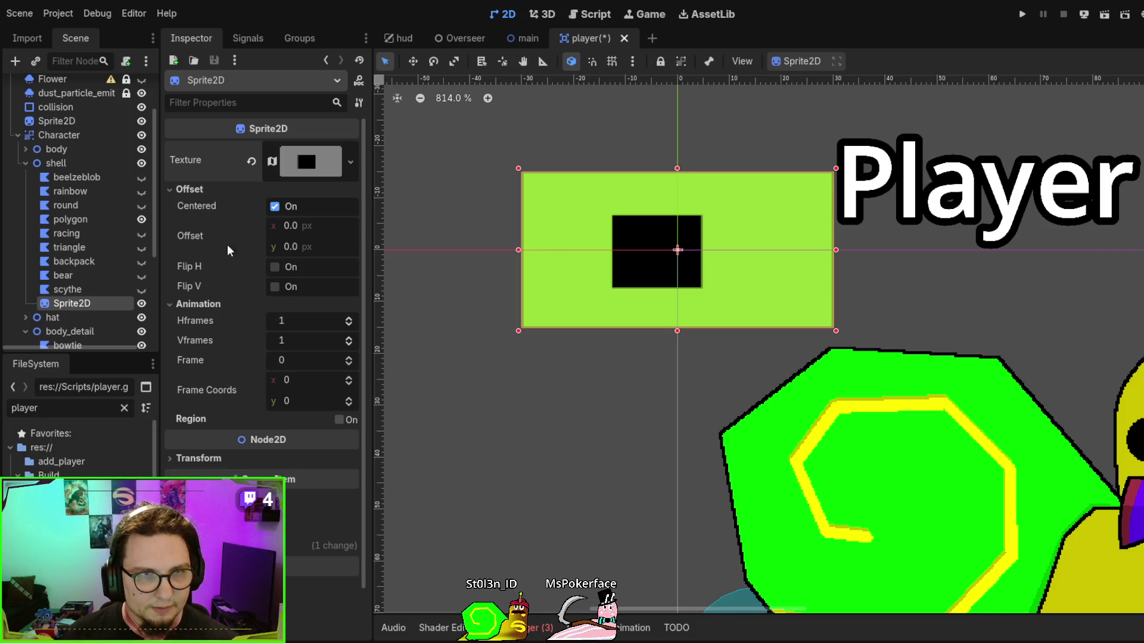
scroll(84, 441, down, 1)
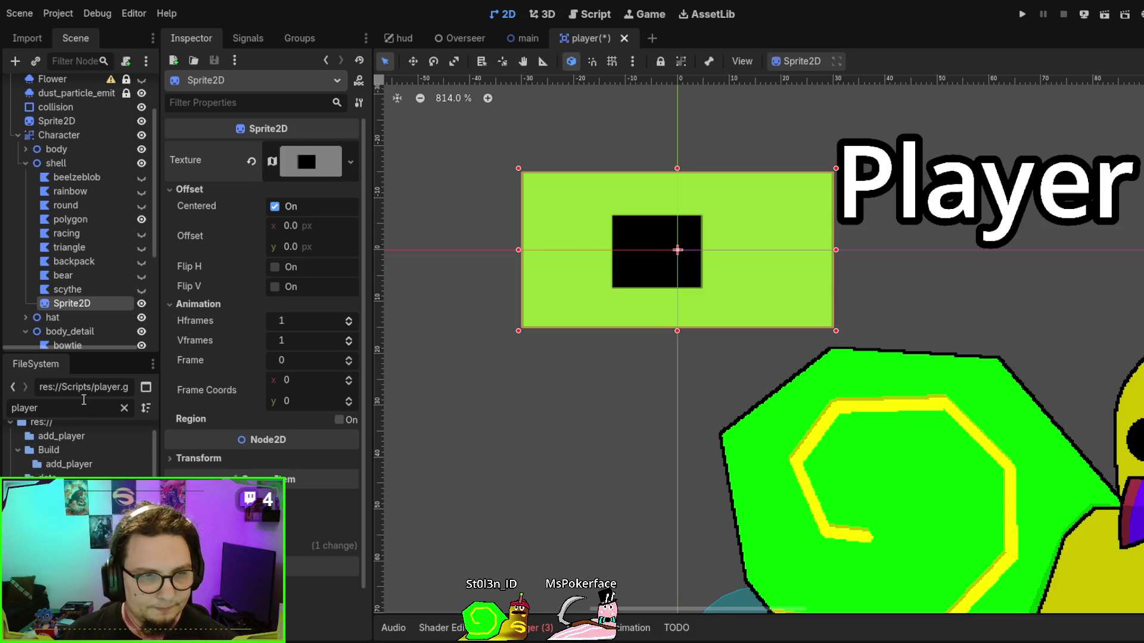
double_click(80, 408)
text(shells)
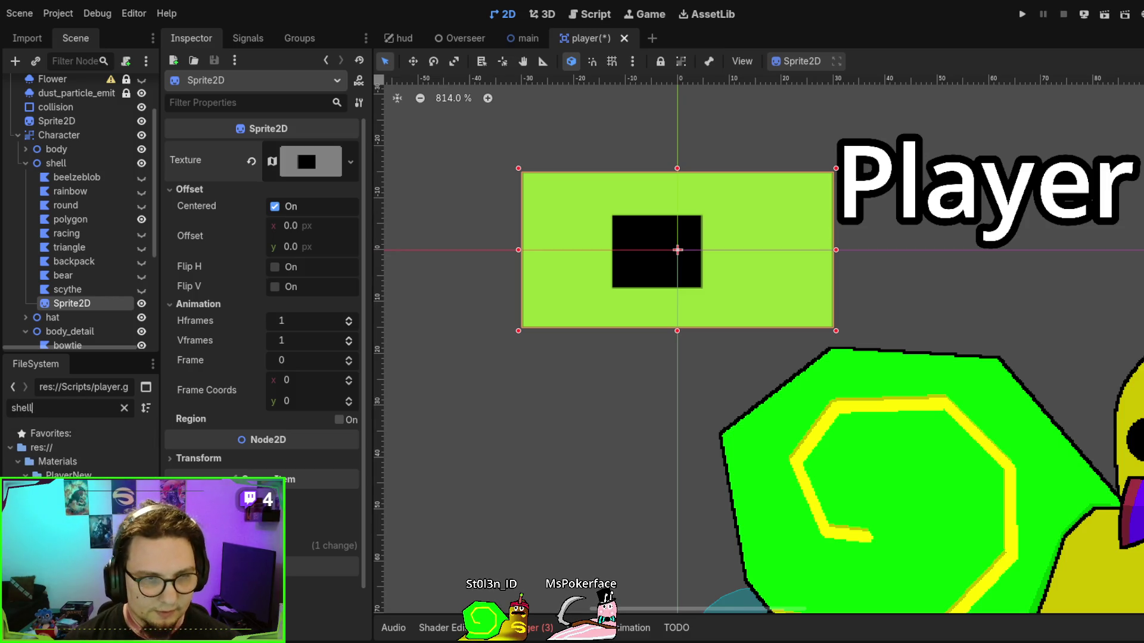
click(66, 475)
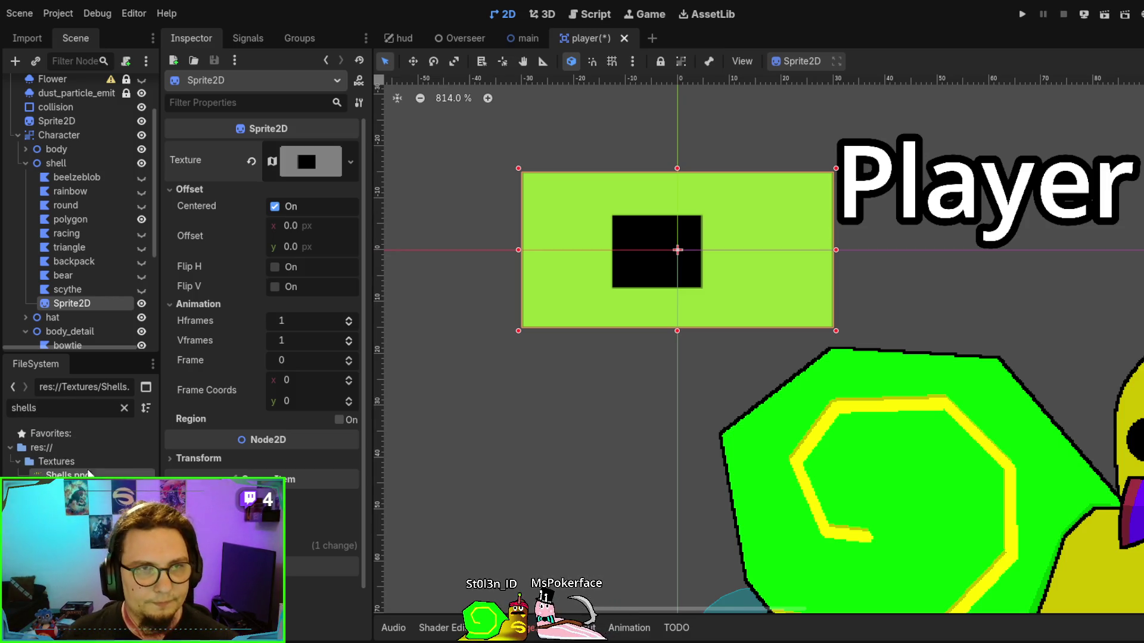
click(27, 31)
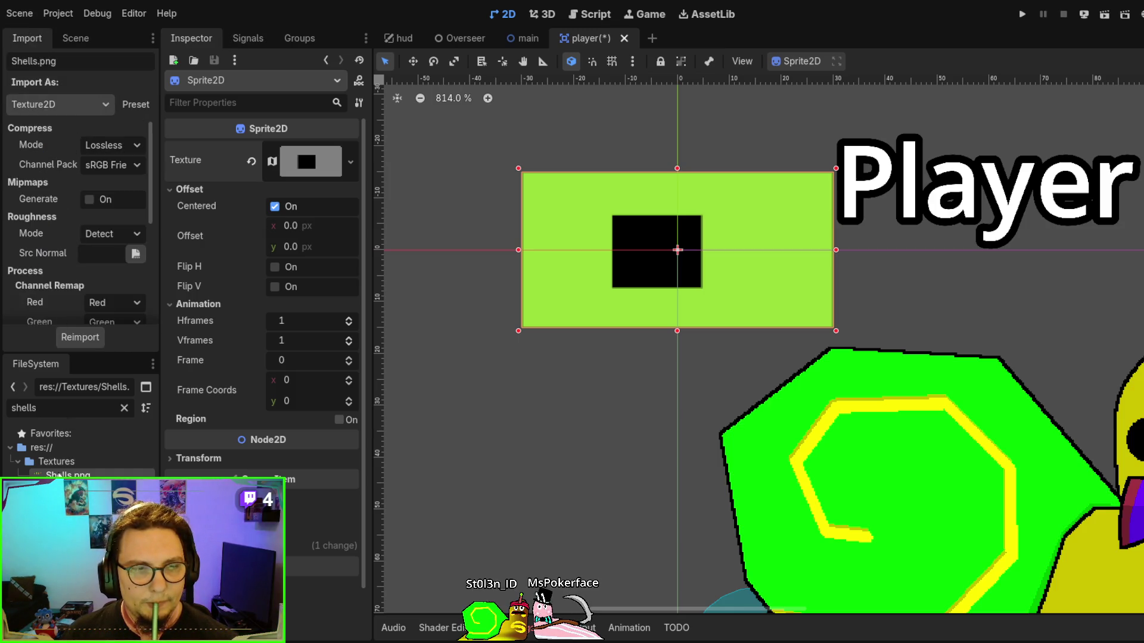
Compare the import settings of Snail_Spritesheet_shells.png with those of Shells.png
click(66, 488)
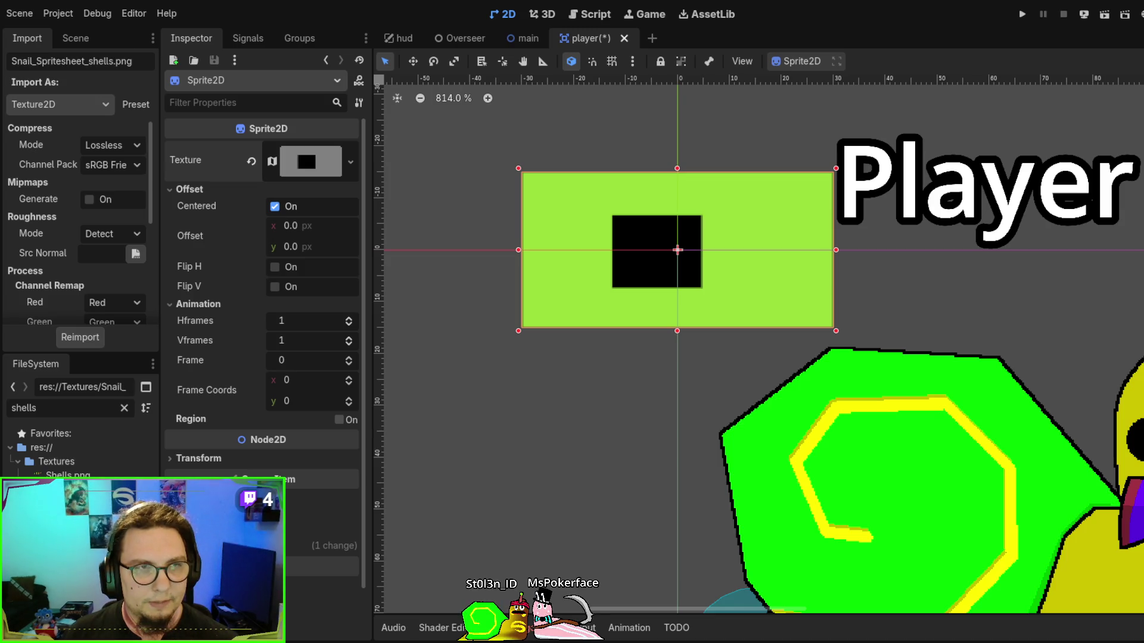
scroll(55, 225, down, 5)
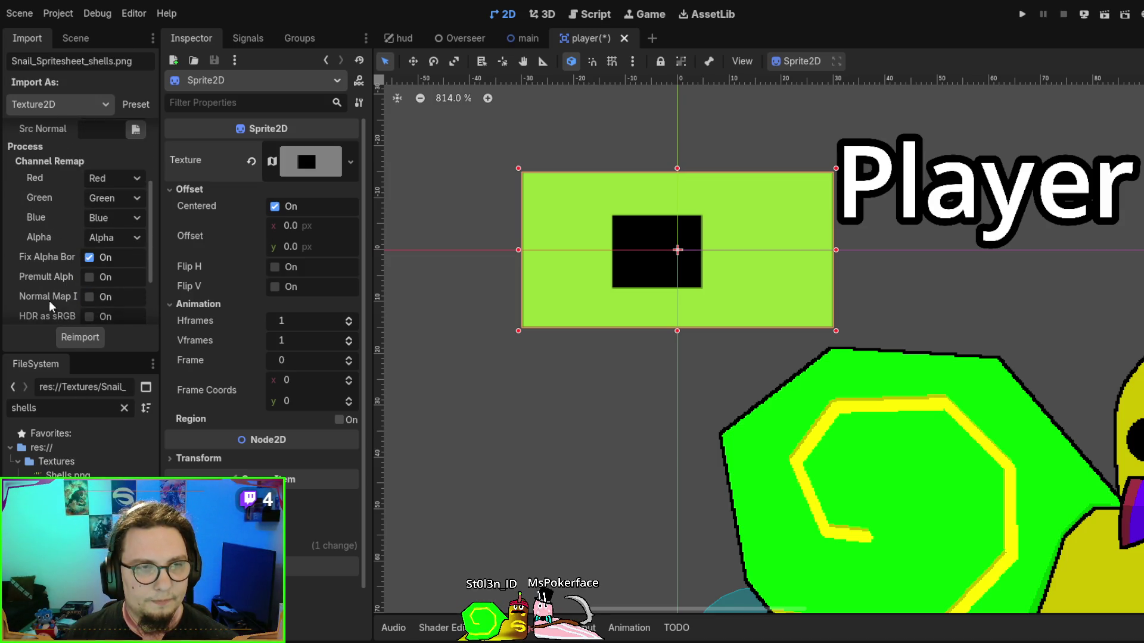
scroll(54, 241, down, 3)
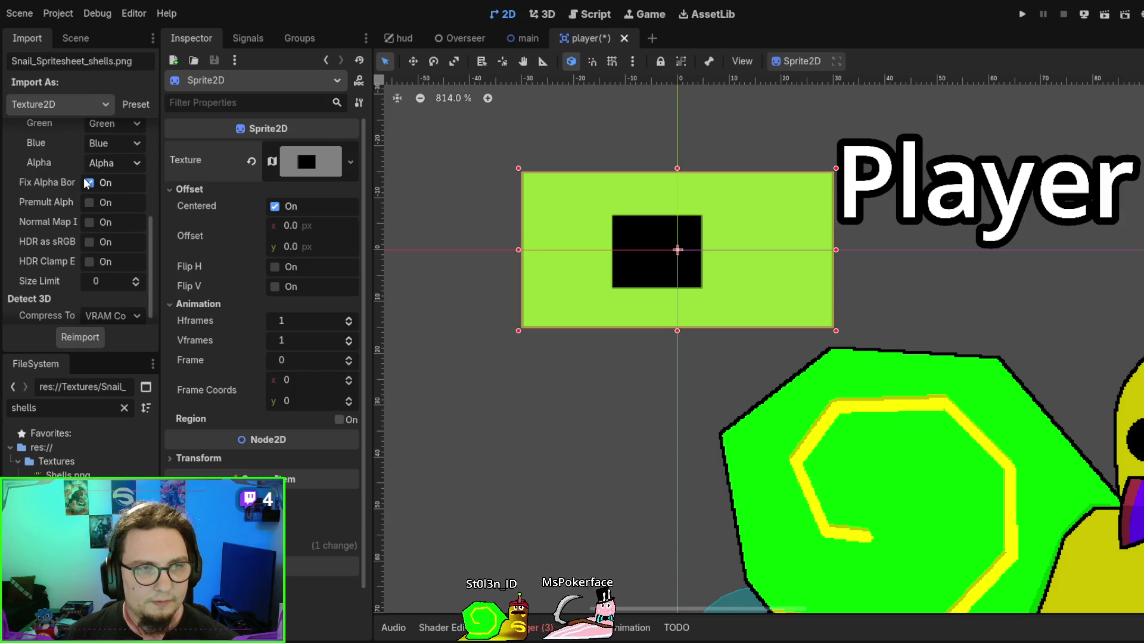
click(68, 475)
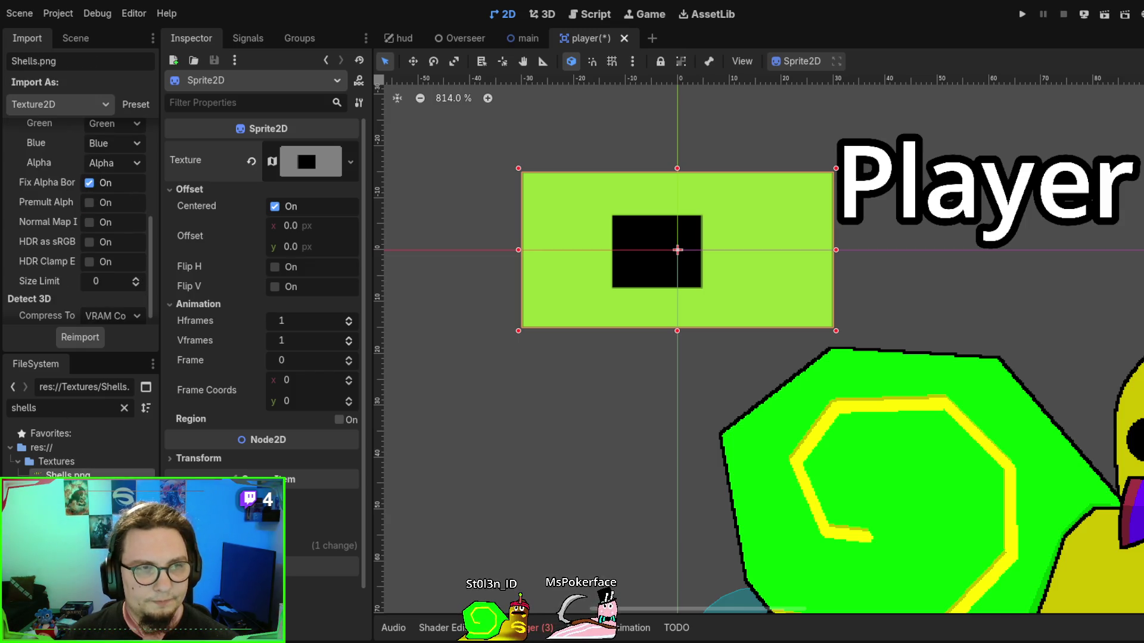
scroll(57, 303, down, 1)
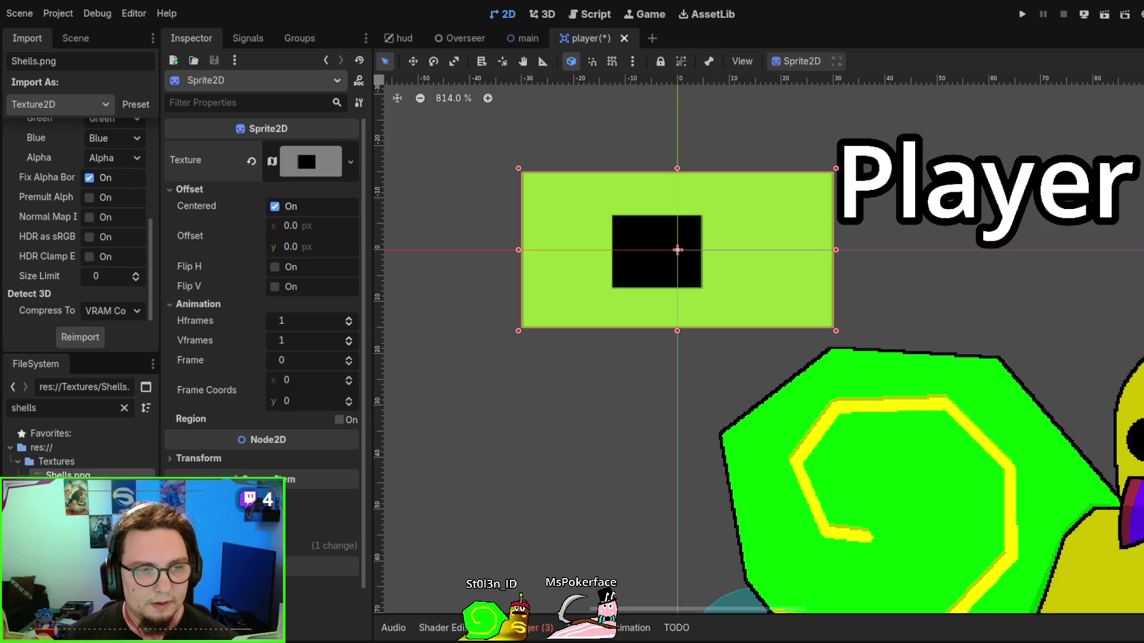
scroll(44, 227, up, 6)
scroll(45, 227, up, 1)
key(alt+Tab)
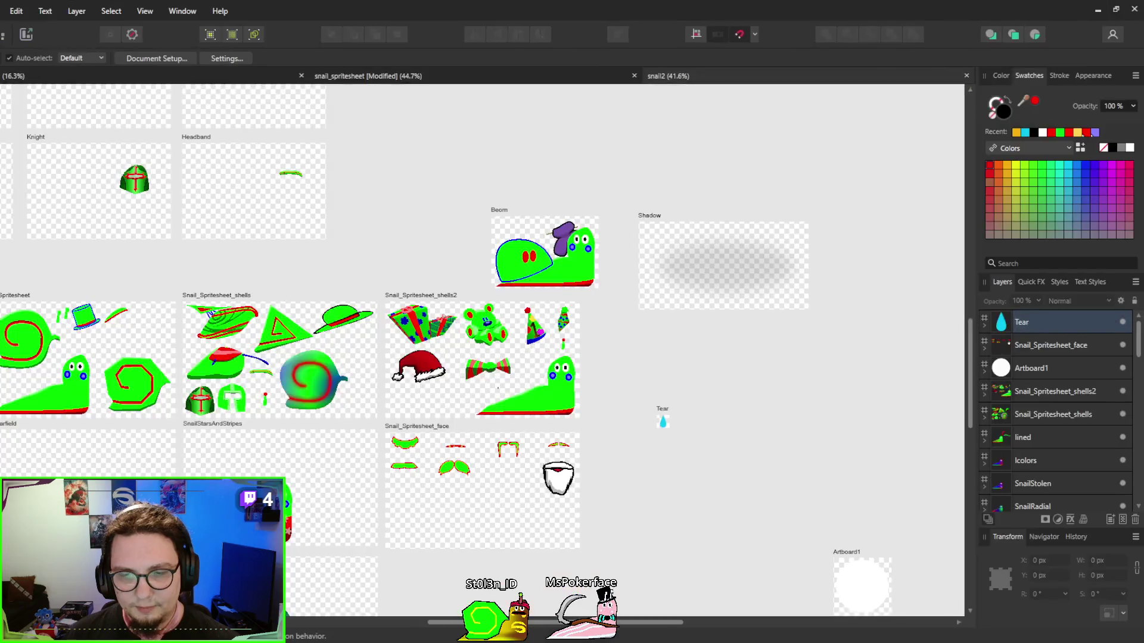
Review the Shells grid in snail_spritesheet, then expand Snail_Spritesheet_shells2's layers in snail2
click(263, 74)
click(370, 76)
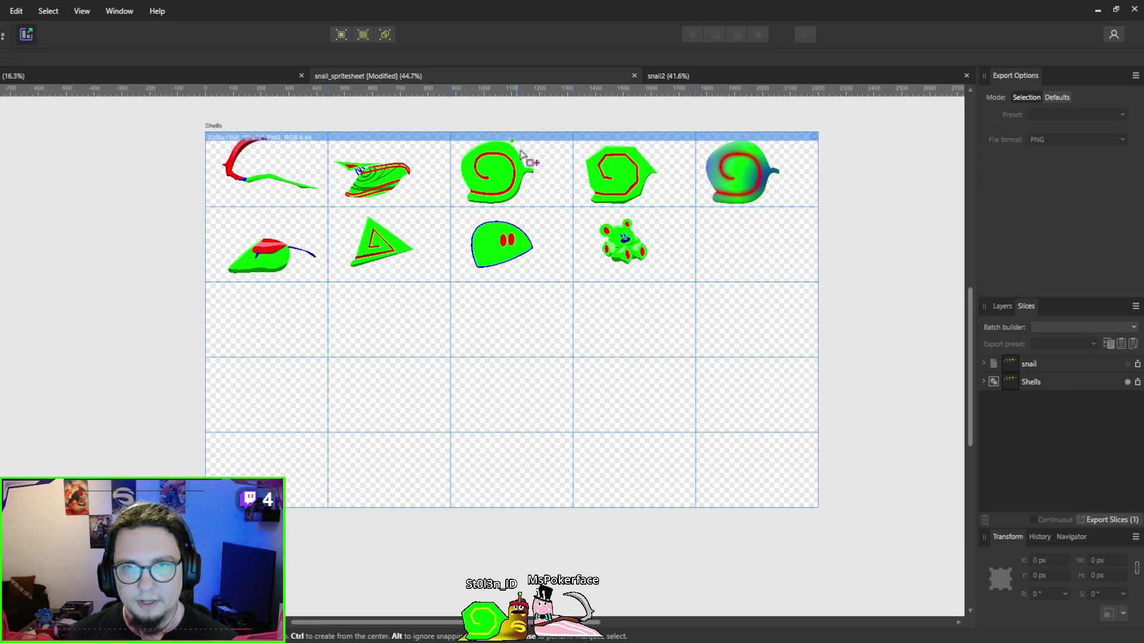
key(ctrl+1)
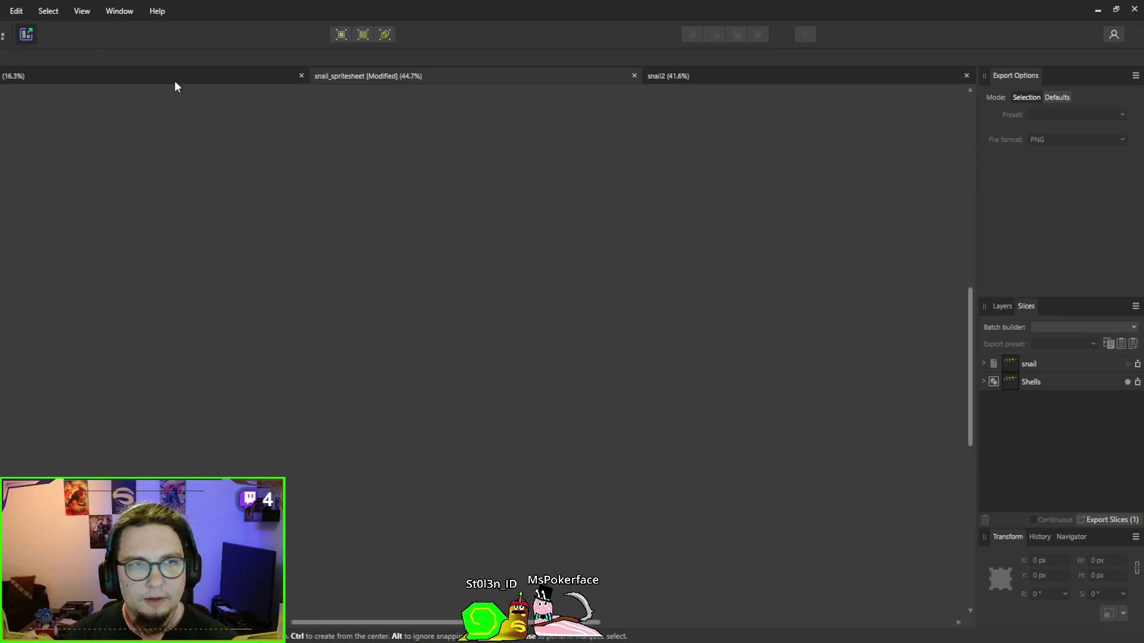
scroll(485, 205, up, 5)
drag(484, 205, 593, 342)
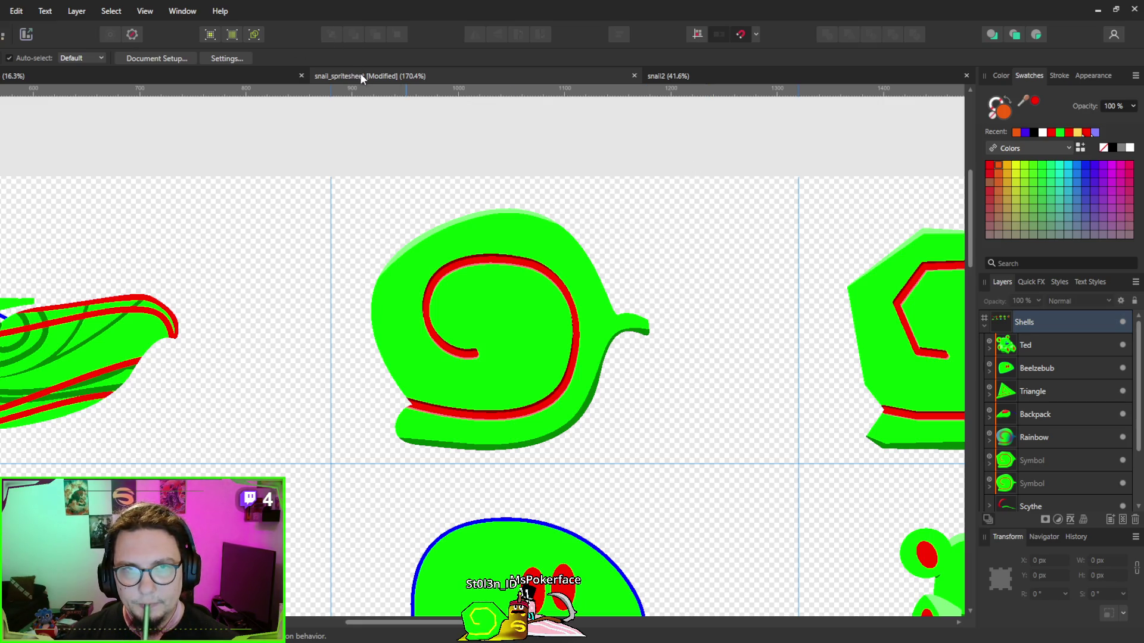
click(696, 73)
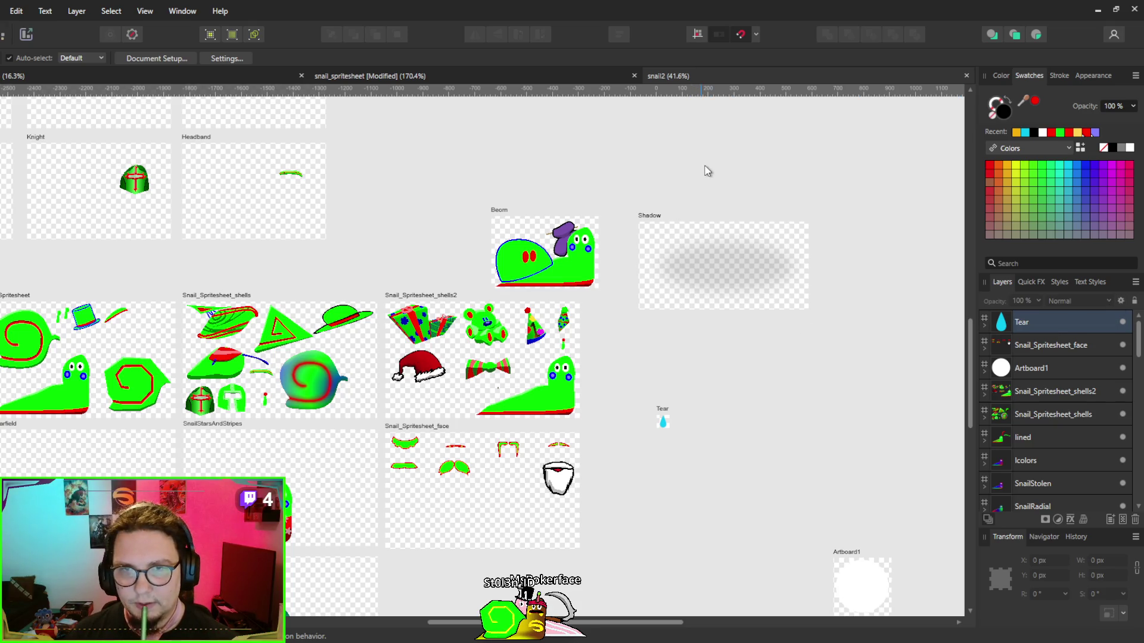
click(984, 395)
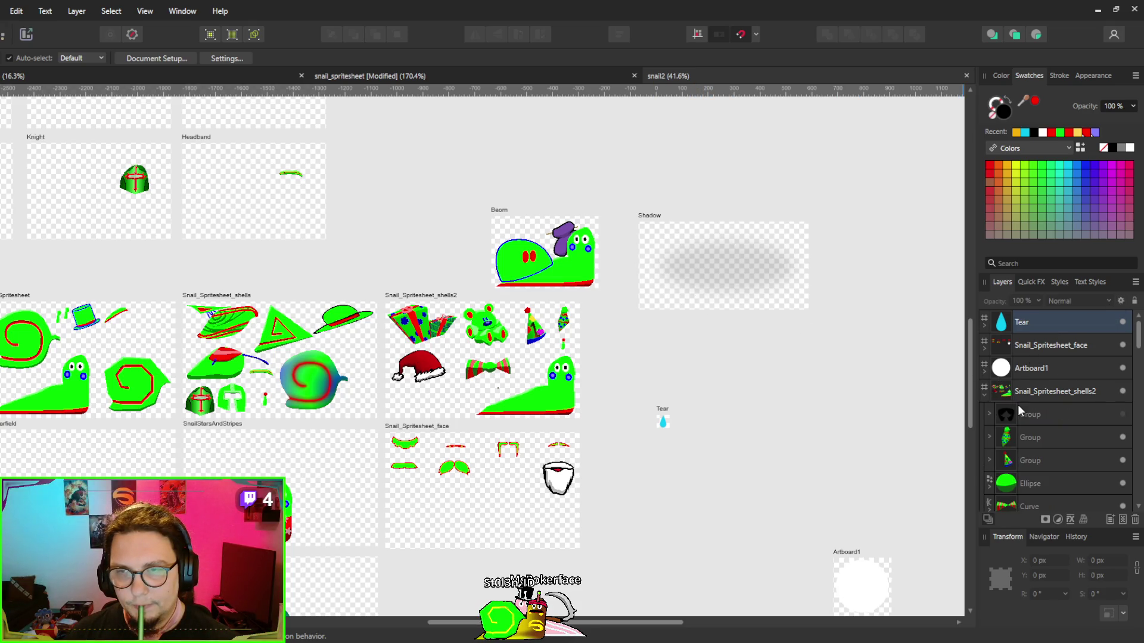
Select the Shells artboard in snail_spritesheet to confirm its 2200×1350 px size
click(1008, 435)
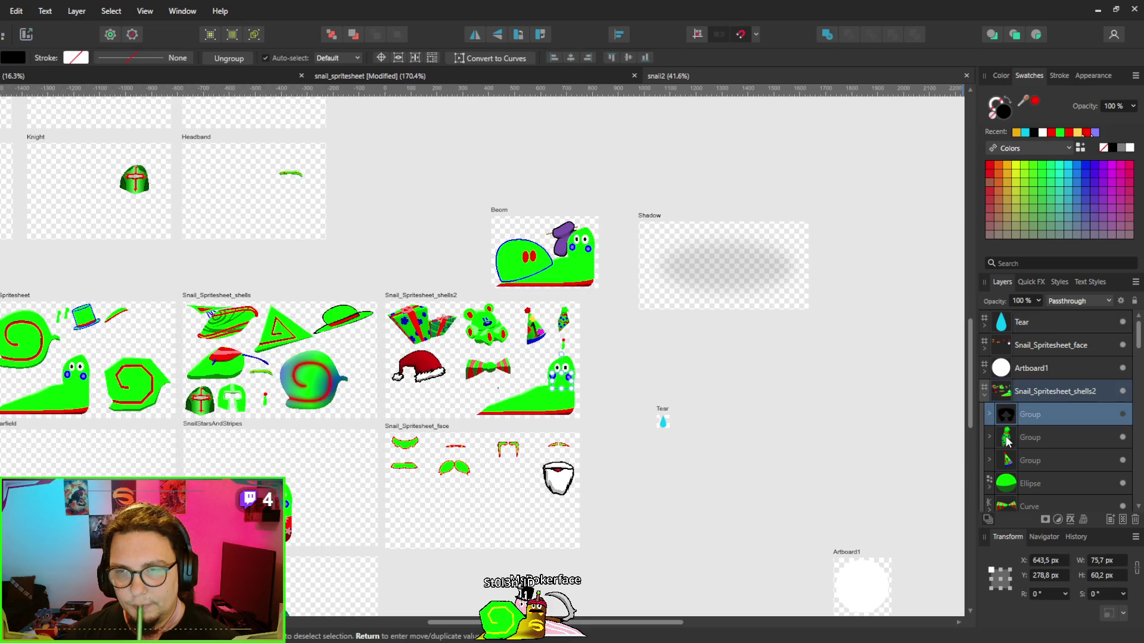
click(1010, 395)
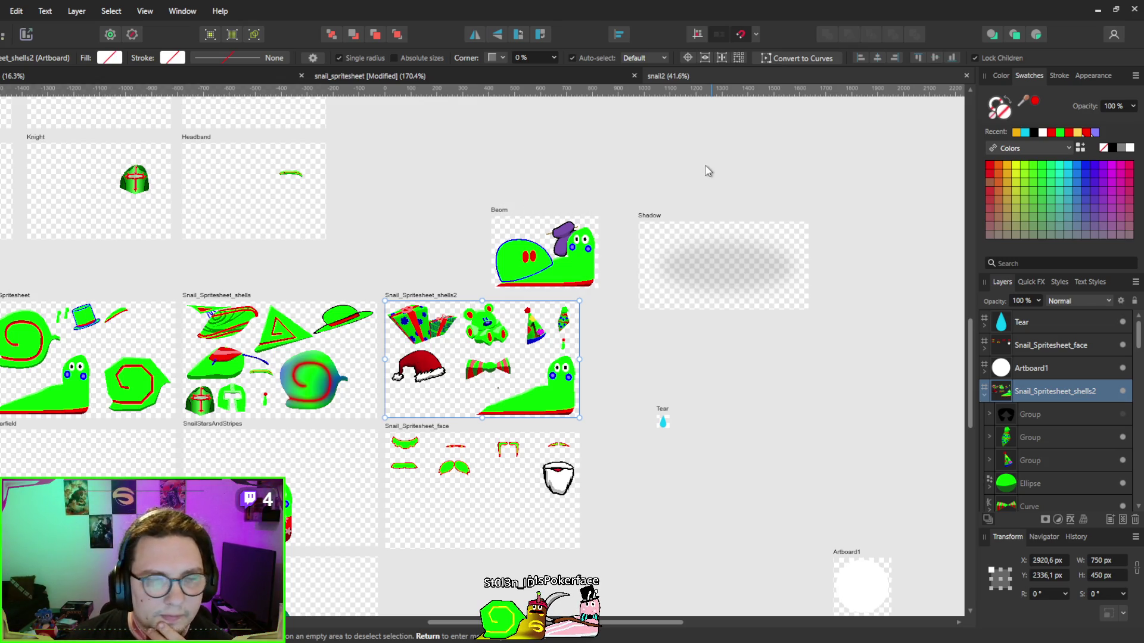
click(184, 79)
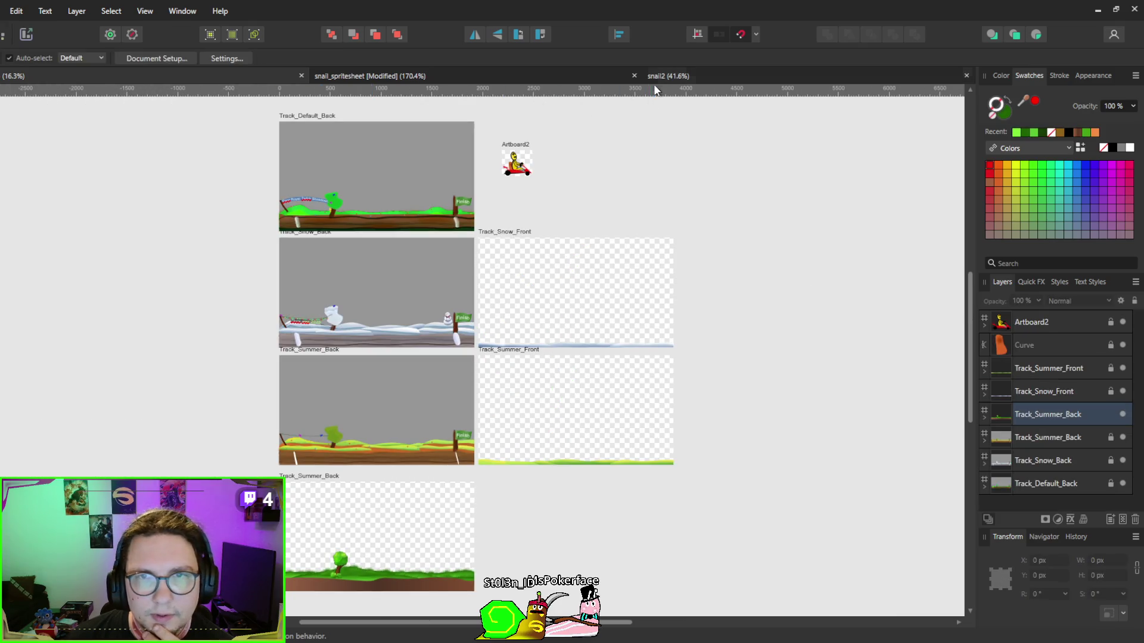
click(655, 76)
click(465, 76)
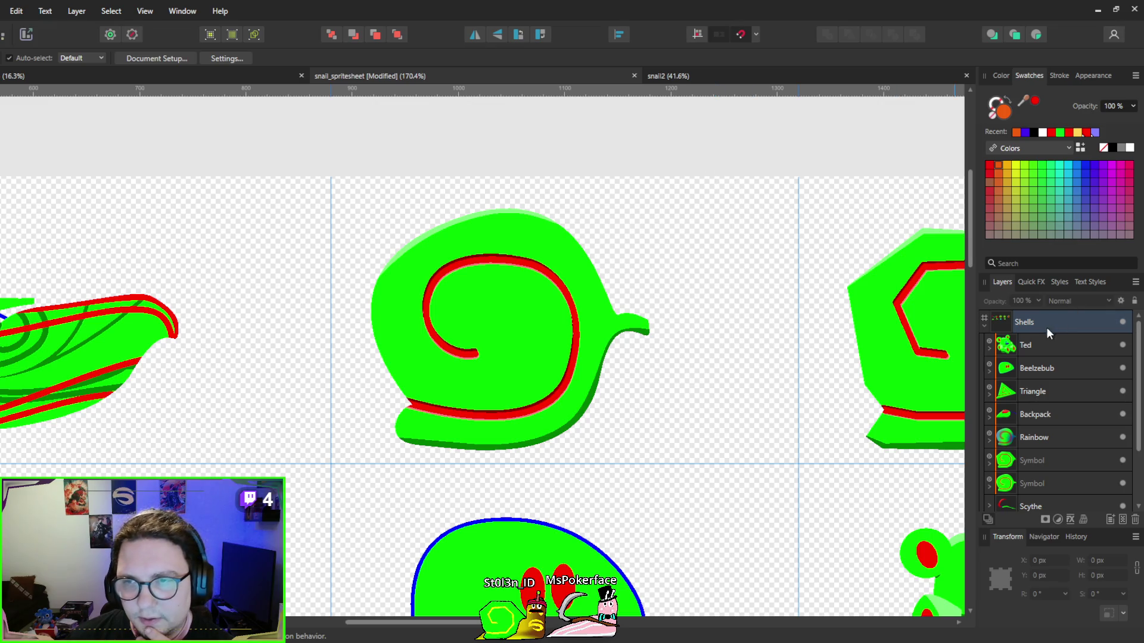
click(1006, 325)
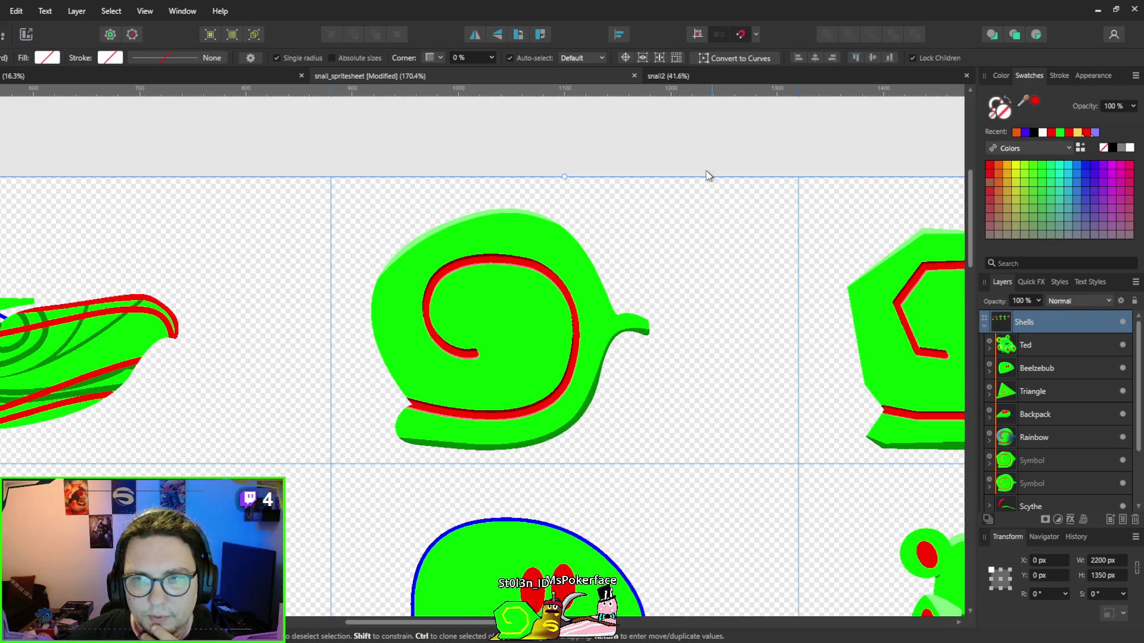
key(alt+Tab)
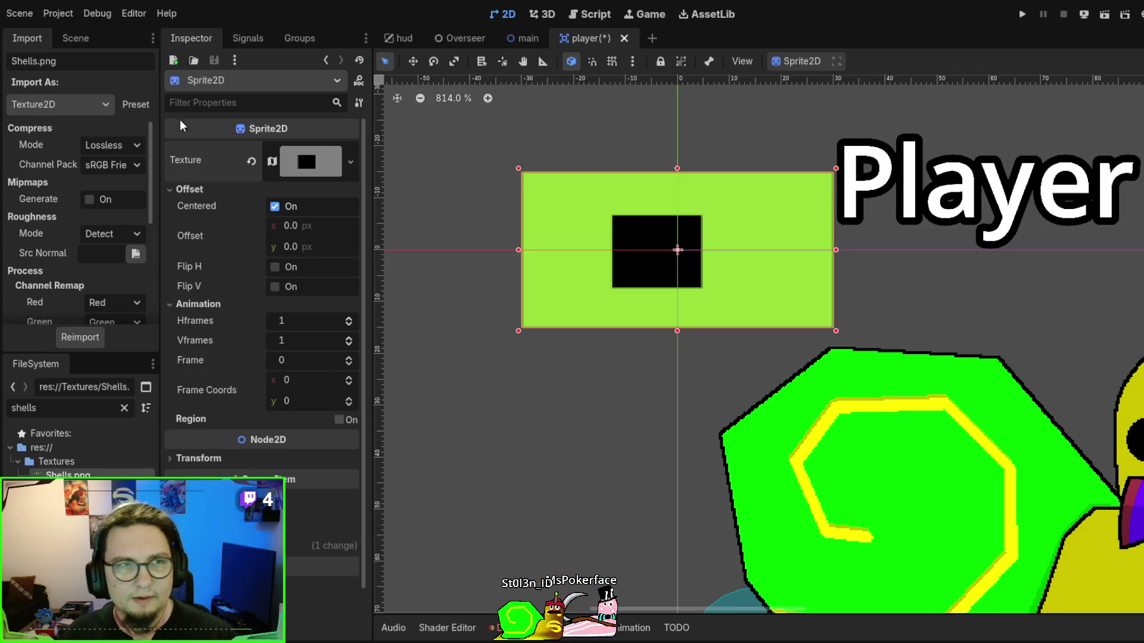
Drop Shells.png into the shell Sprite2D's Texture slot and preview the sheet
mouse_move(70, 475)
mouse_down()
mouse_move(179, 298)
mouse_move(292, 166)
mouse_up()
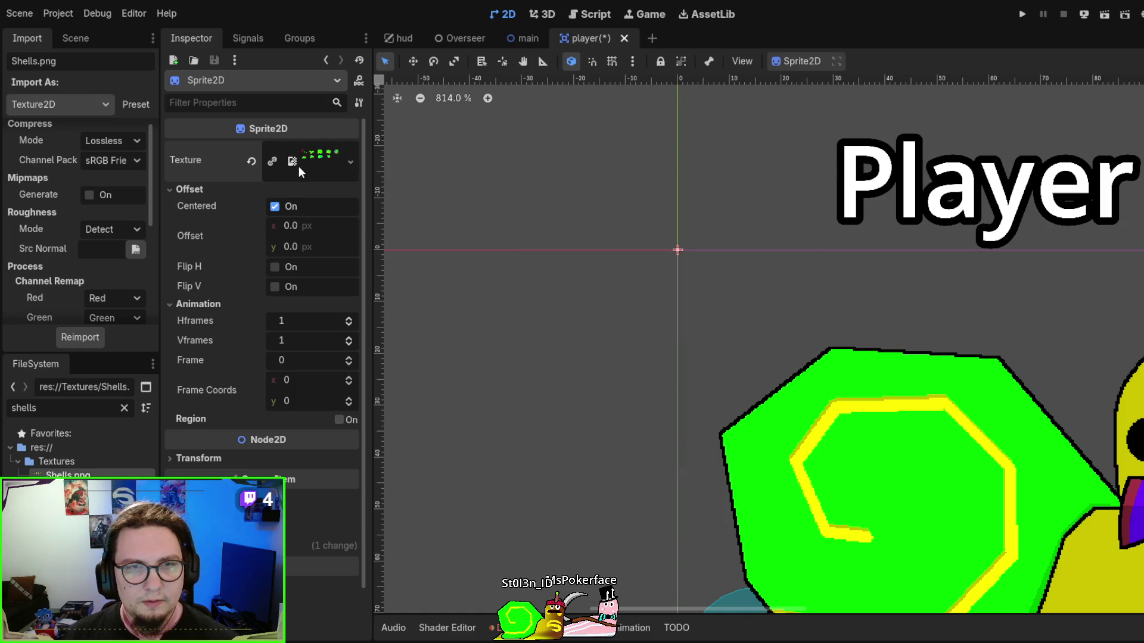
click(315, 160)
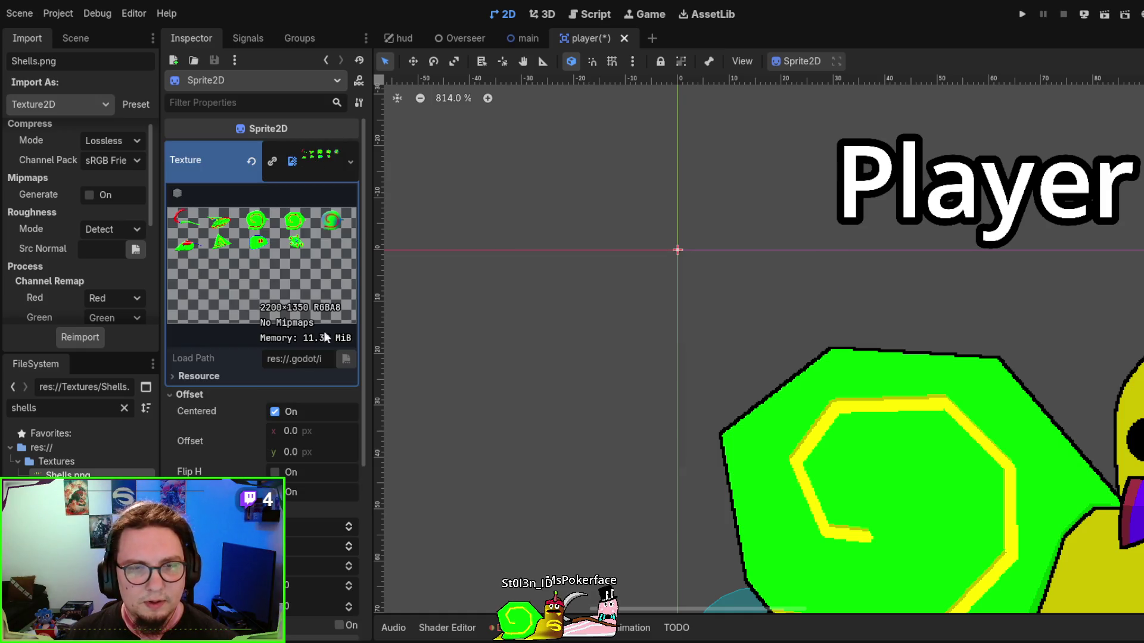
key(alt+Tab)
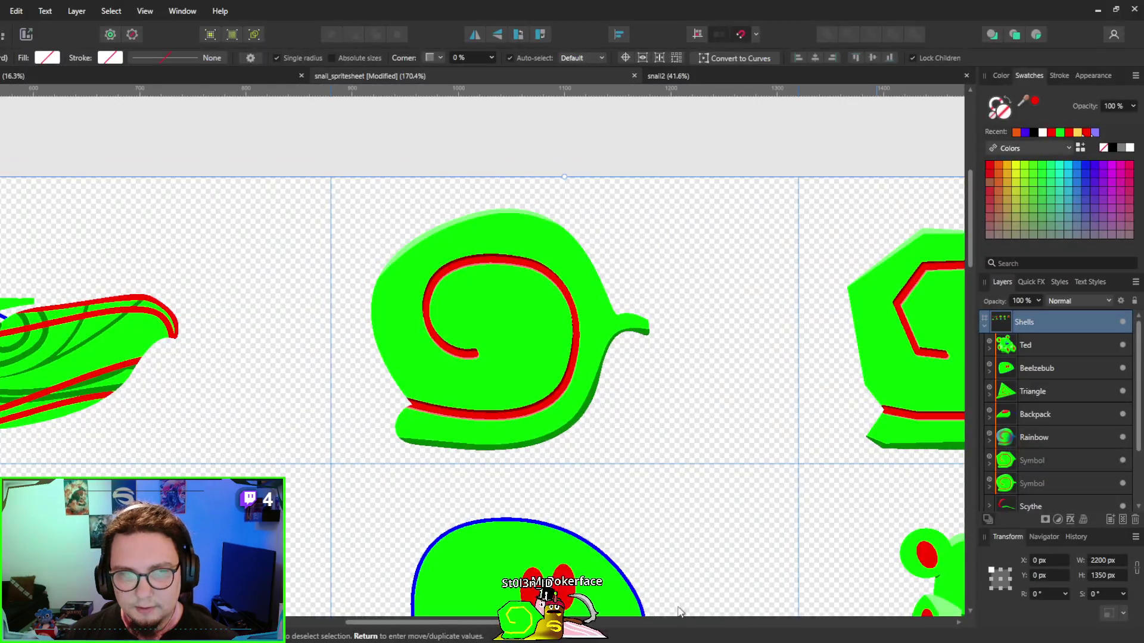
Read the Shells artboard's grid guides at X 440 px and Y 270 px
scroll(512, 335, down, 3)
scroll(871, 280, up, 3)
scroll(561, 226, up, 5)
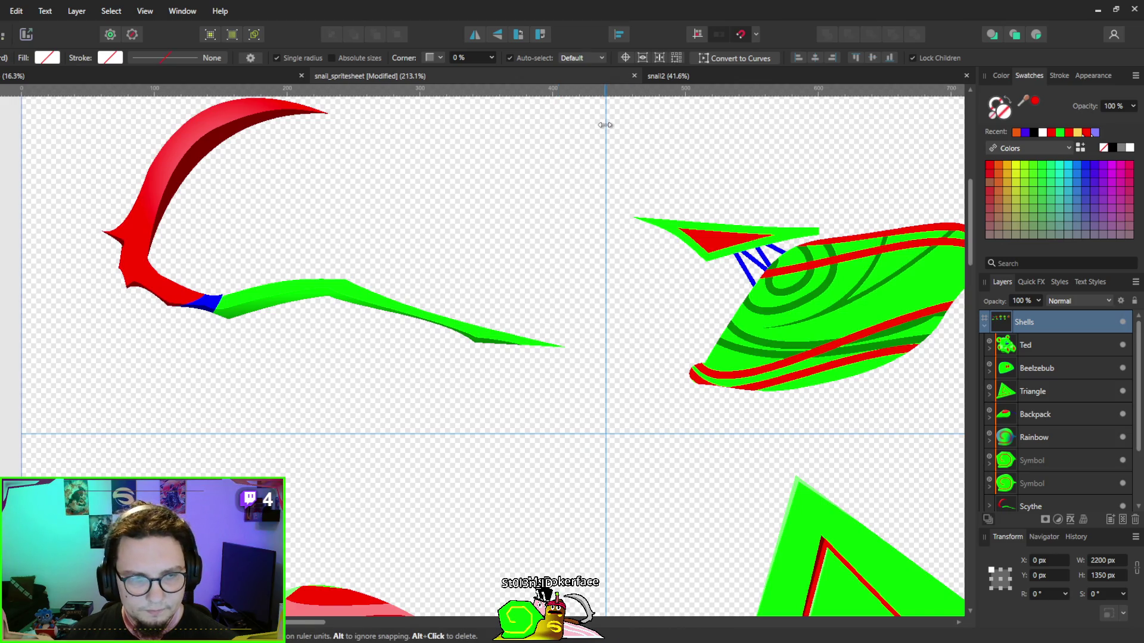
mouse_move(606, 125)
mouse_down()
mouse_move(564, 126)
mouse_move(605, 143)
mouse_up()
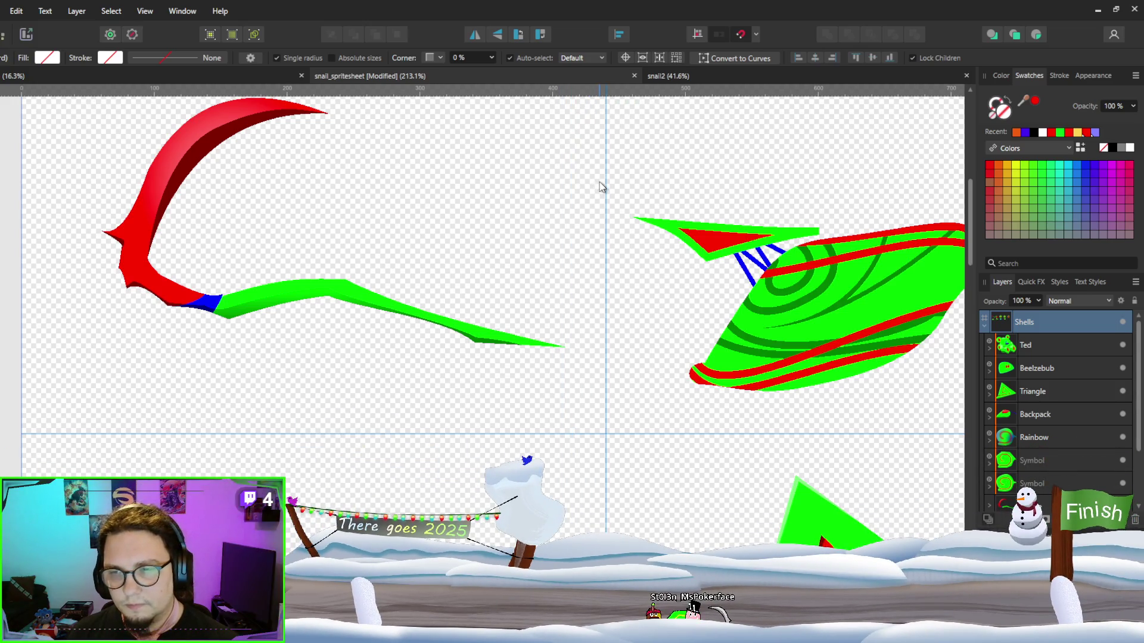
drag(295, 163, 253, 130)
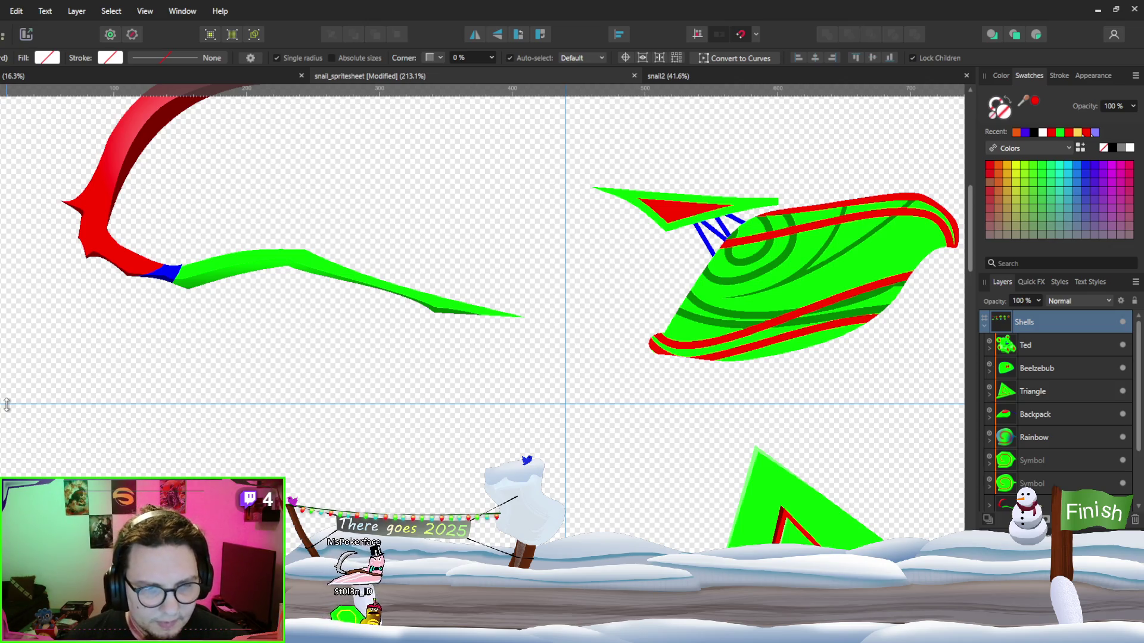
drag(7, 405, 10, 405)
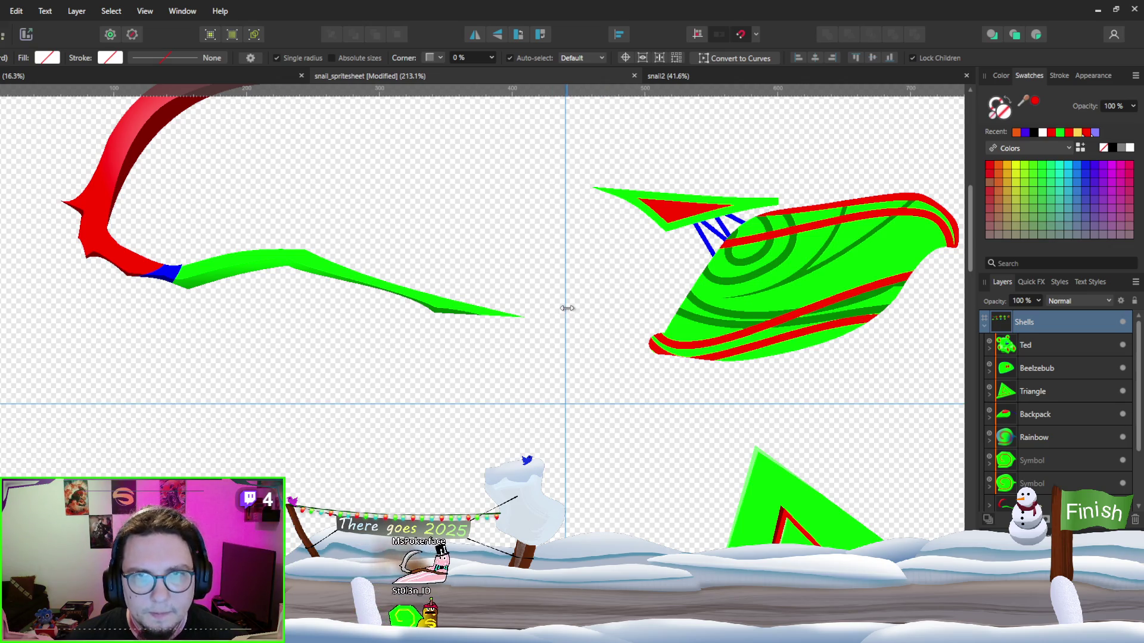
drag(566, 308, 566, 308)
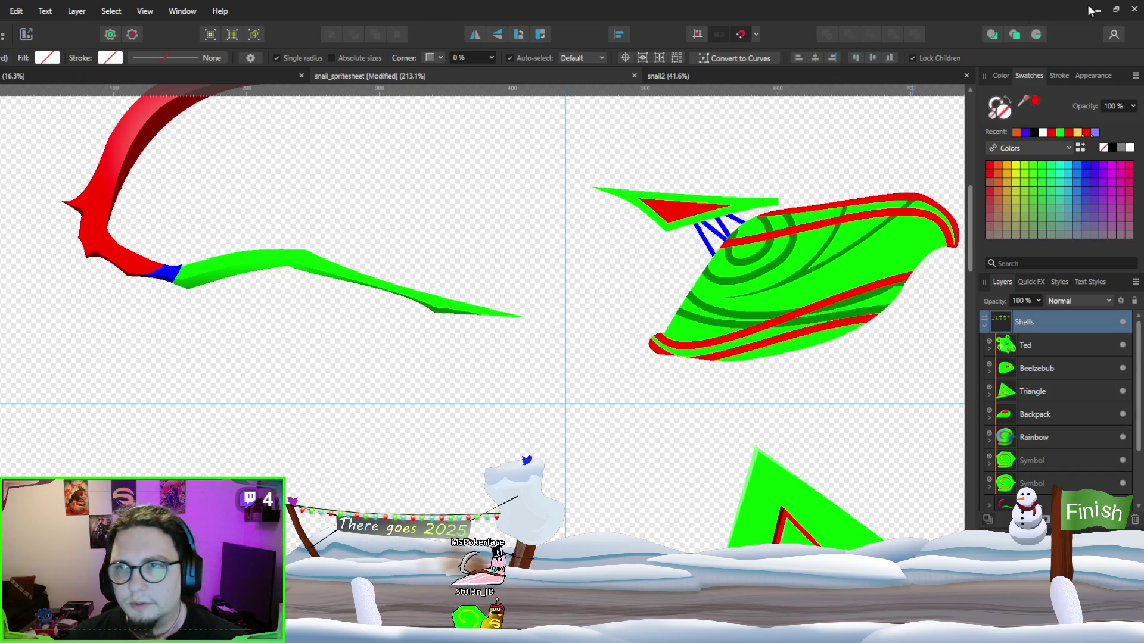
key(alt+Tab)
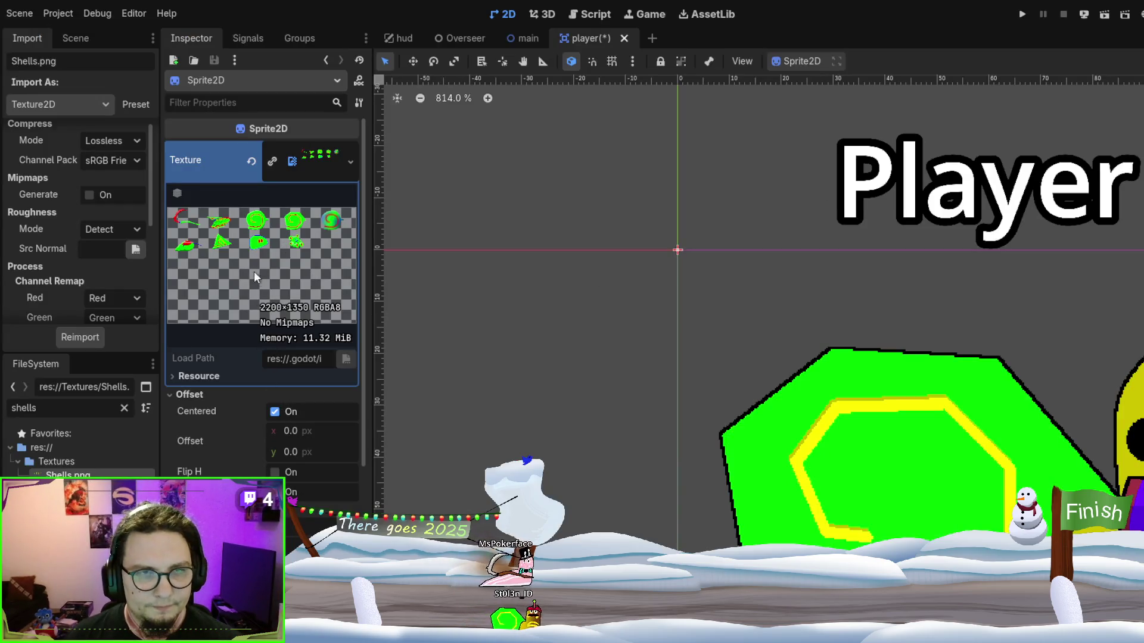
Collapse the Sprite2D's Shells.png texture resource and preview to reveal the Animation frame settings
scroll(264, 240, down, 3)
scroll(265, 241, up, 1)
scroll(264, 245, up, 2)
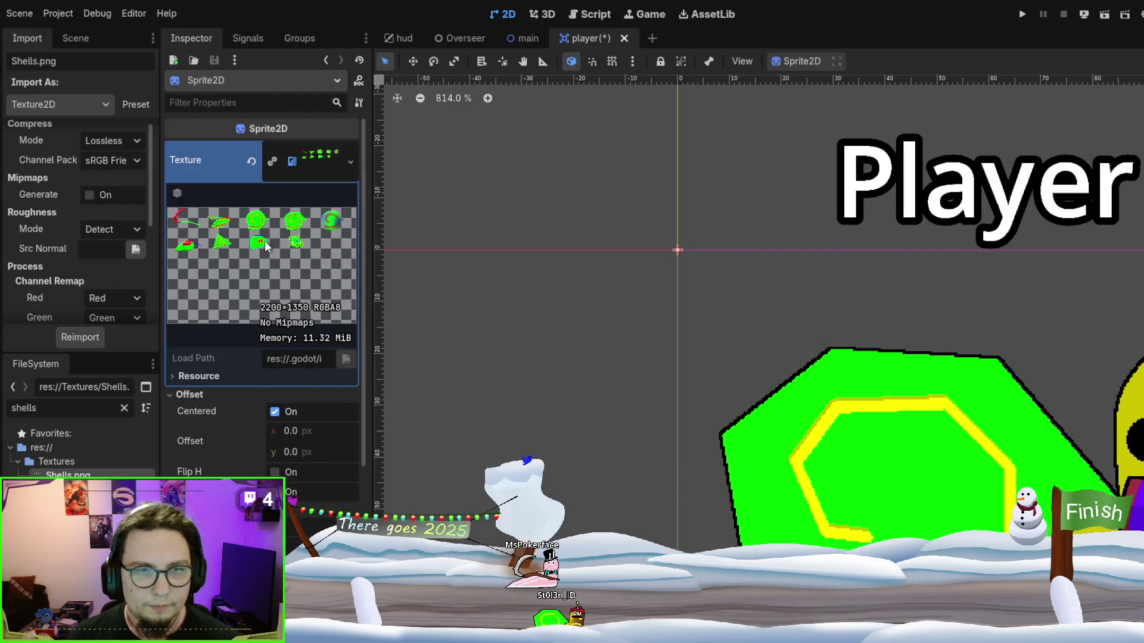
click(207, 376)
click(217, 377)
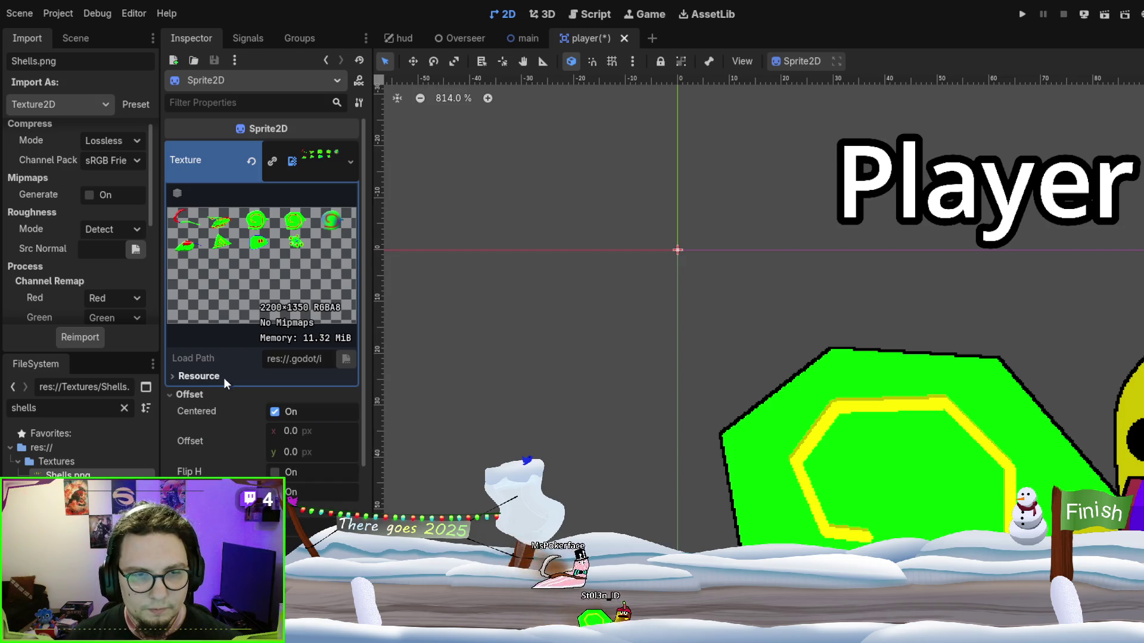
scroll(223, 378, down, 2)
scroll(255, 331, down, 3)
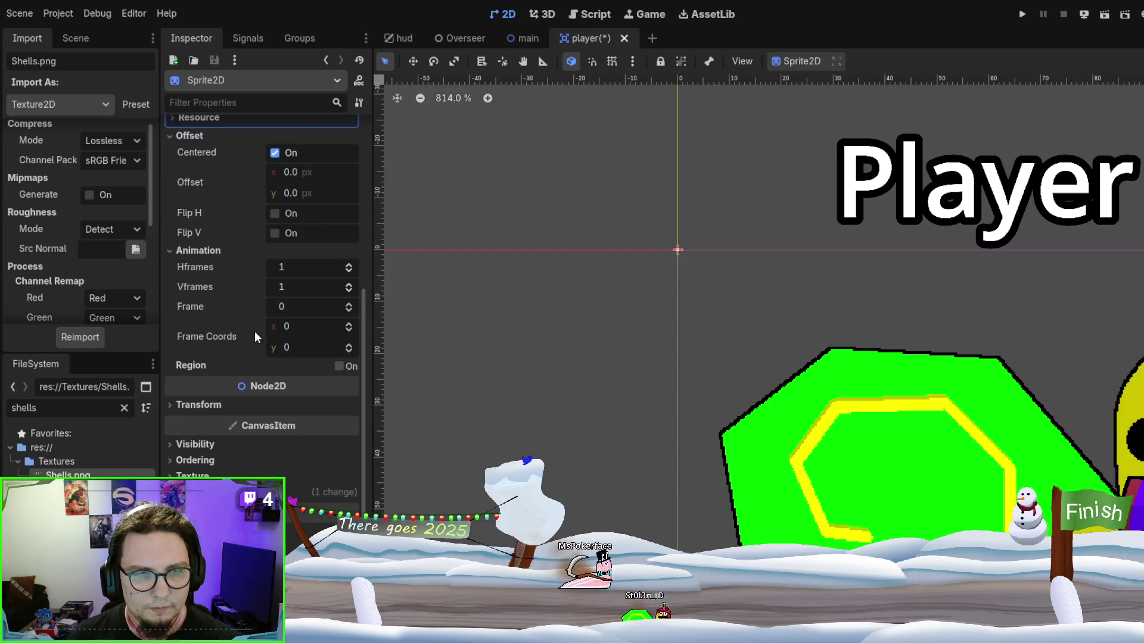
scroll(255, 331, up, 5)
click(311, 156)
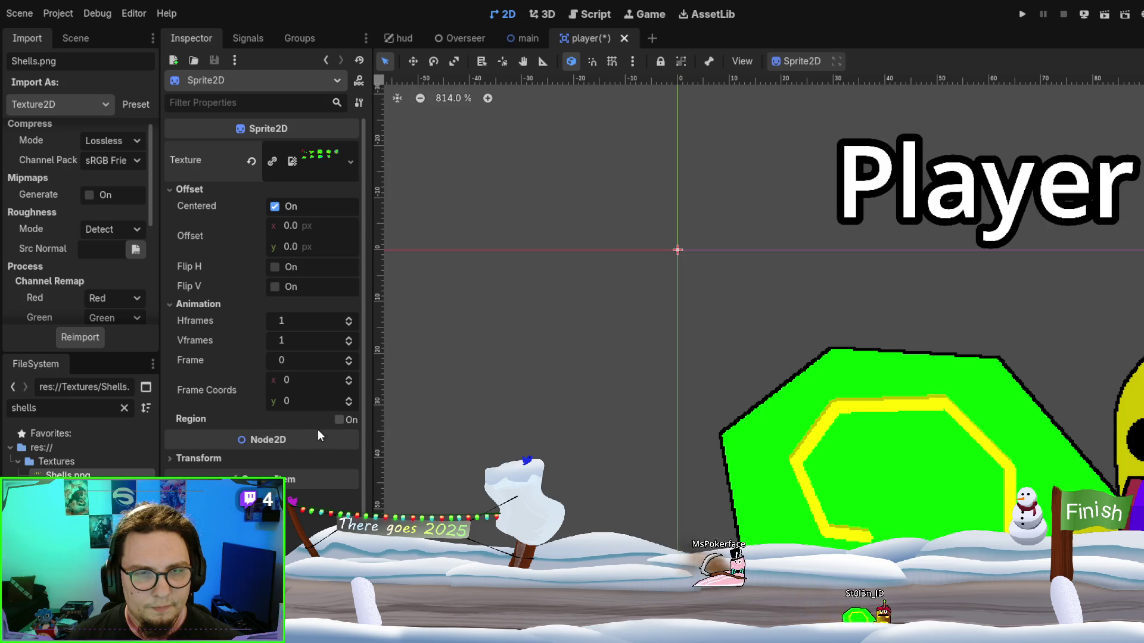
scroll(560, 277, down, 6)
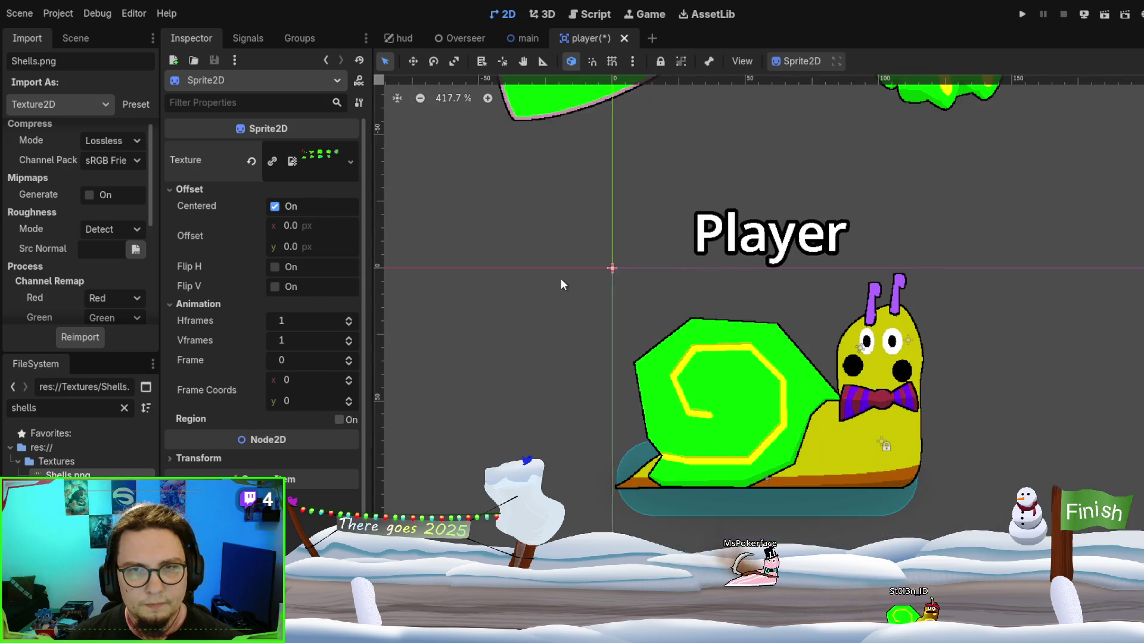
Enter 278 and 440 into the sprite's Frame Coords x and y fields
scroll(825, 510, down, 1)
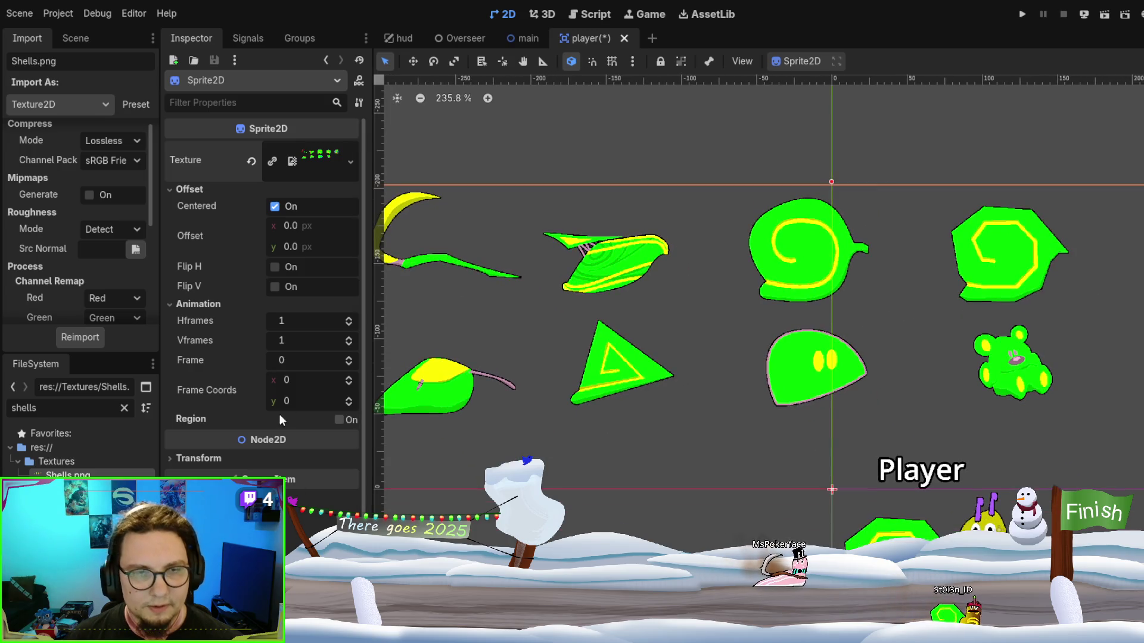
click(298, 384)
text(2)
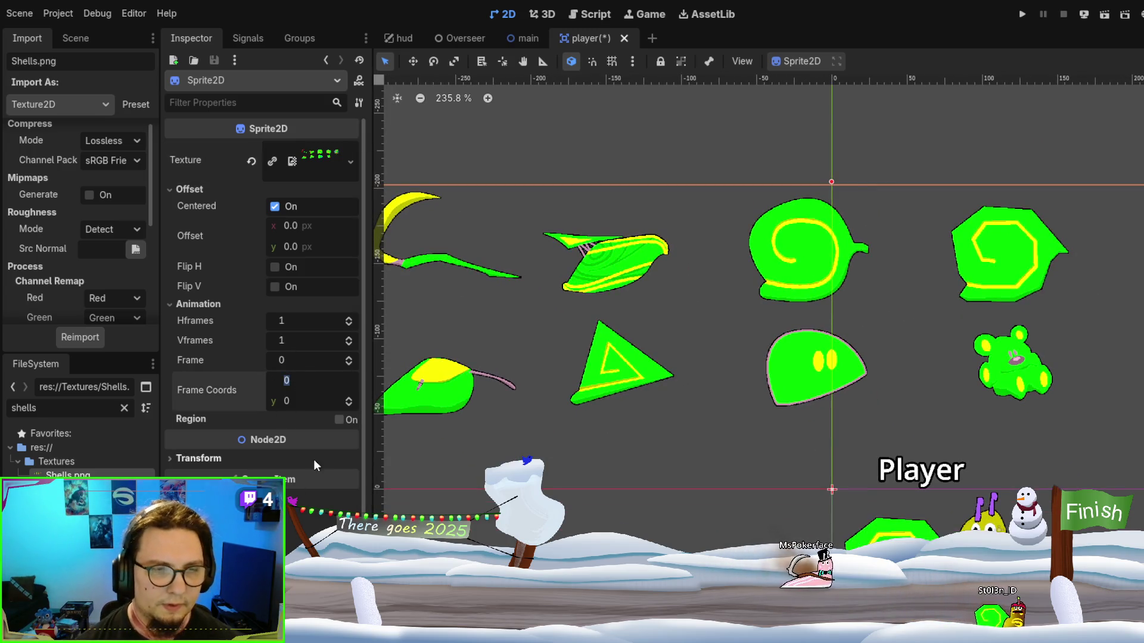
text(78)
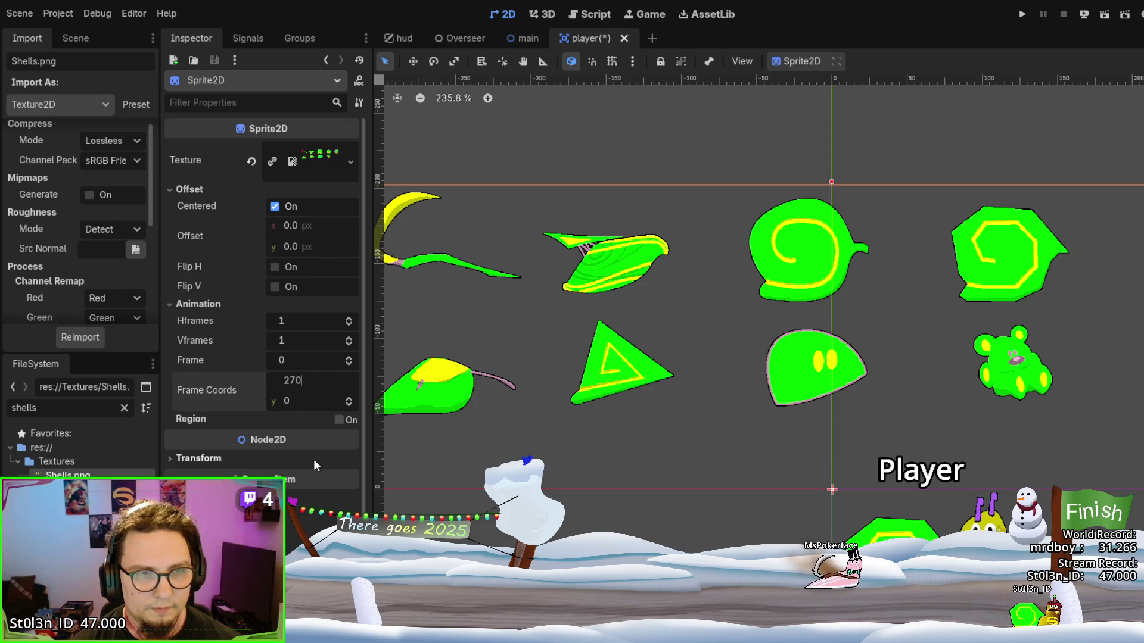
key(Tab)
text(440)
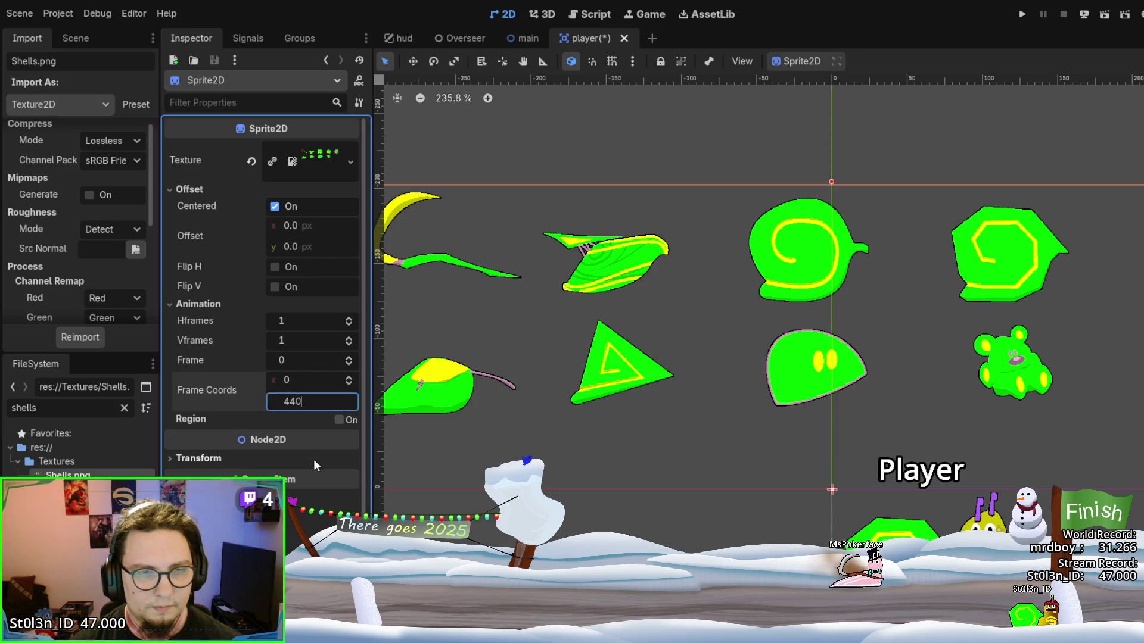
key(Return)
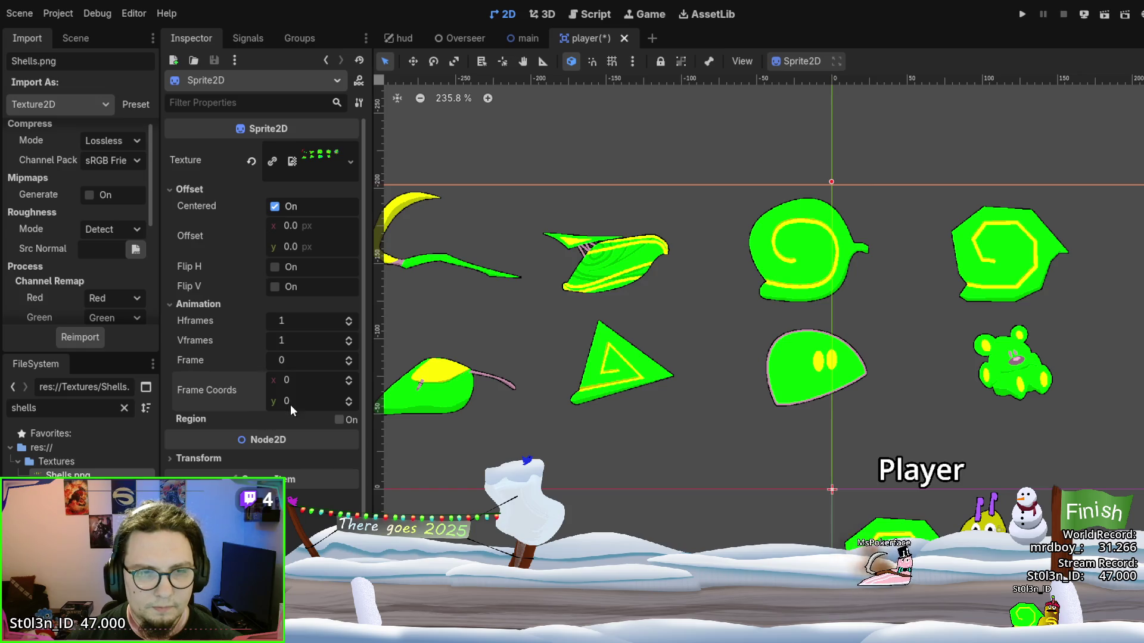
key(Return)
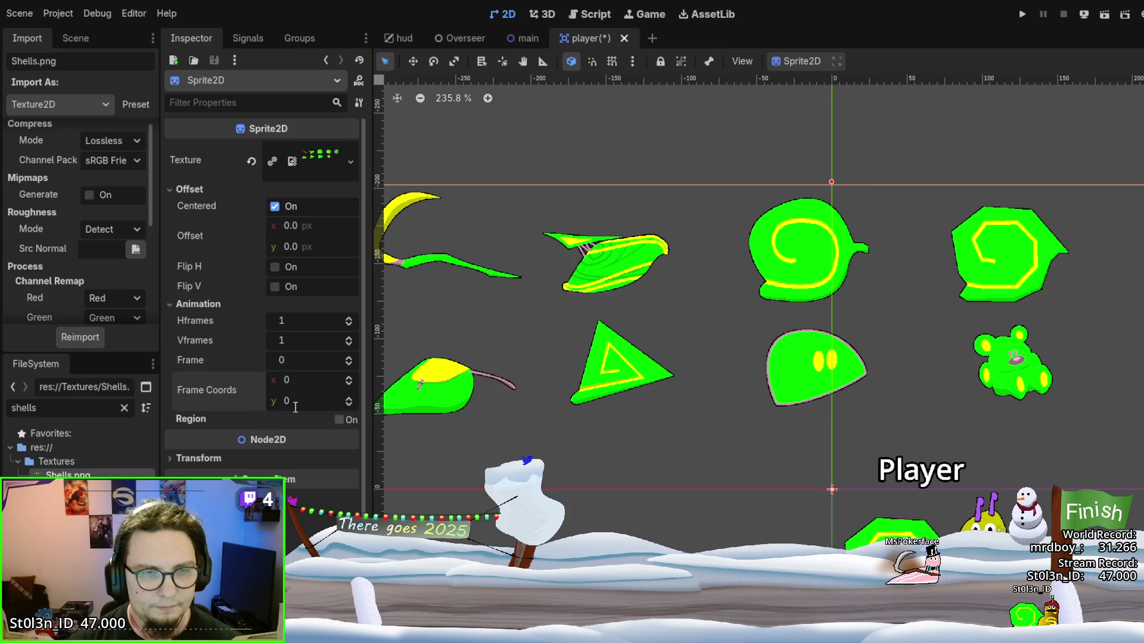
Set Hframes and Vframes to 5, and zoom the canvas in on the sprite
click(296, 321)
scroll(738, 306, down, 3)
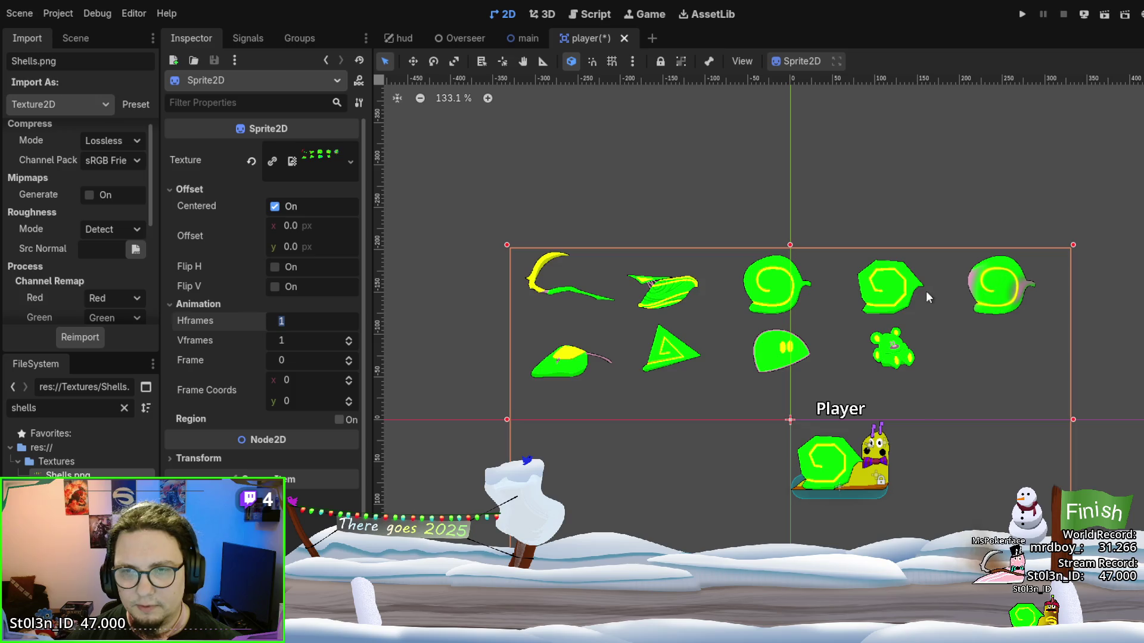
click(291, 337)
text(5)
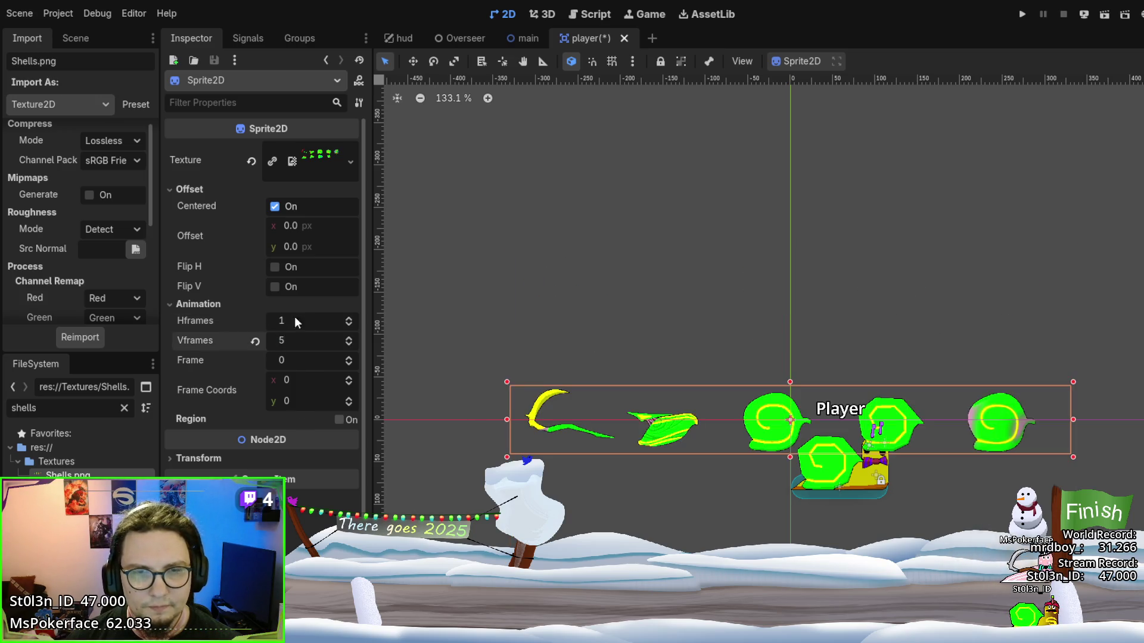
click(293, 321)
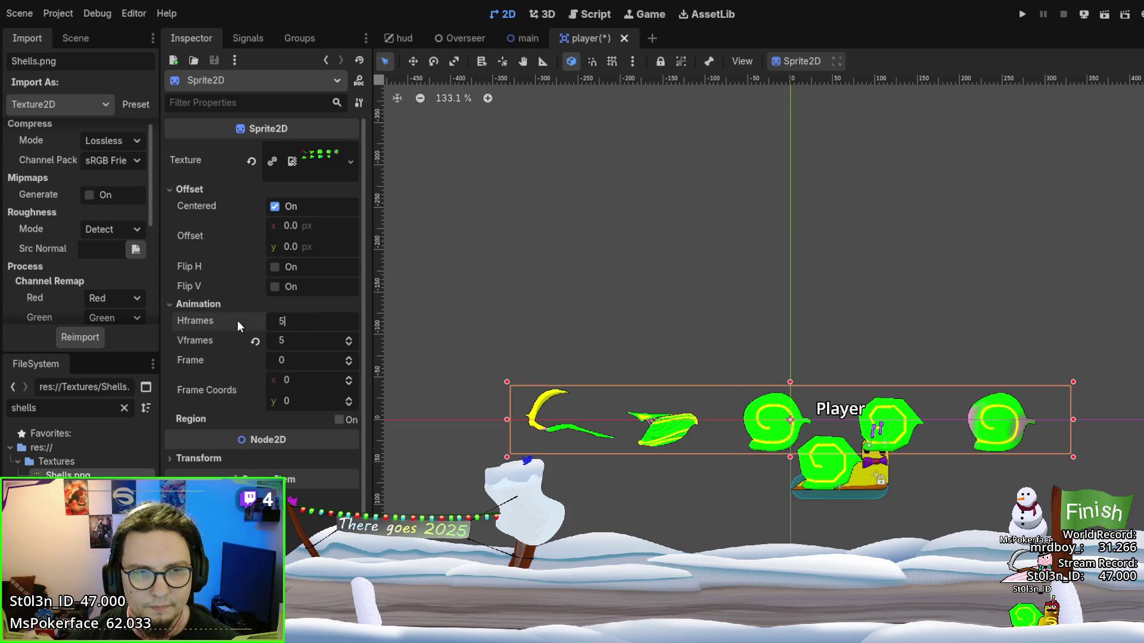
key(Return)
scroll(747, 331, up, 3)
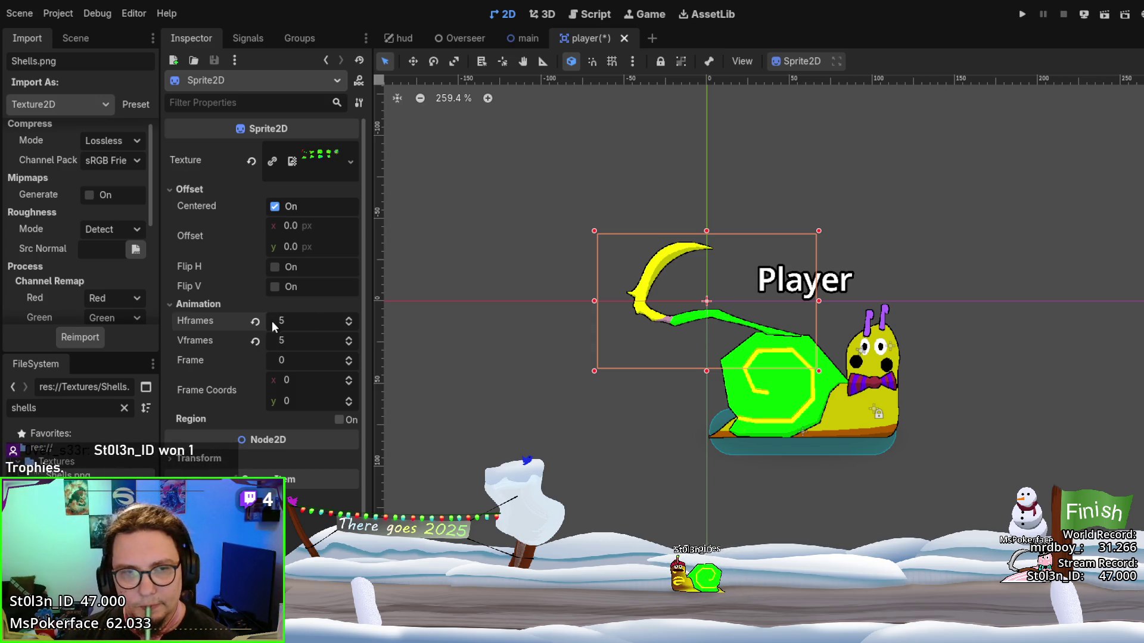
scroll(237, 350, down, 2)
scroll(640, 301, up, 1)
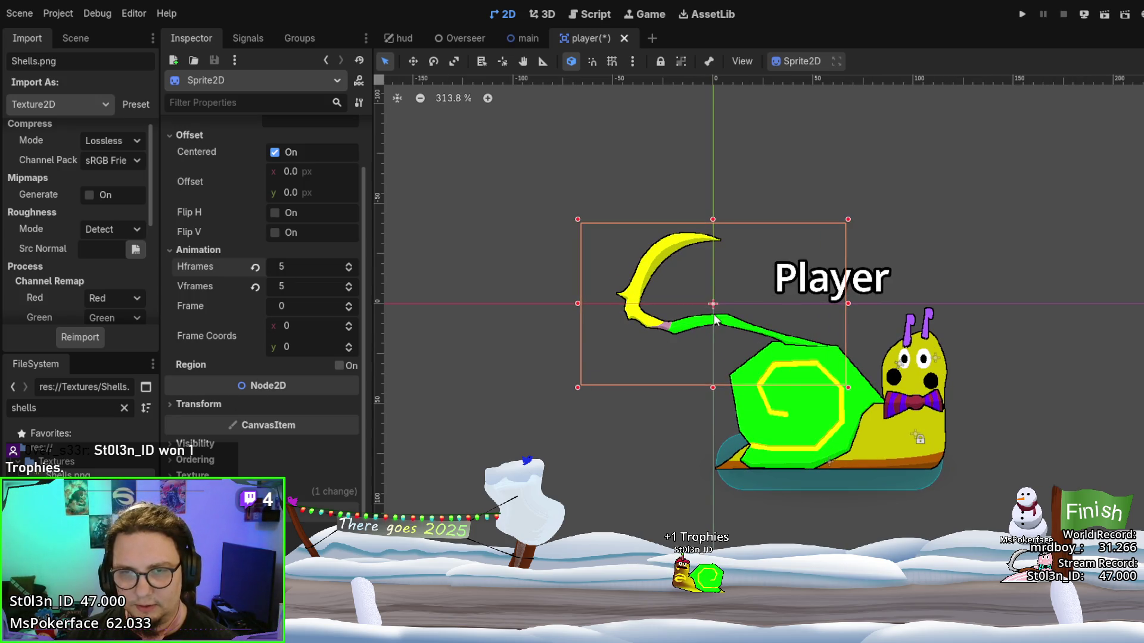
scroll(241, 259, up, 2)
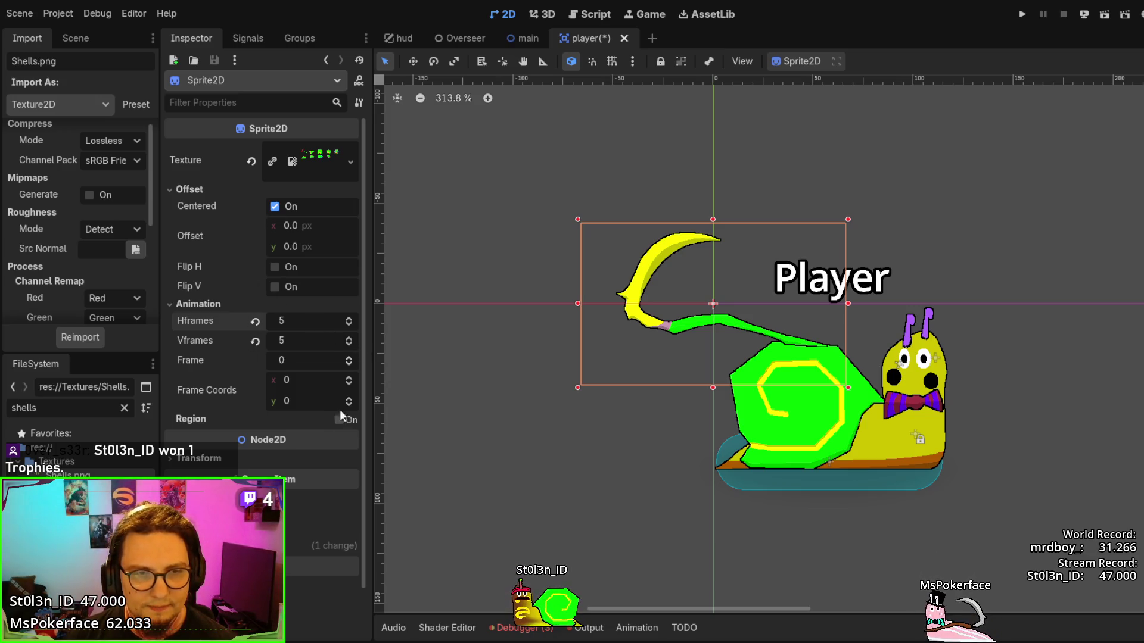
Step the Frame spinner forward and back through the shells, returning to the crescent frame 0
click(348, 359)
click(348, 359)
click(348, 359)
click(349, 358)
click(348, 359)
click(349, 359)
click(349, 359)
click(349, 358)
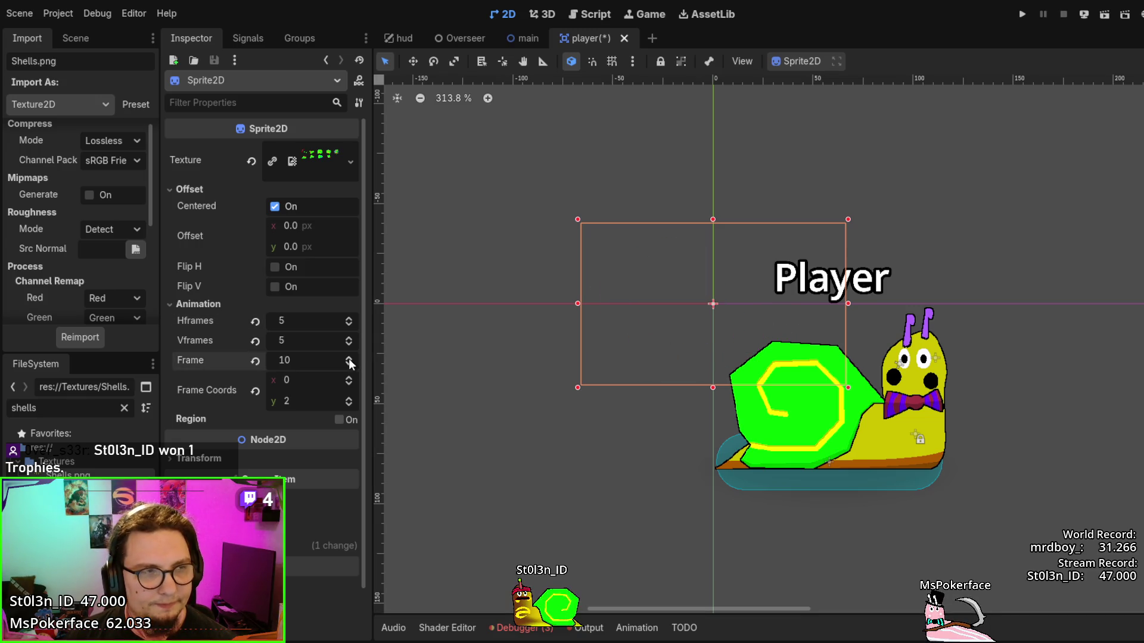
click(349, 359)
click(349, 366)
click(348, 365)
click(348, 366)
click(349, 366)
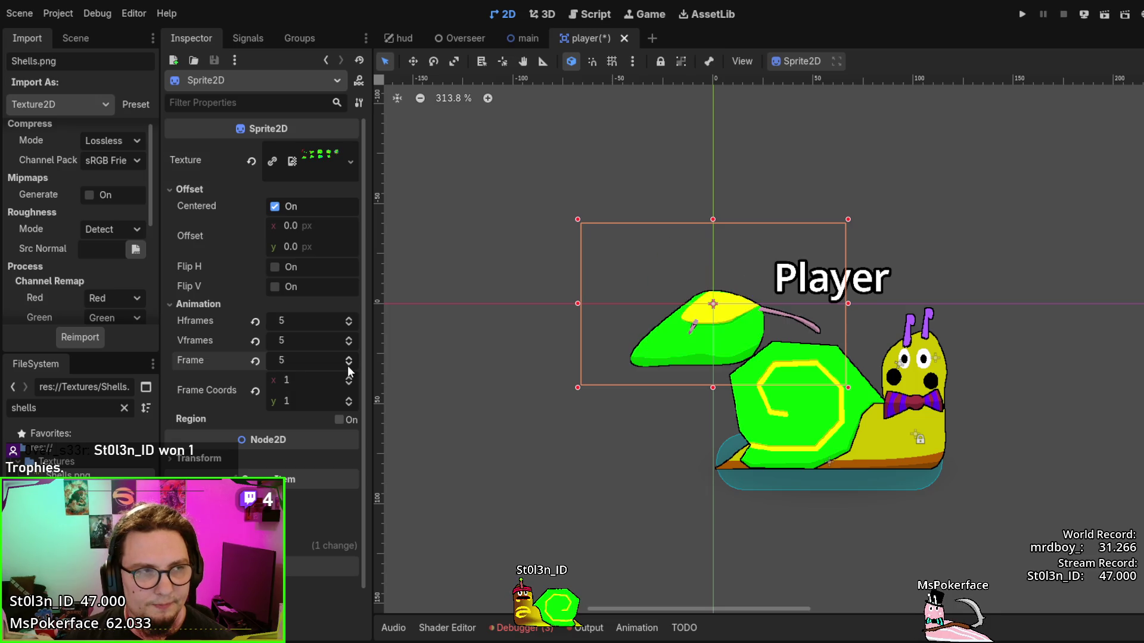
click(348, 365)
click(348, 366)
click(348, 366)
click(349, 366)
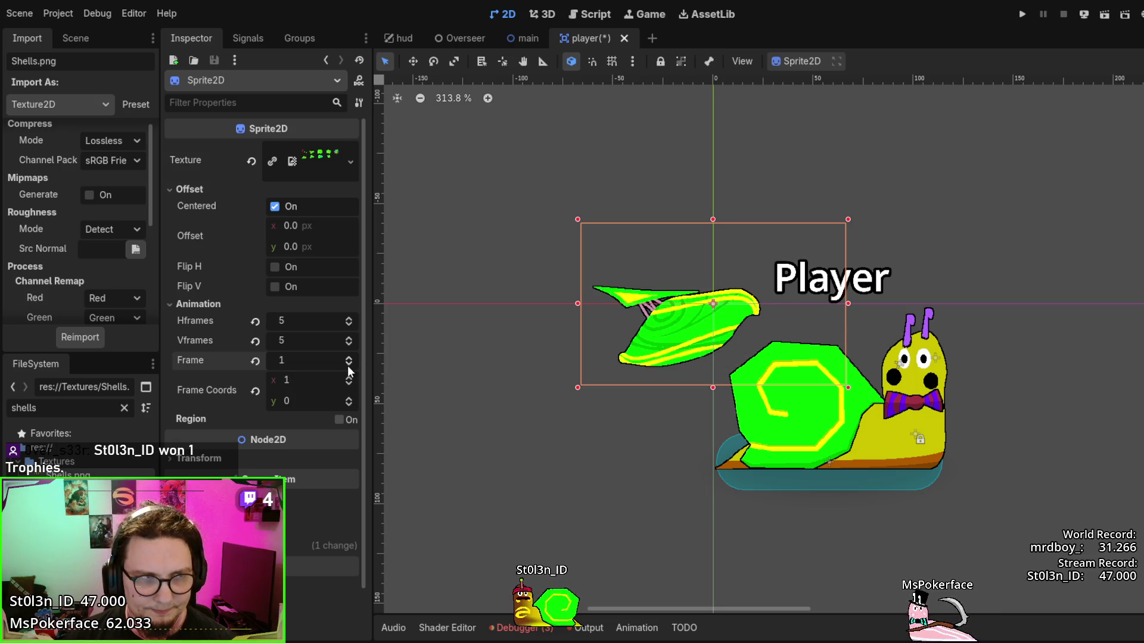
click(349, 368)
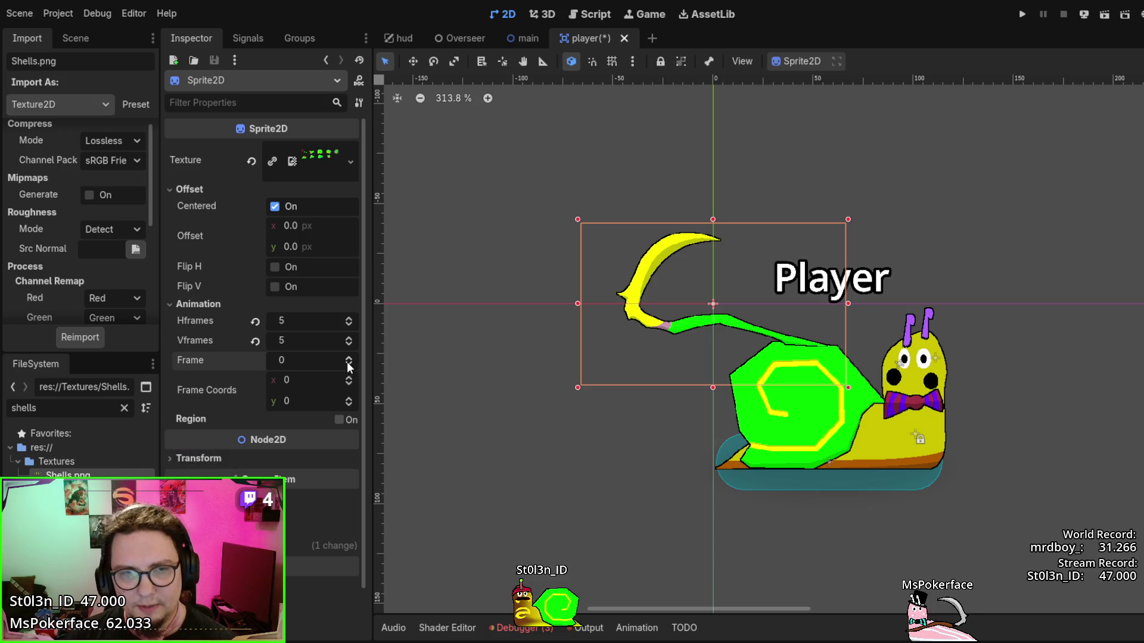
Compare the leaf and spiral shell frames, then settle on frame 1, the leaf shell
click(349, 358)
click(349, 358)
click(349, 358)
click(350, 358)
click(349, 358)
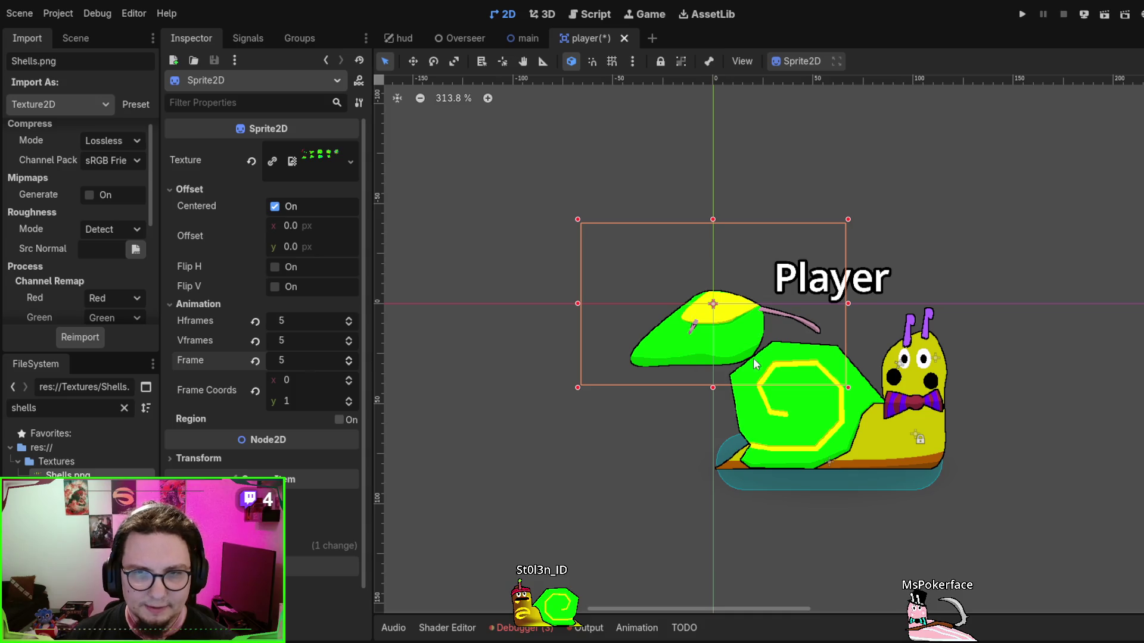
click(350, 365)
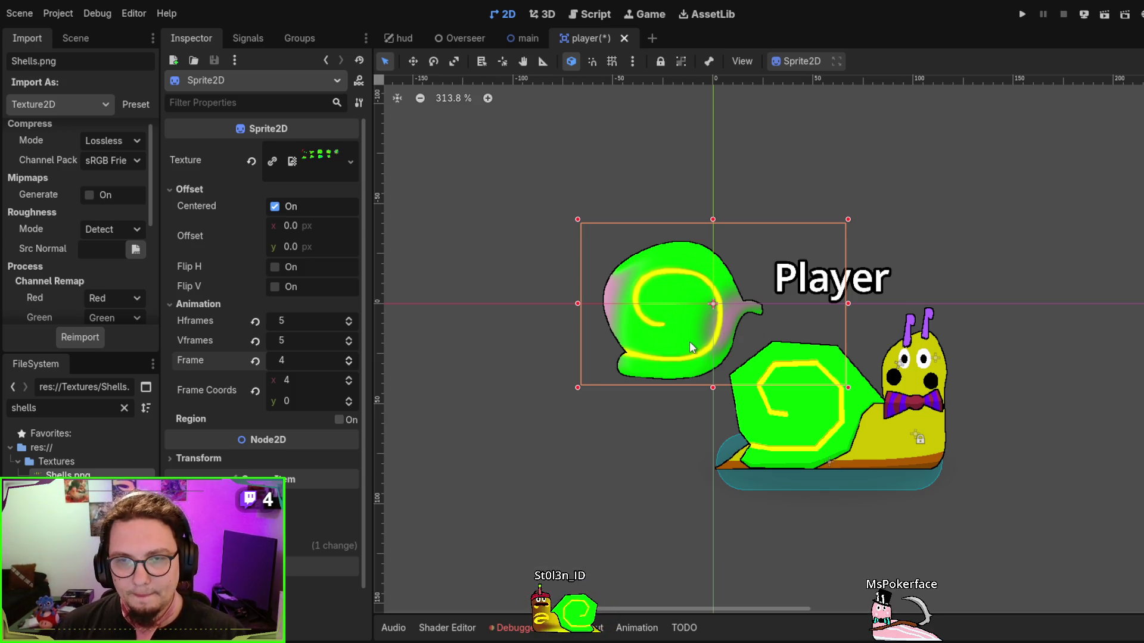
click(349, 365)
click(349, 365)
click(349, 364)
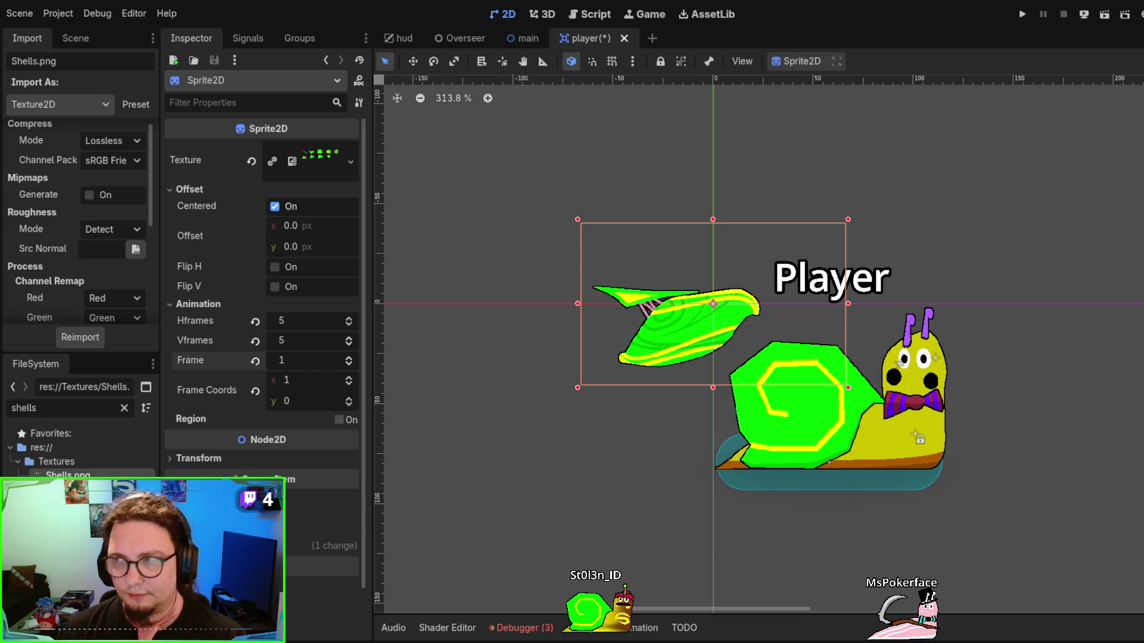
Pan to the snail, scale the shell sprite up, and move it onto the snail's body
mouse_move(700, 337)
mouse_down()
mouse_move(559, 295)
mouse_move(532, 274)
mouse_move(690, 263)
mouse_move(646, 368)
mouse_up()
drag(800, 262, 801, 246)
drag(706, 341, 700, 336)
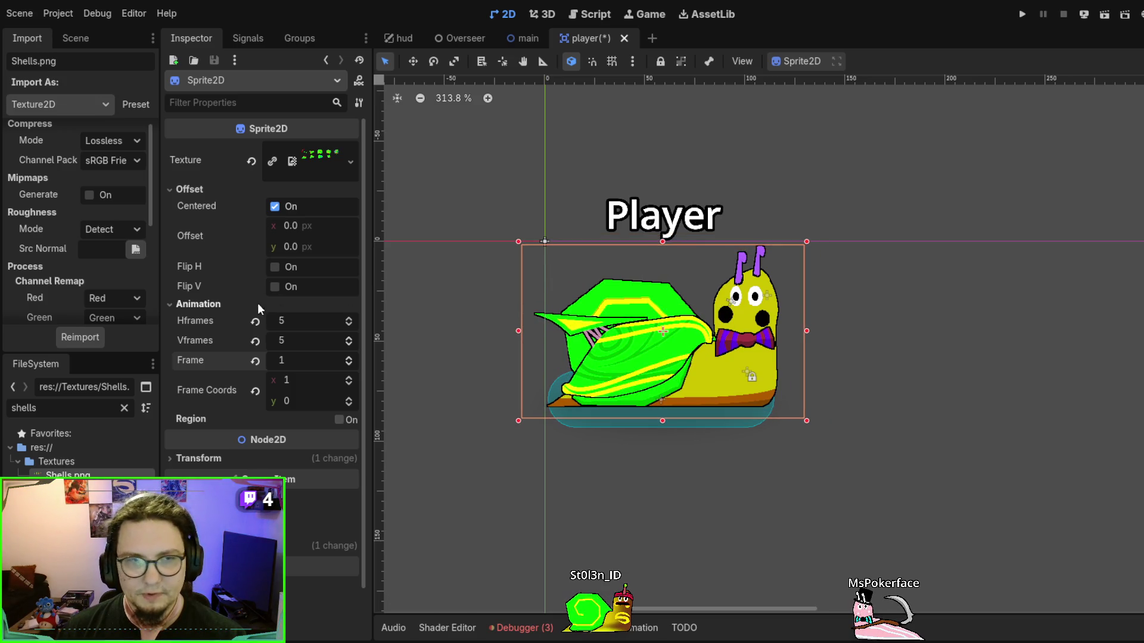
Cycle through the shell frames and stop on frame 3, the spiral shell
click(349, 358)
click(348, 358)
click(348, 358)
click(349, 358)
click(349, 359)
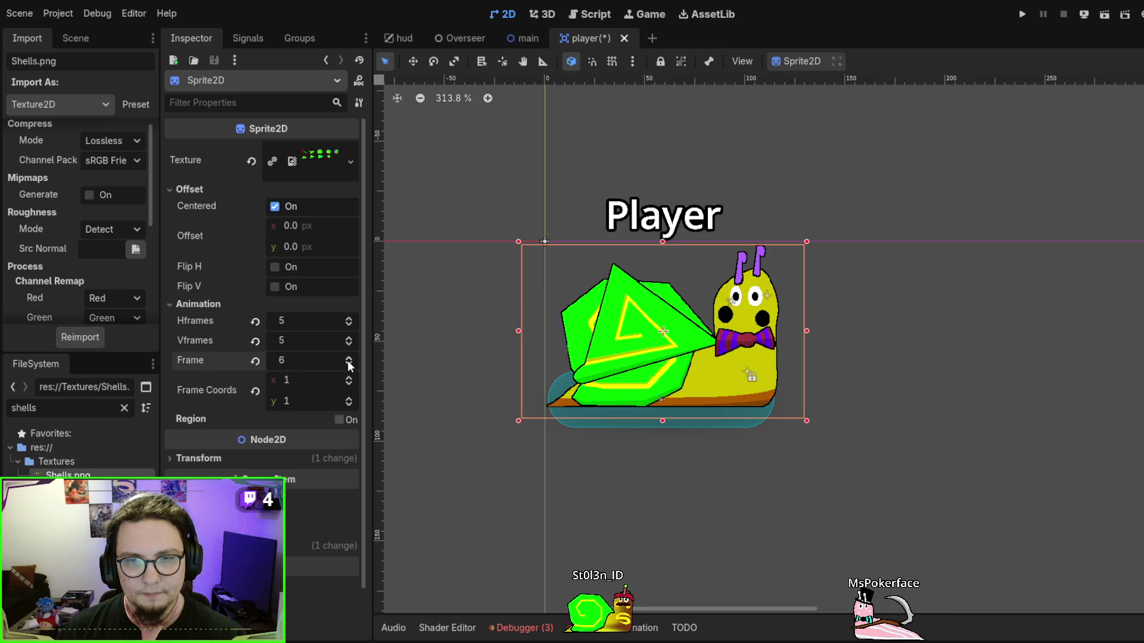
click(349, 365)
click(349, 364)
click(349, 365)
click(349, 364)
click(349, 364)
click(348, 364)
click(347, 359)
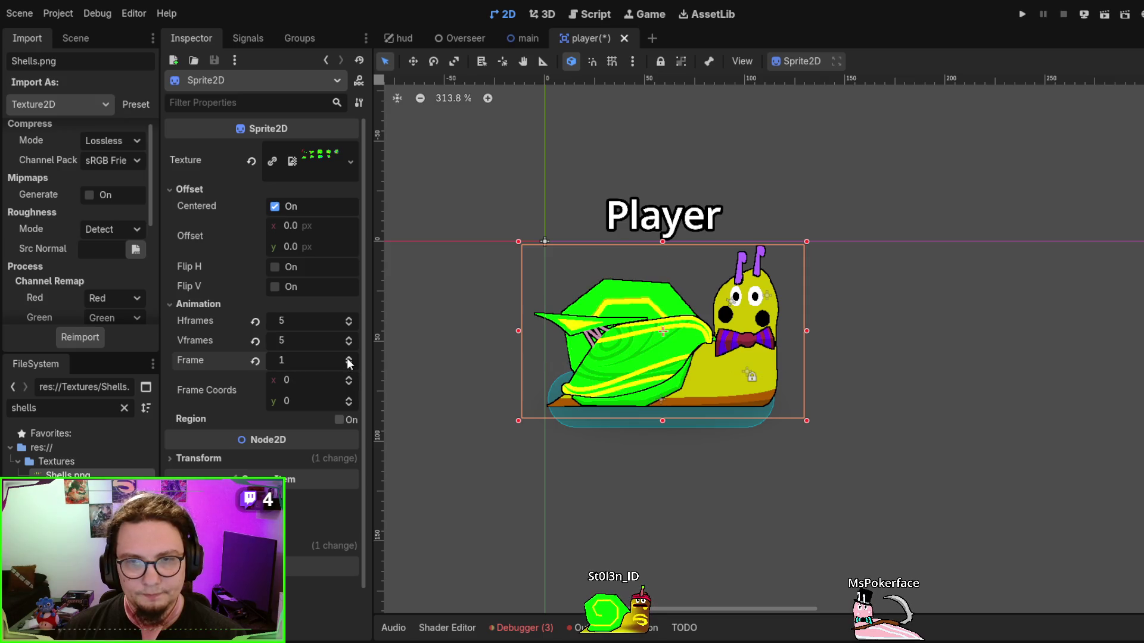
click(347, 358)
click(347, 359)
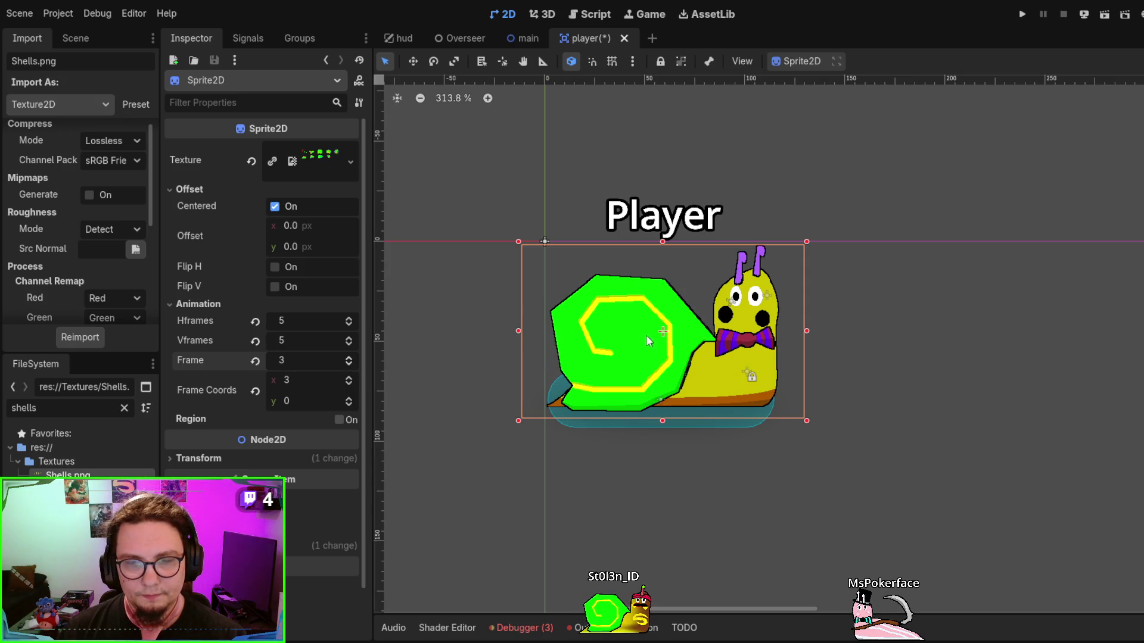
Zoom in on the canvas and fine-tune the shell sprite's scale
scroll(648, 345, up, 10)
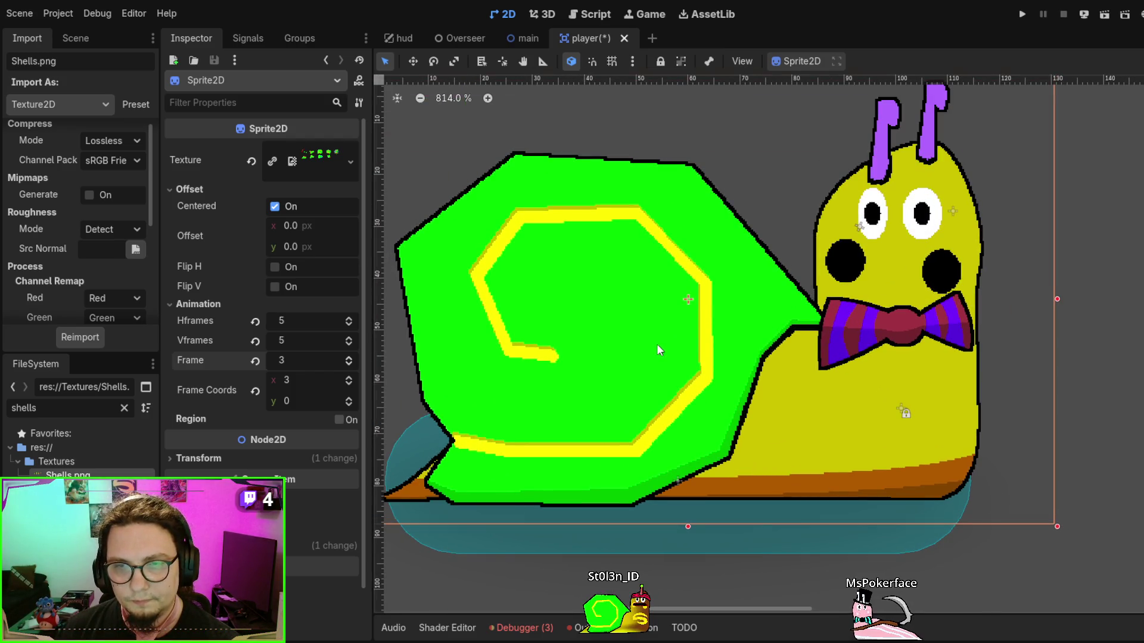
scroll(656, 345, down, 6)
scroll(663, 331, up, 1)
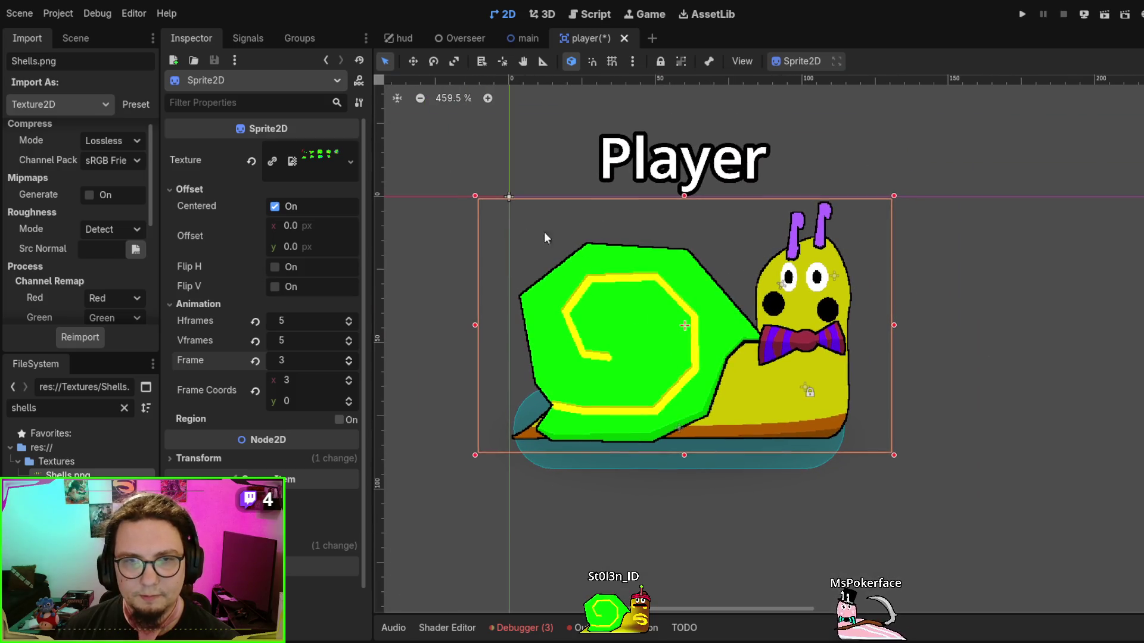
click(475, 195)
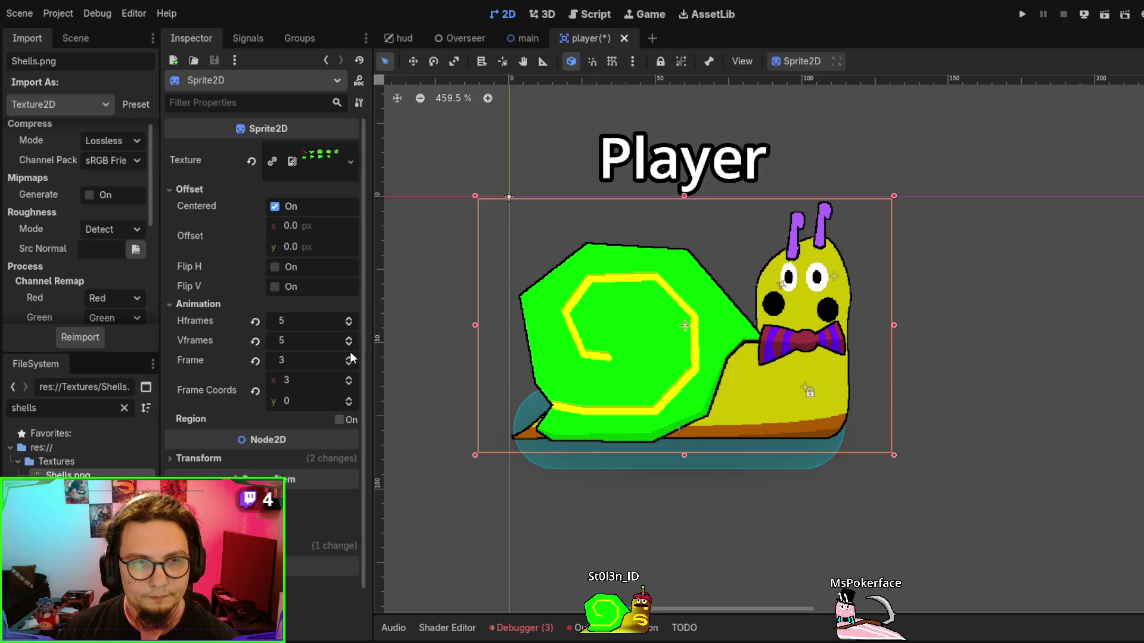
Step the Frame spinner from frame 0 up to 5 and back to 2
click(350, 364)
click(349, 364)
click(349, 364)
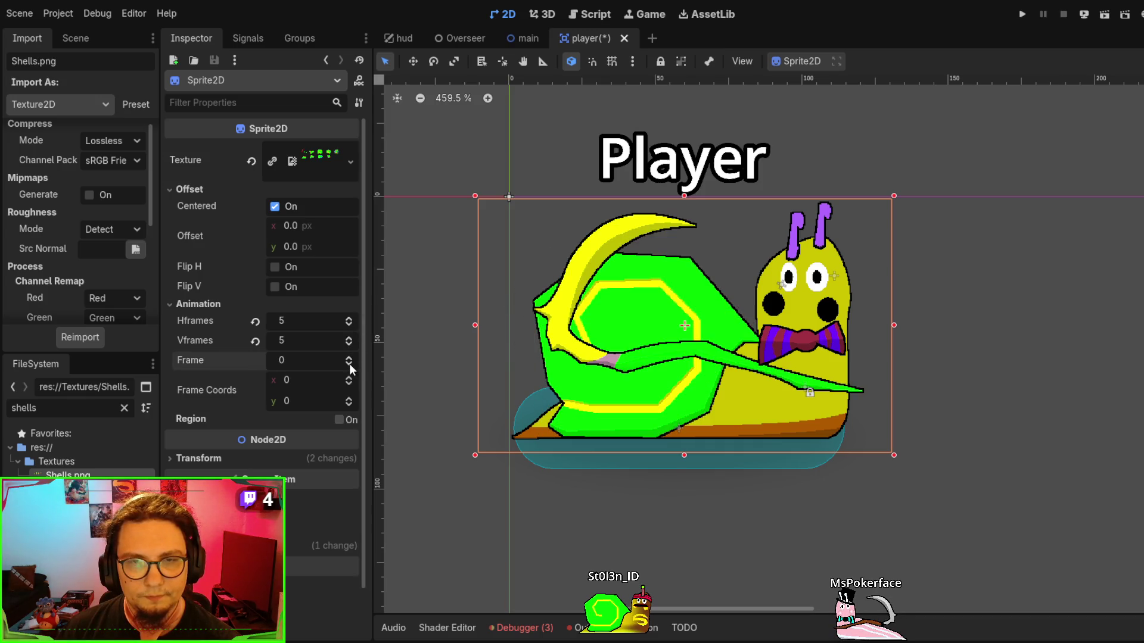
click(349, 352)
click(349, 352)
click(349, 352)
click(349, 352)
click(349, 353)
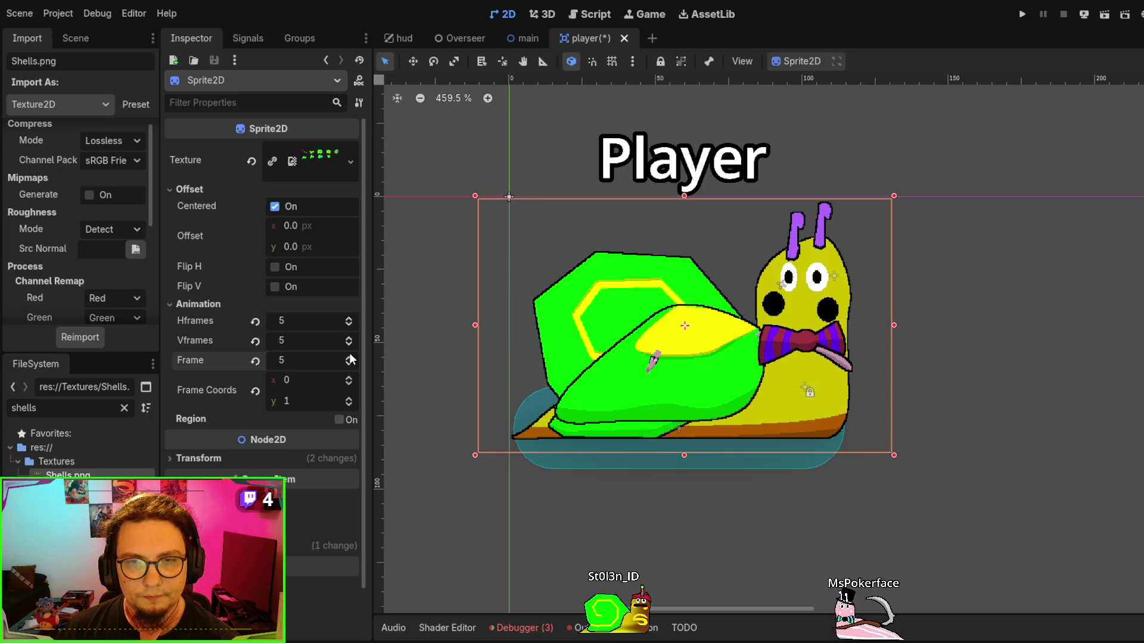
click(349, 364)
click(349, 364)
click(349, 365)
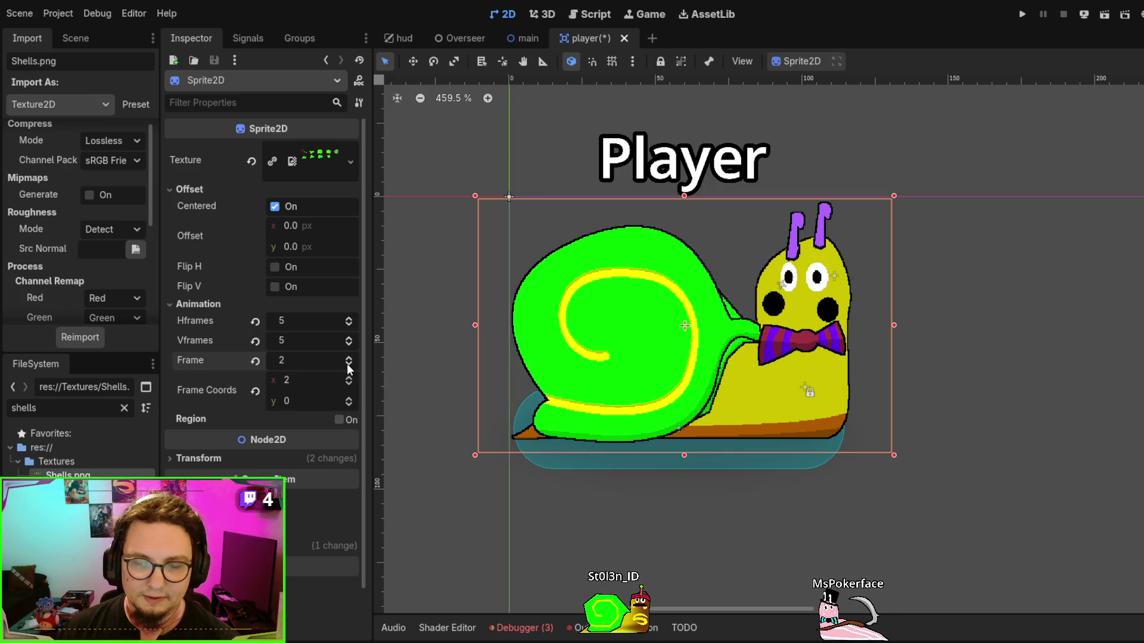
Compare the first few frames and settle on frame 4, the glossy yellow-spiral shell
click(350, 365)
click(348, 365)
click(349, 358)
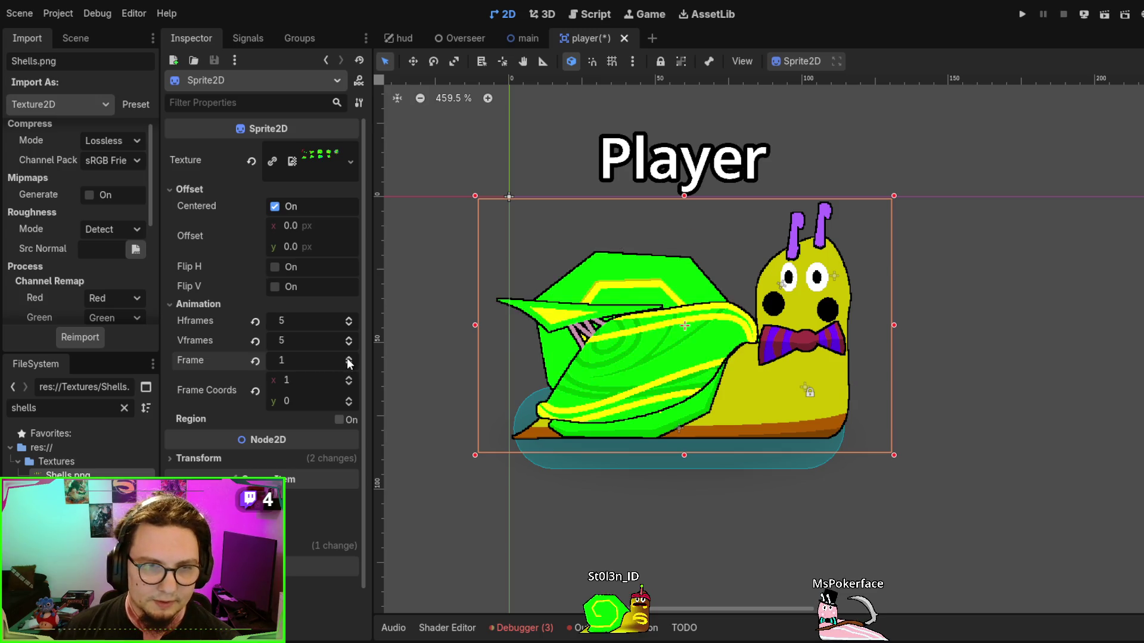
click(348, 358)
click(348, 358)
click(348, 358)
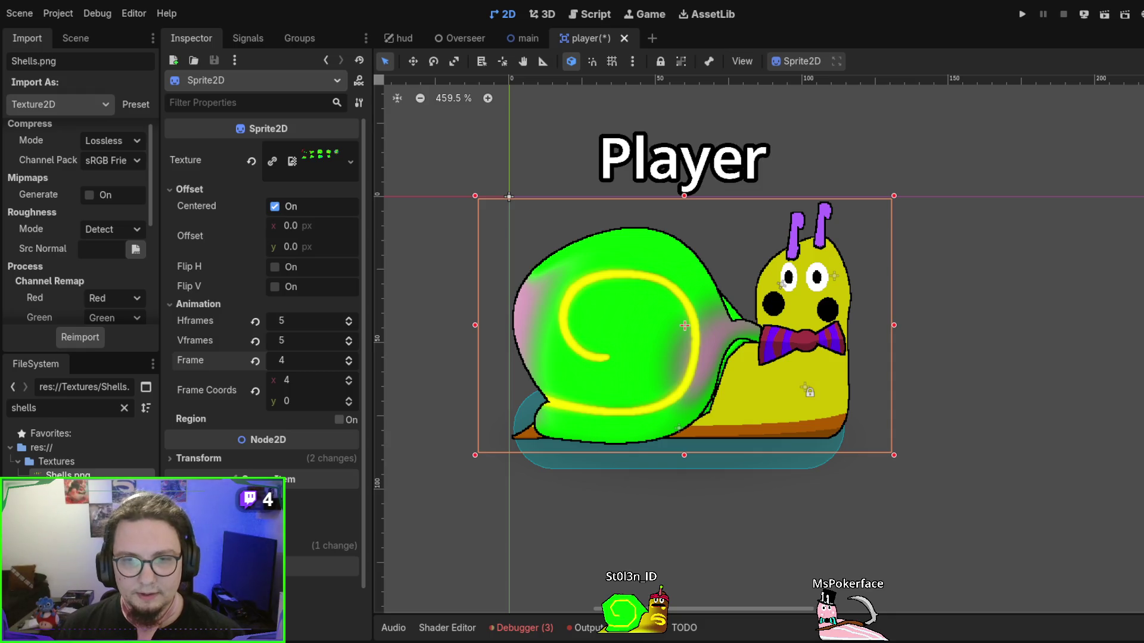
scroll(781, 405, down, 2)
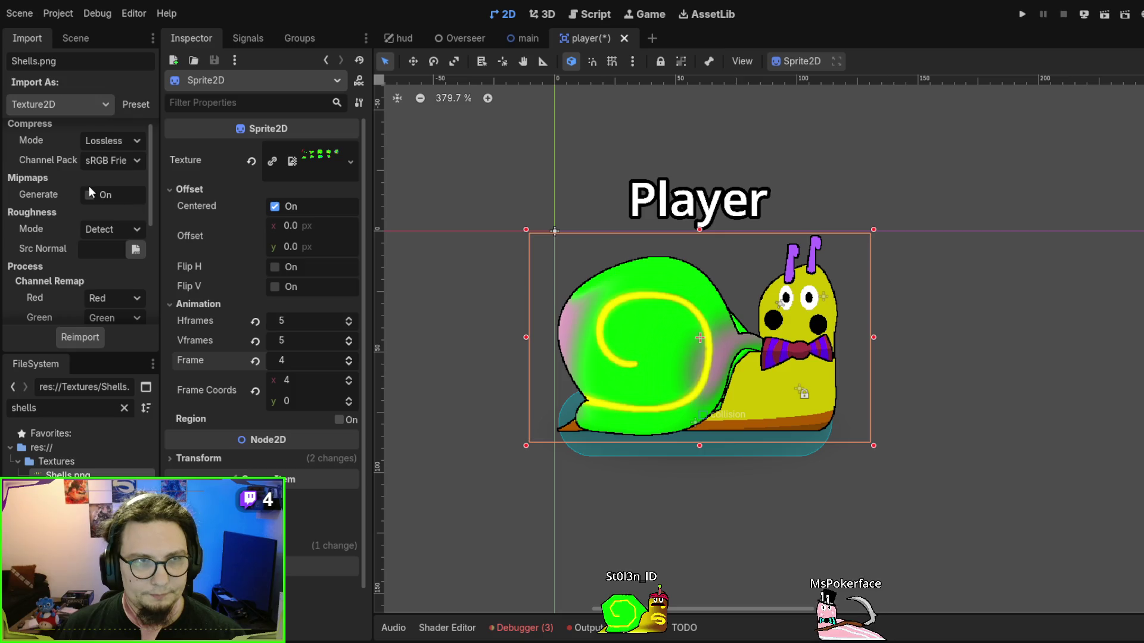
scroll(89, 186, up, 1)
Rename the shell Sprite2D node in the Scene tree to RigidShells
click(231, 38)
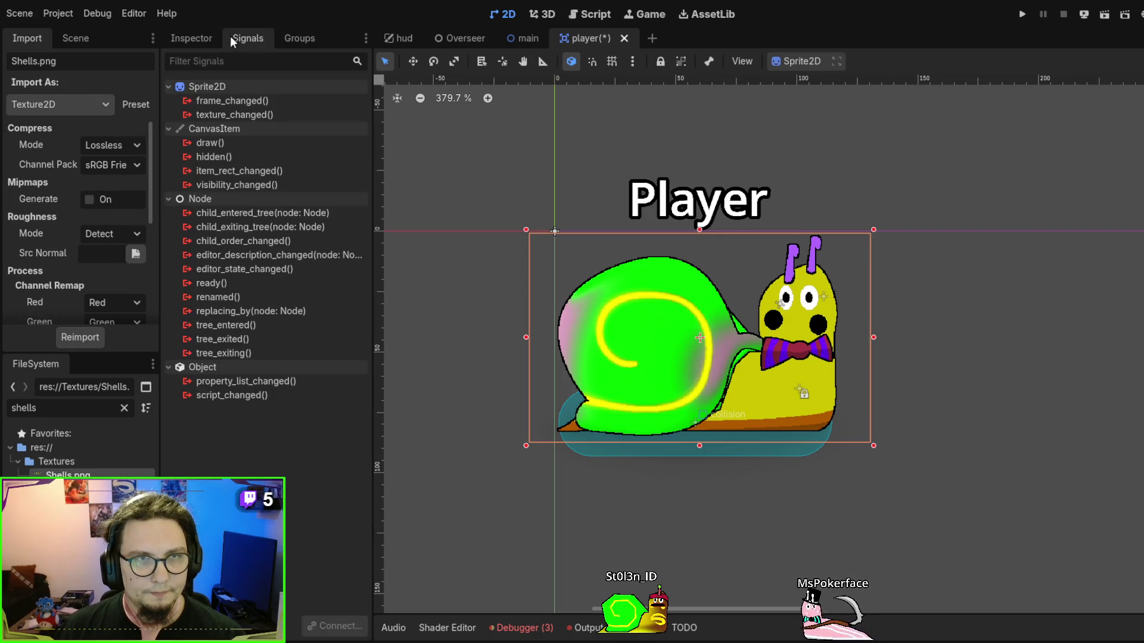
click(191, 38)
click(67, 39)
scroll(83, 238, up, 2)
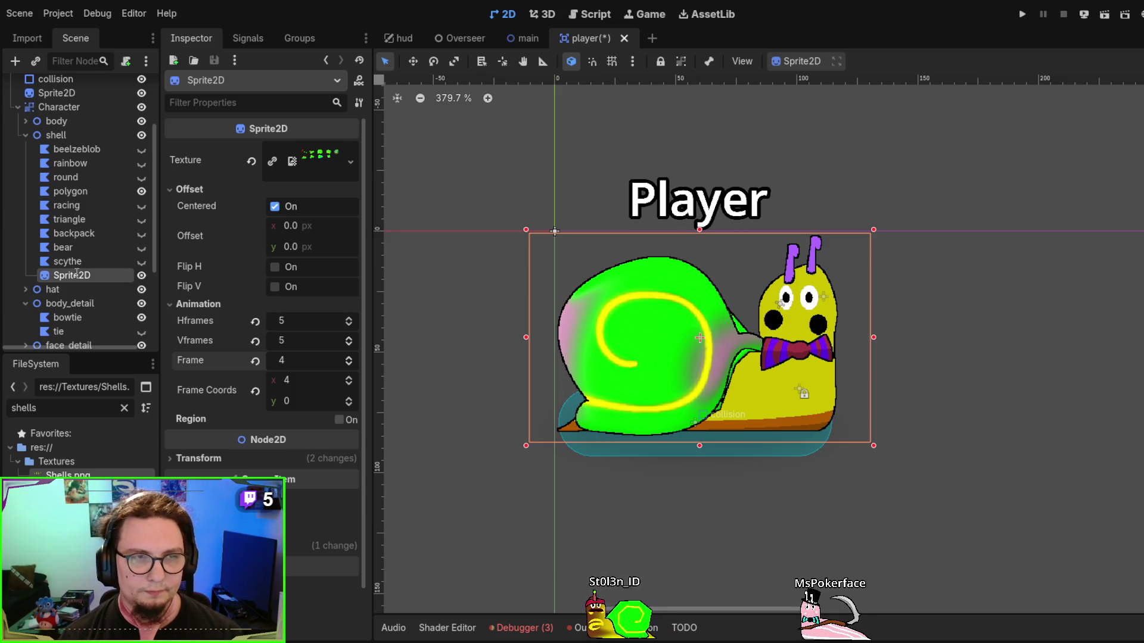
text(RigidShells)
key(Return)
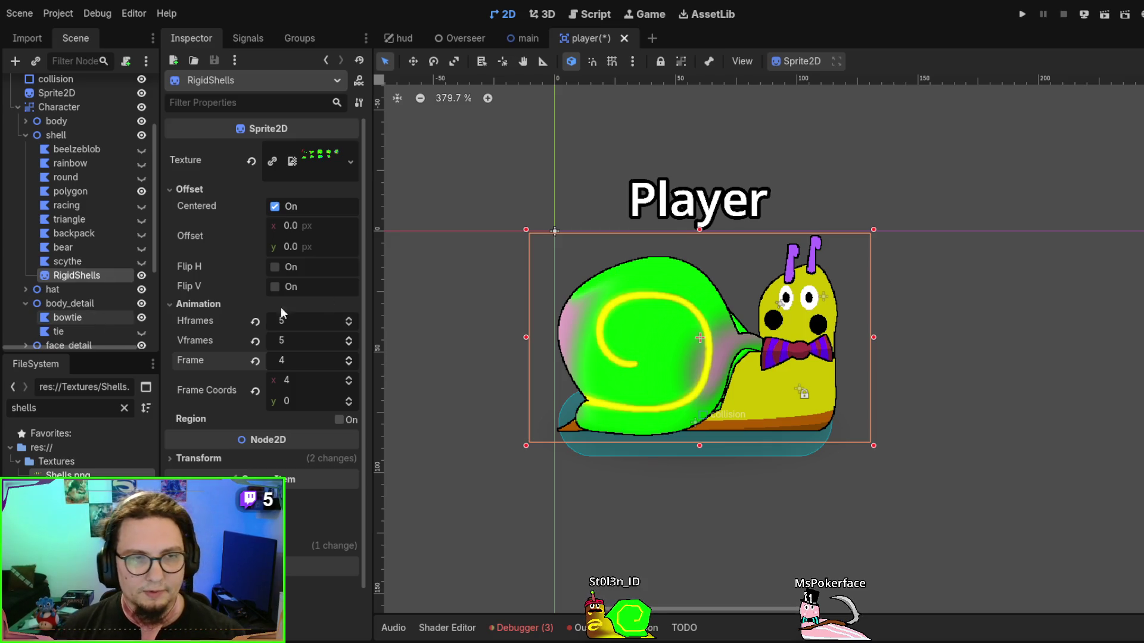
scroll(505, 355, up, 1)
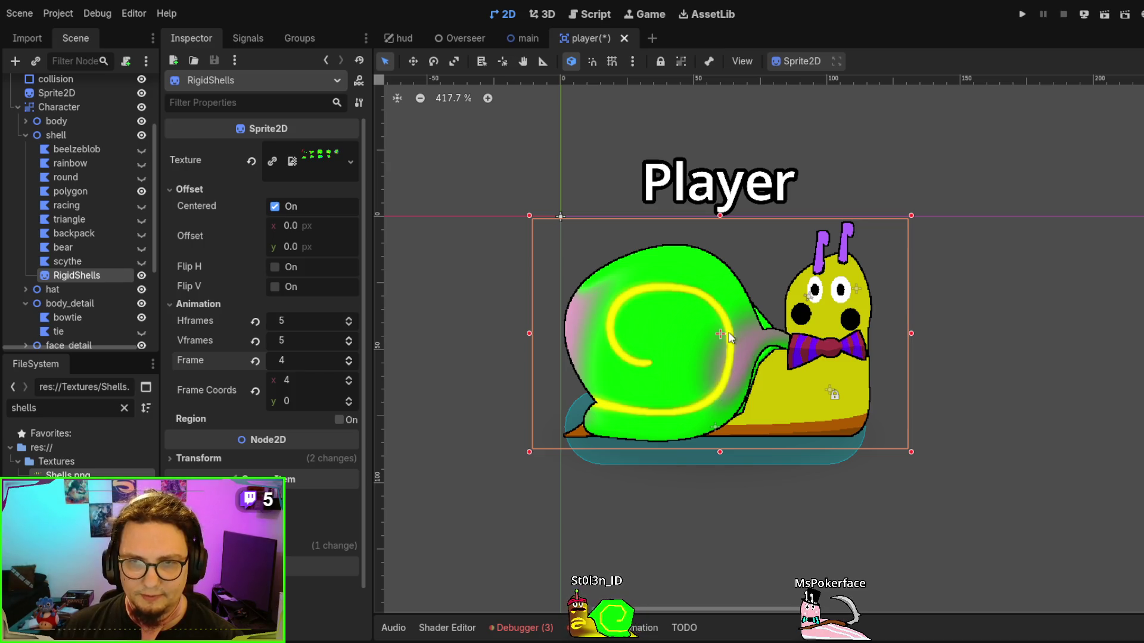
key(alt+Tab)
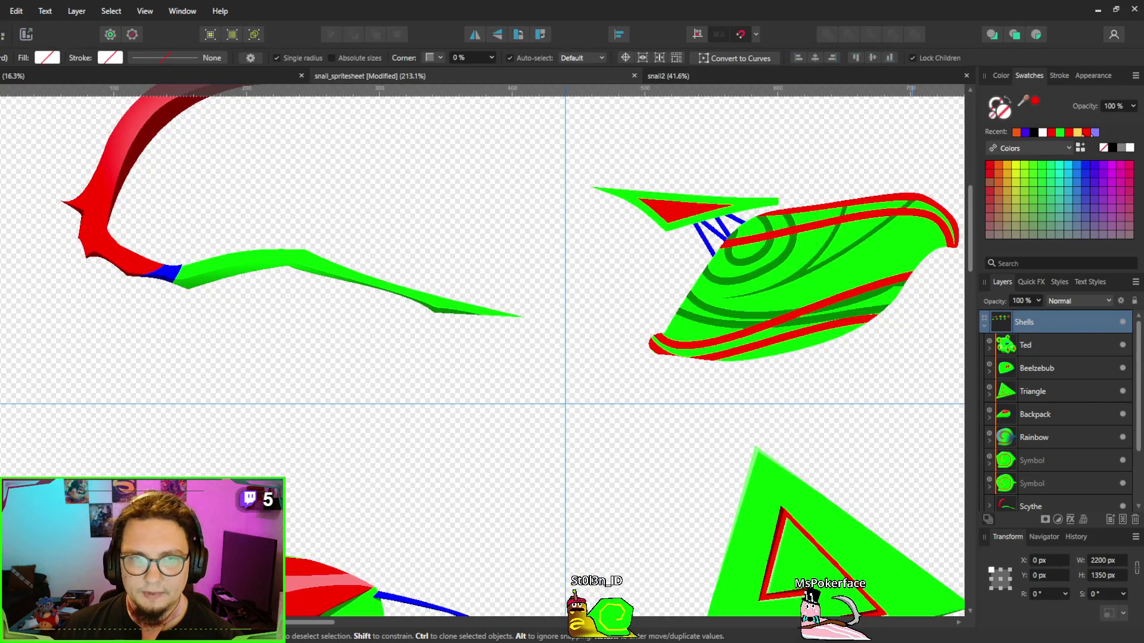
Select and look over the full Shells artboard grid in Affinity Designer, then minimize it
scroll(537, 408, down, 8)
click(336, 338)
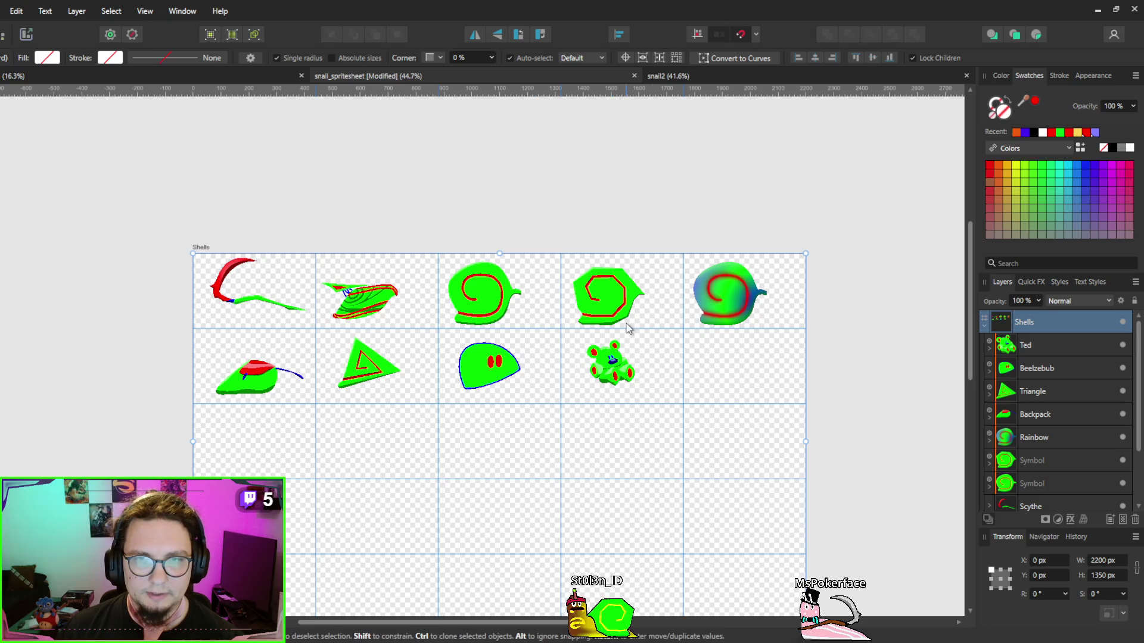
scroll(652, 351, up, 2)
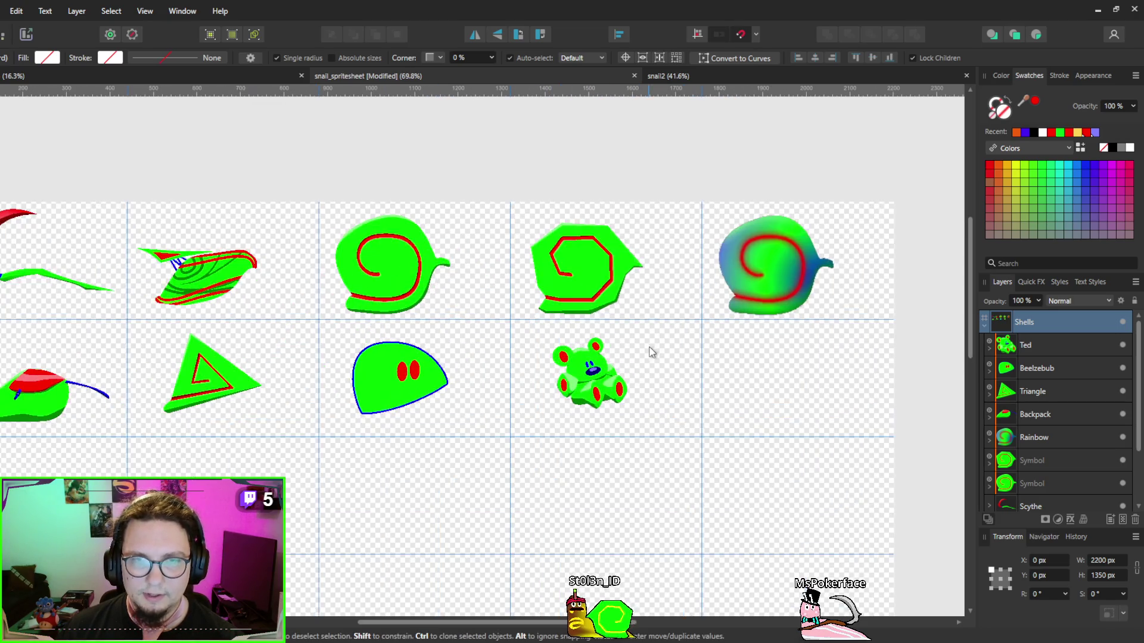
scroll(606, 298, left, 3)
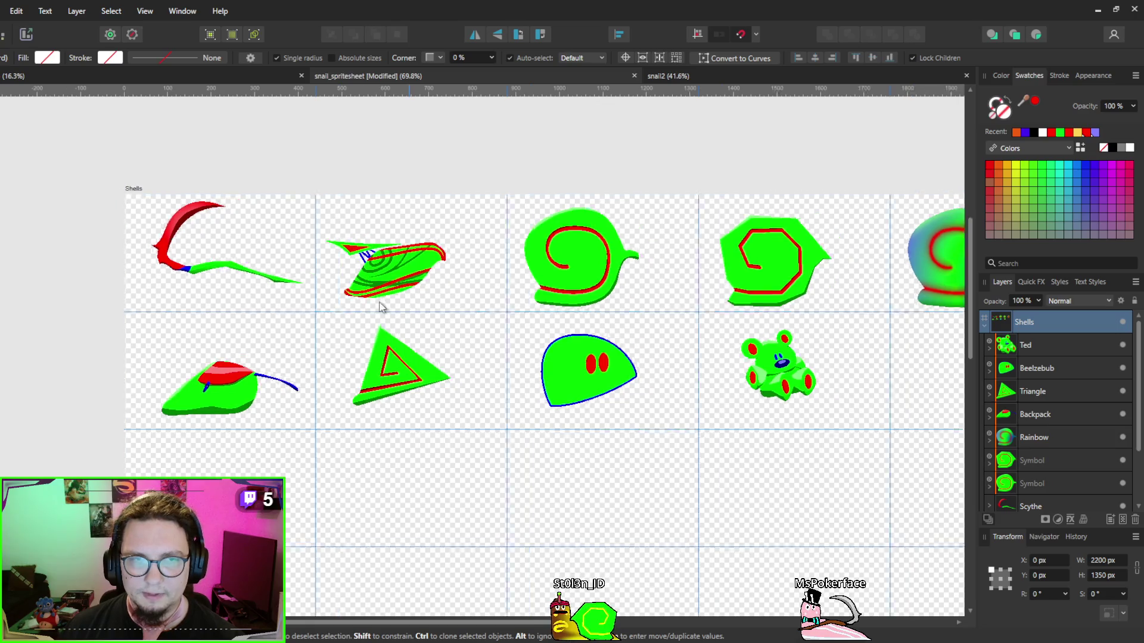
scroll(296, 280, right, 2)
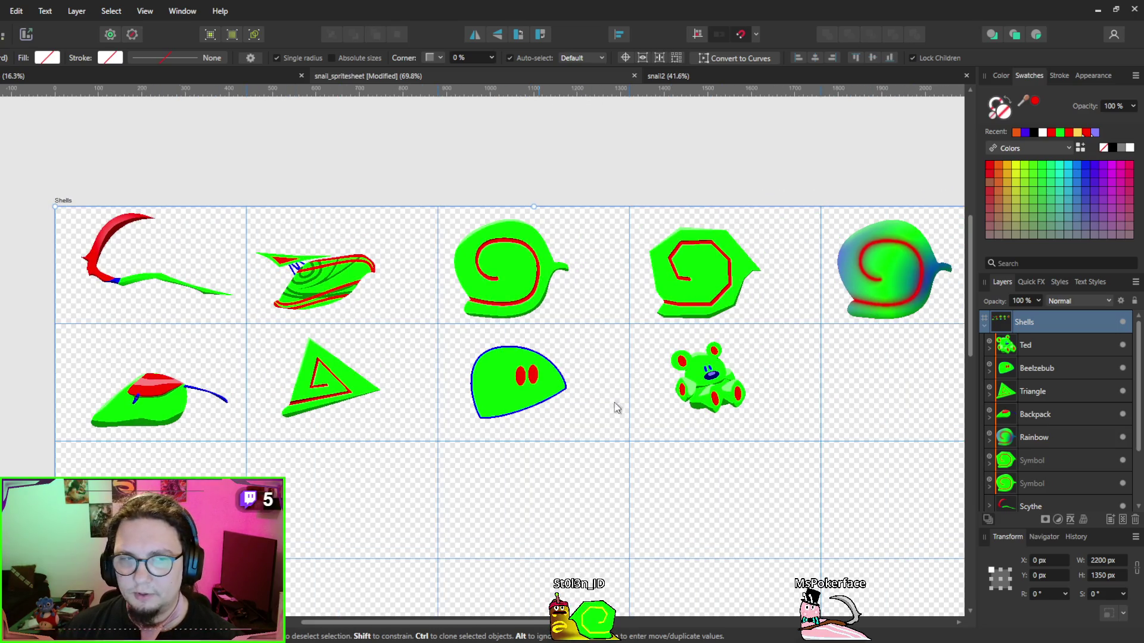
scroll(1084, 471, down, 3)
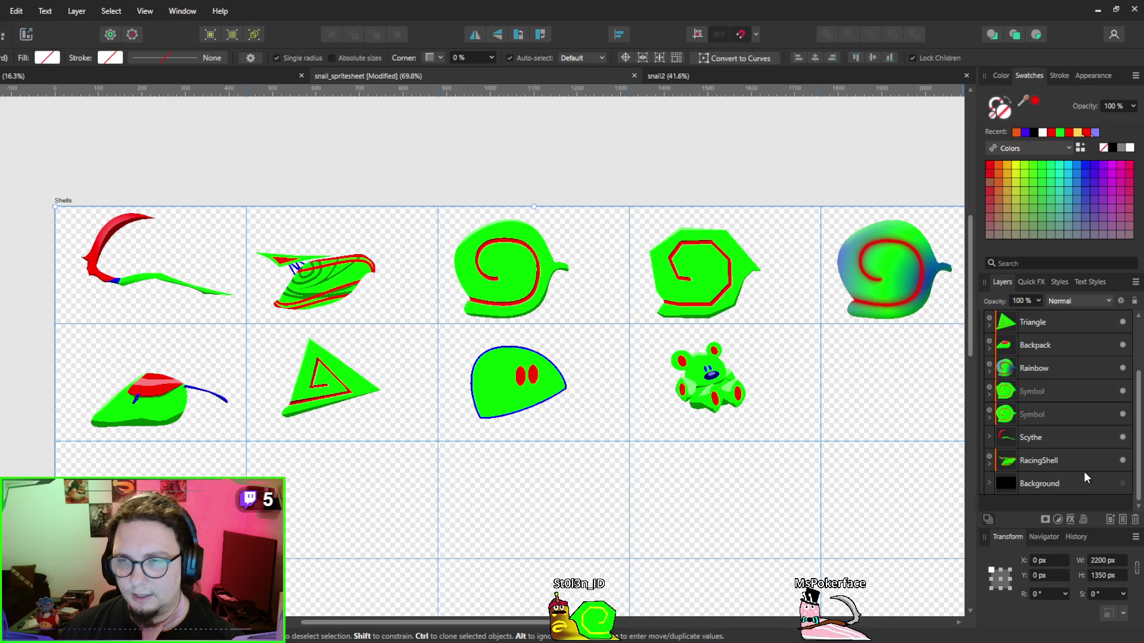
scroll(1107, 484, up, 3)
scroll(1102, 476, down, 3)
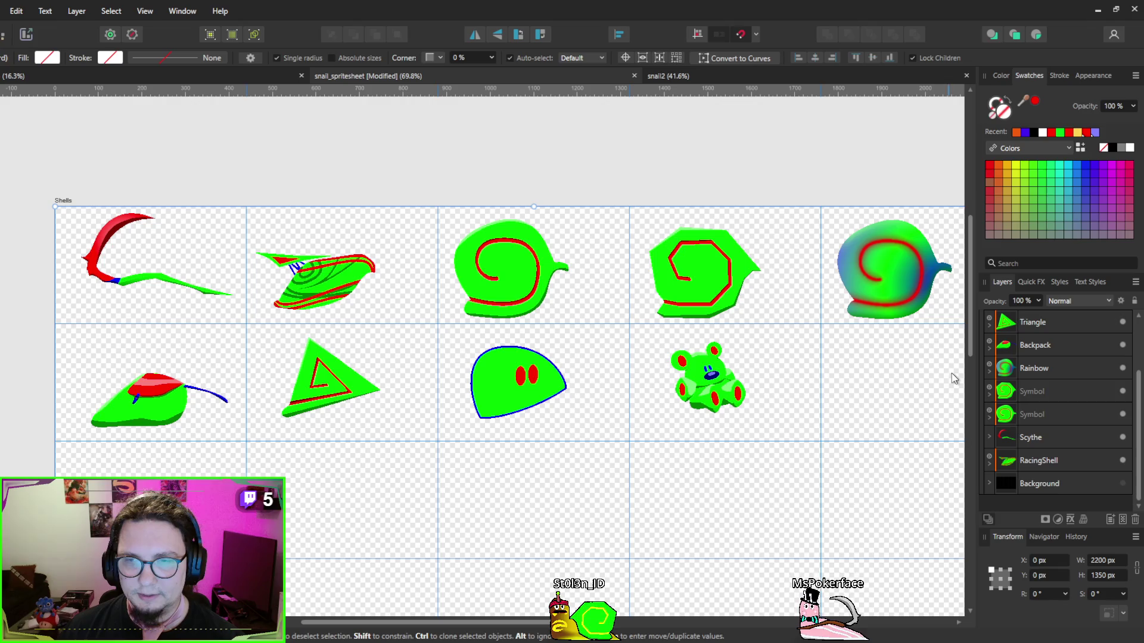
scroll(853, 384, right, 2)
scroll(853, 384, down, 1)
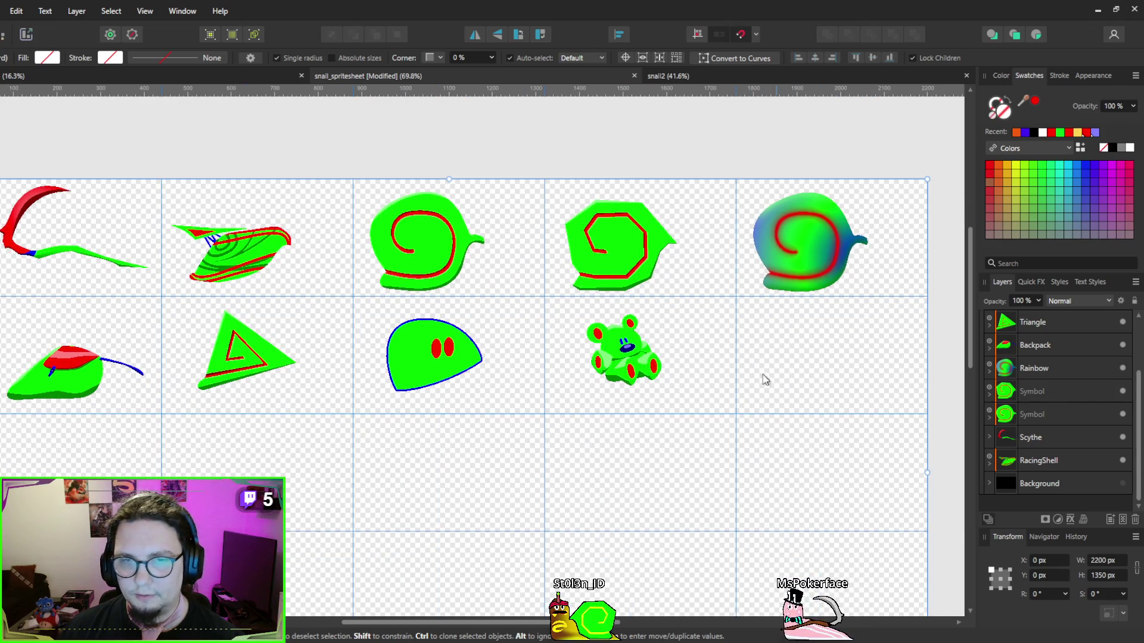
click(1097, 10)
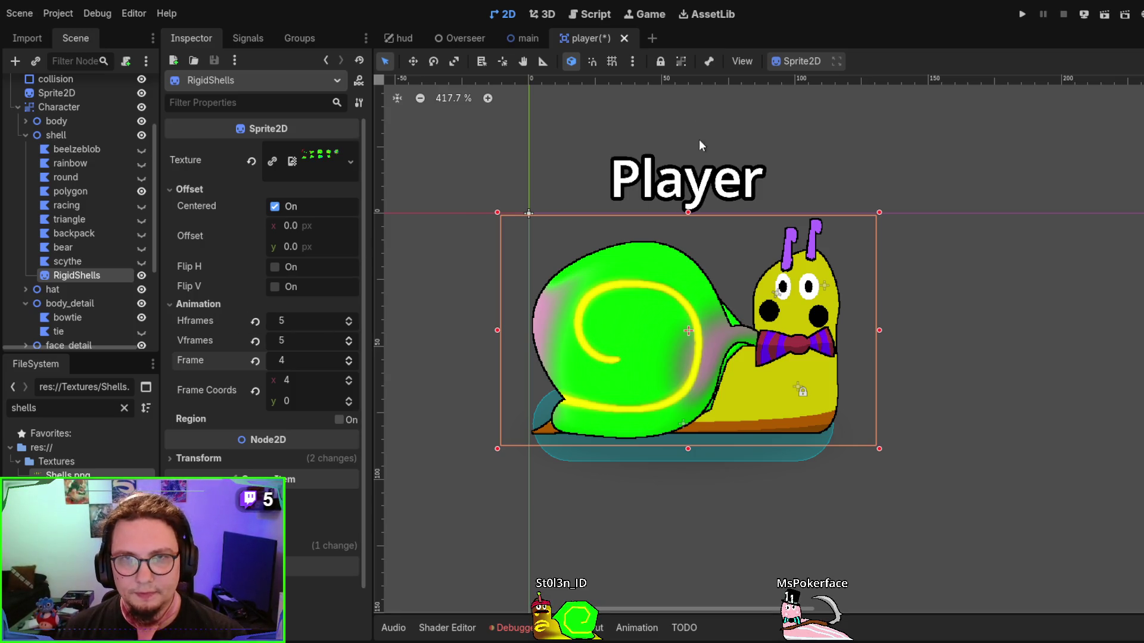
click(592, 18)
scroll(699, 294, up, 20)
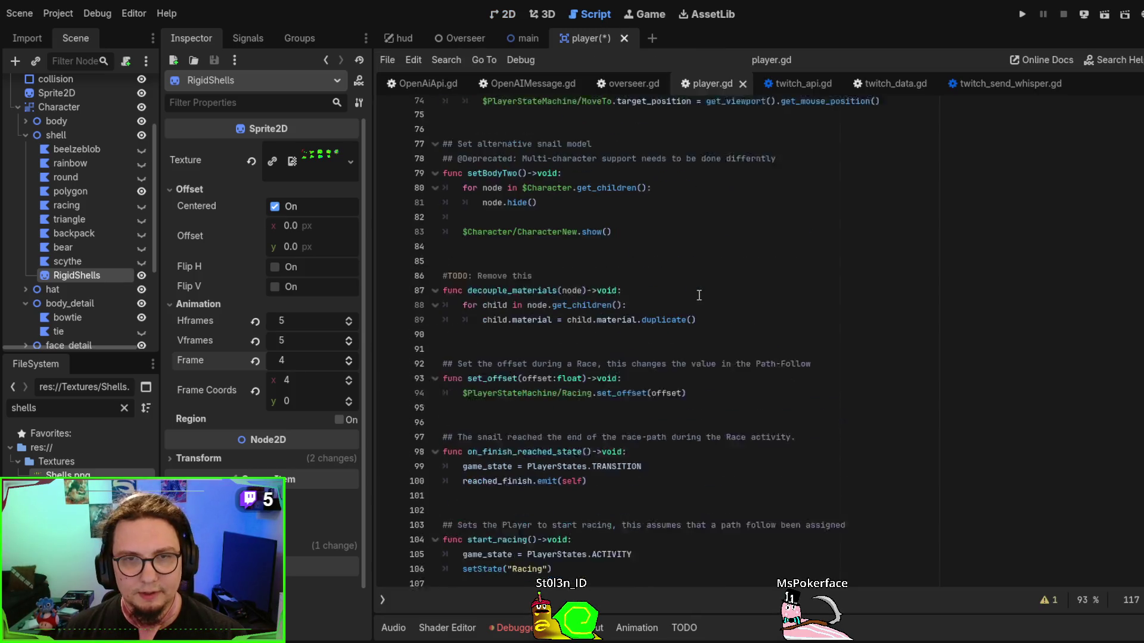
scroll(699, 294, up, 5)
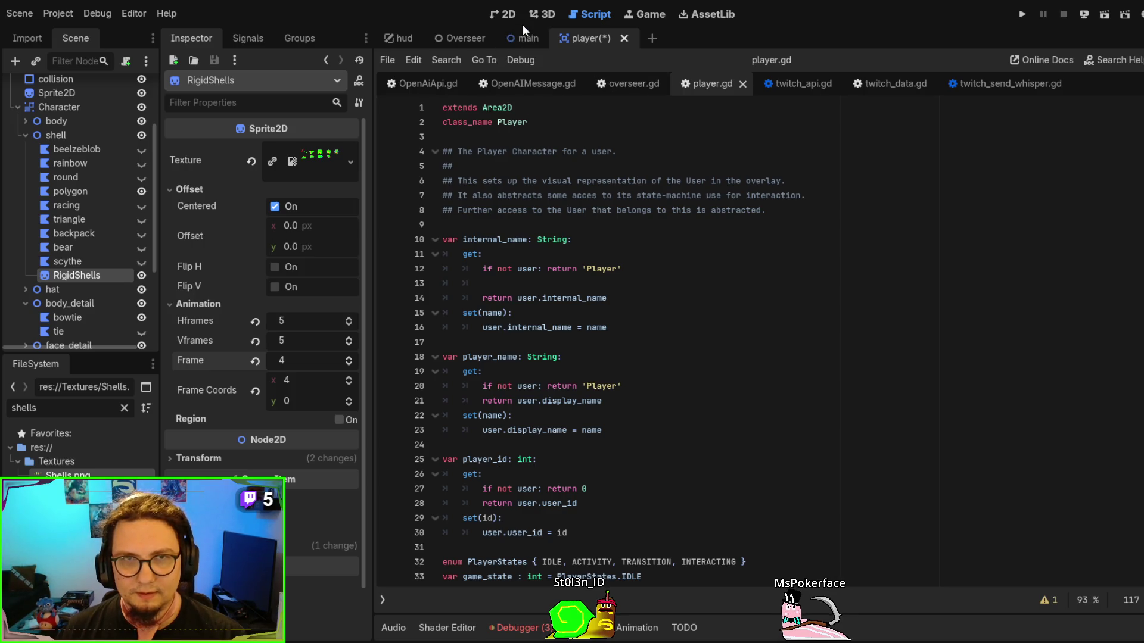
click(503, 16)
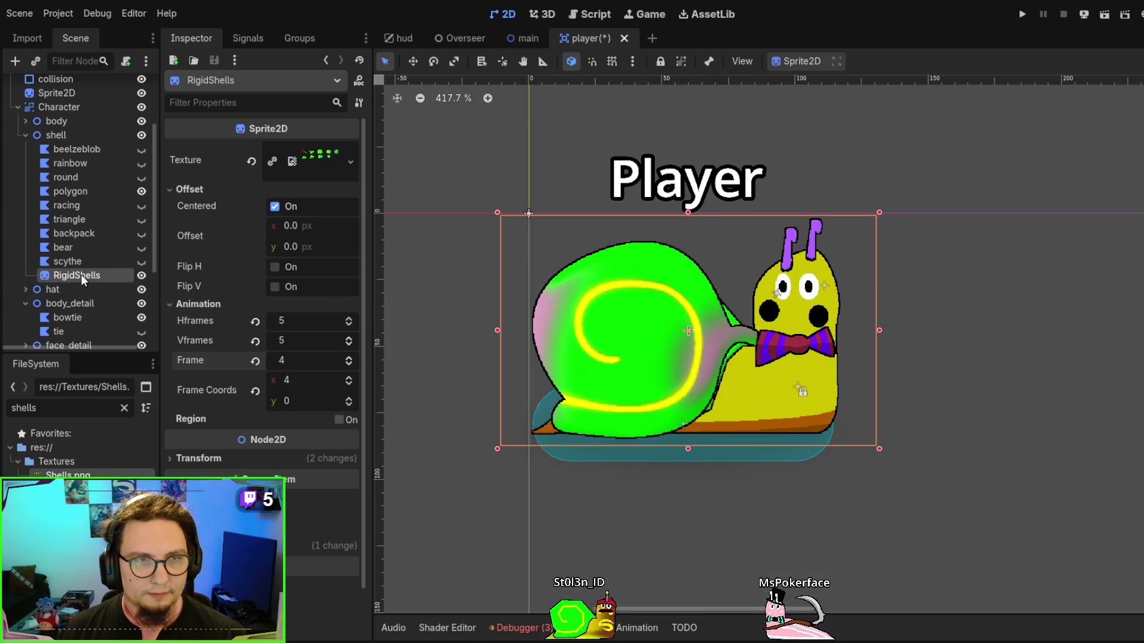
scroll(206, 417, down, 1)
click(200, 405)
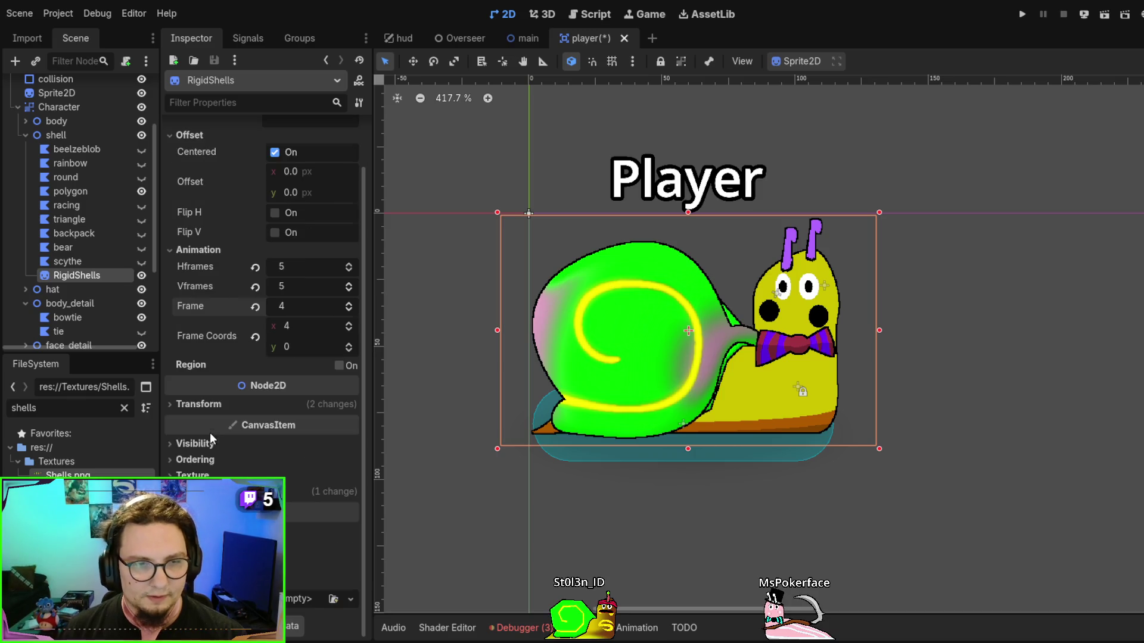
Collapse Transform, check scythe, then expand RigidShells' CanvasItem Texture settings
click(201, 405)
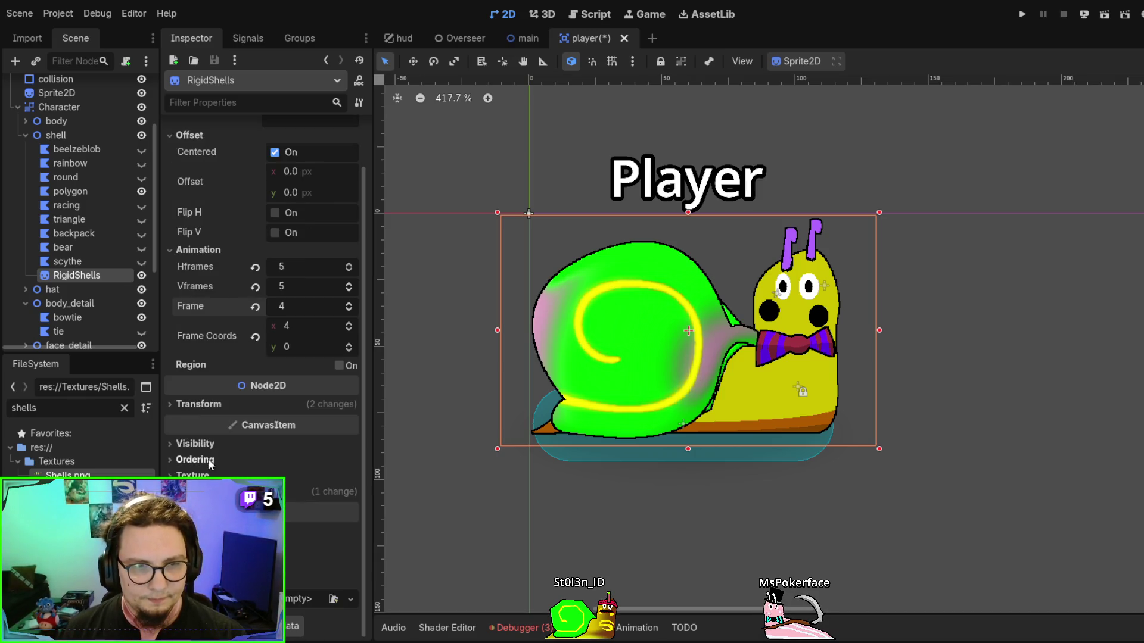
scroll(236, 429, up, 1)
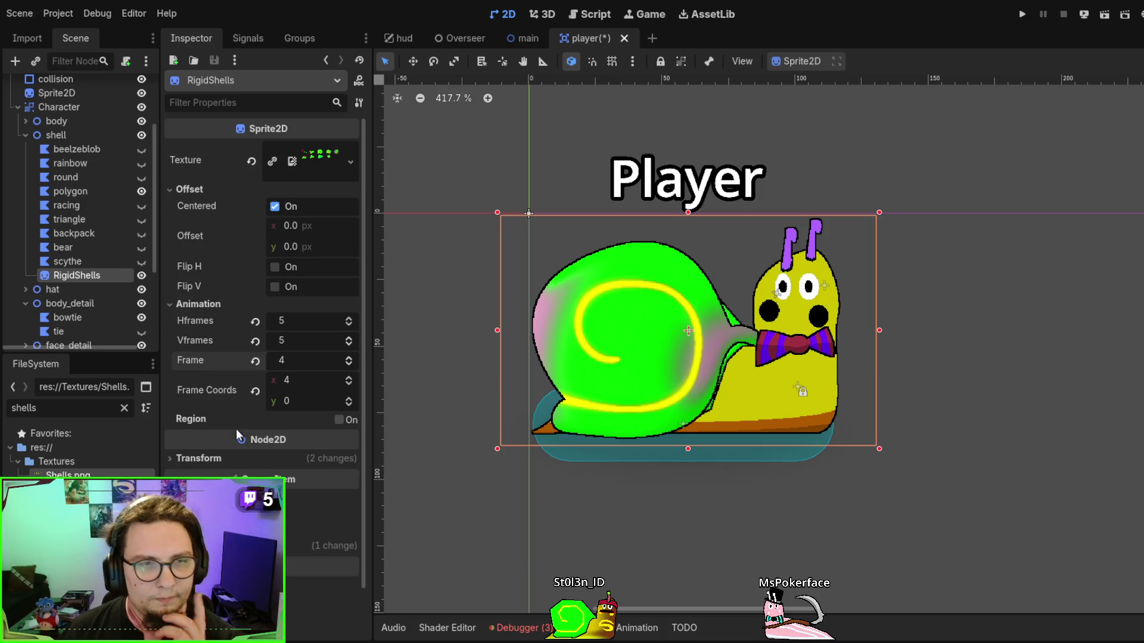
scroll(227, 331, down, 1)
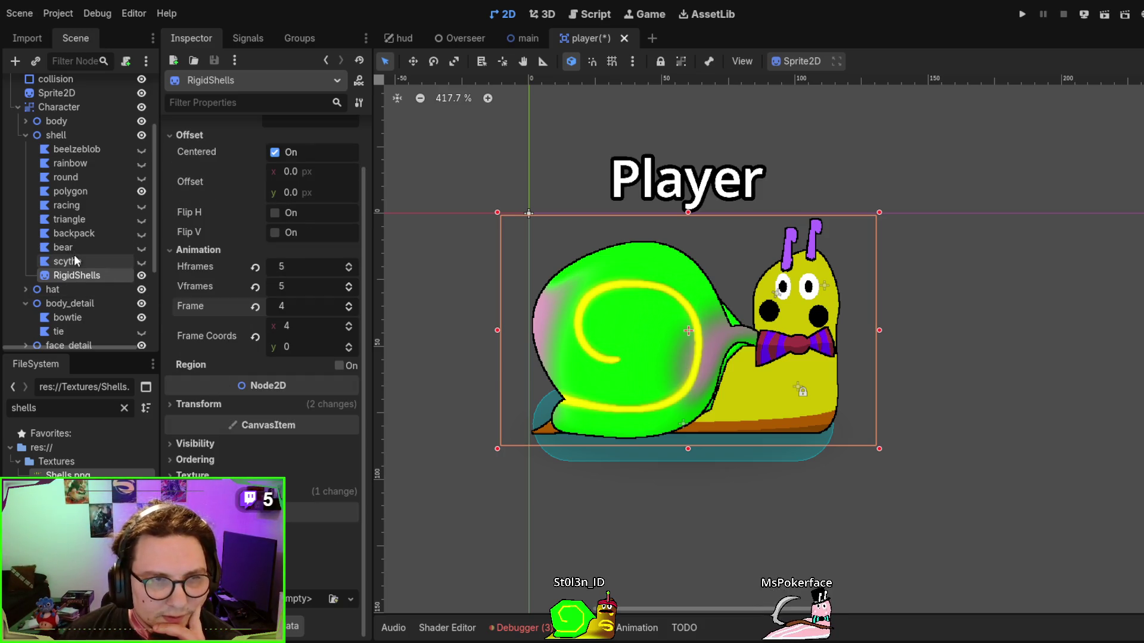
click(78, 261)
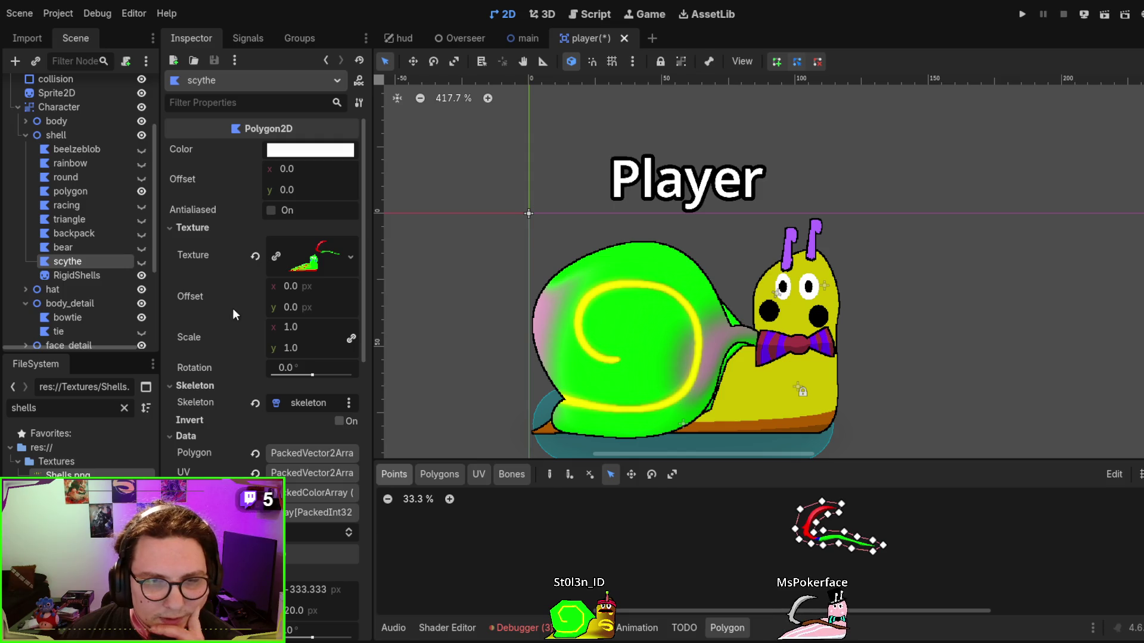
click(89, 276)
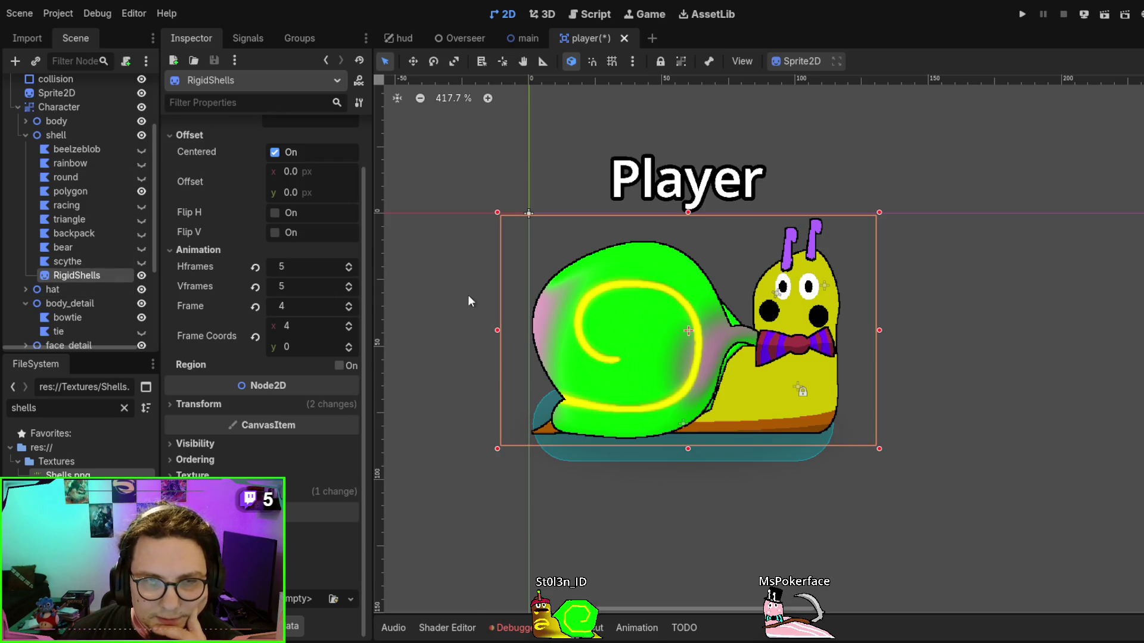
click(188, 475)
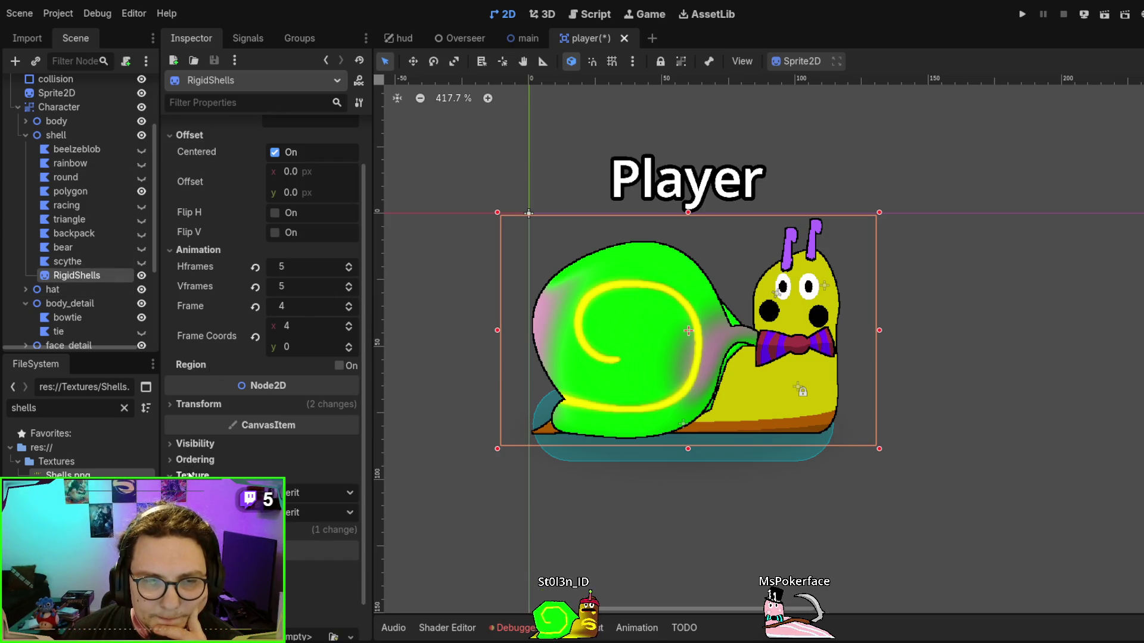
Collapse the Texture settings and reselect RigidShells after checking the scythe node
click(189, 475)
click(188, 475)
click(188, 475)
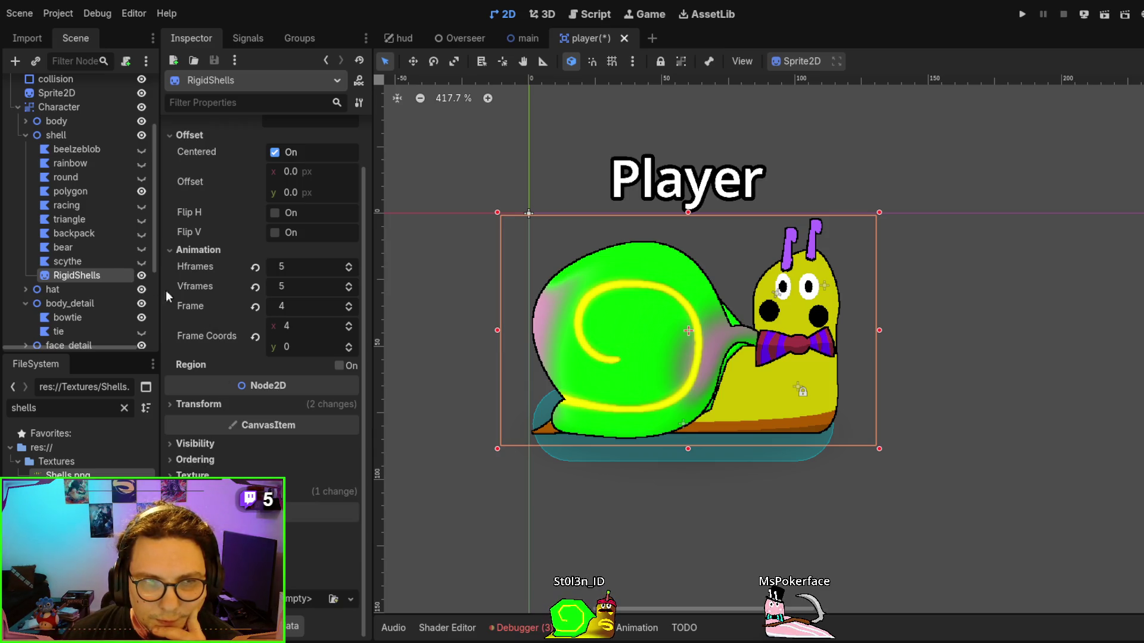
click(71, 262)
click(84, 275)
Reparent RigidShells under backpack and make backpack visible, checking the shell hides with it
mouse_move(84, 277)
mouse_down()
mouse_move(90, 156)
mouse_move(88, 242)
mouse_move(84, 232)
mouse_up()
click(145, 232)
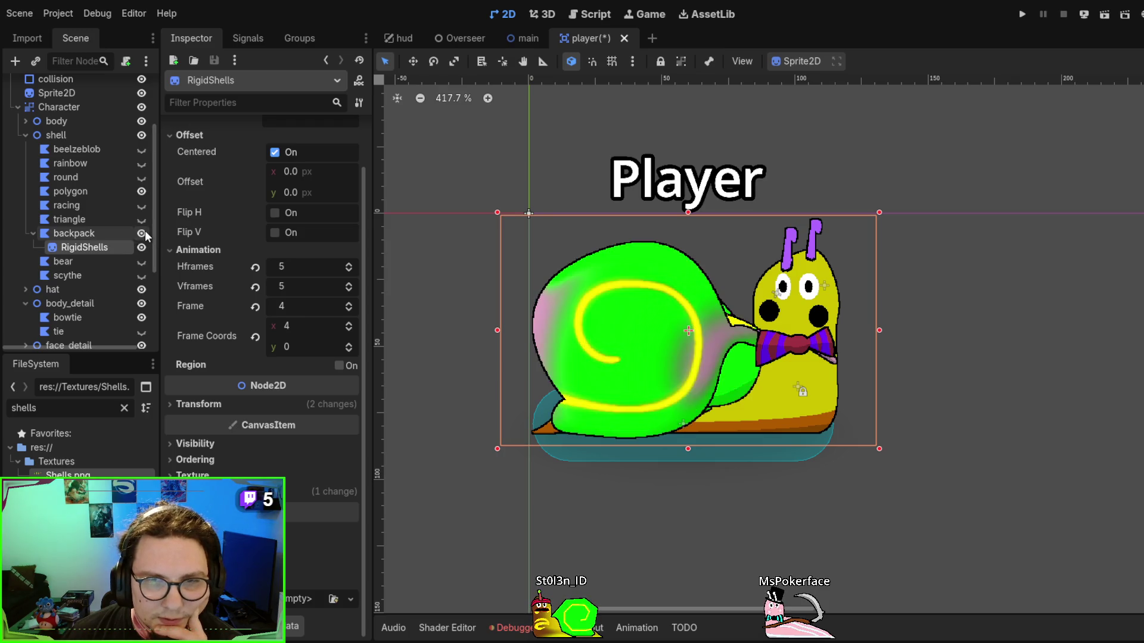
click(93, 234)
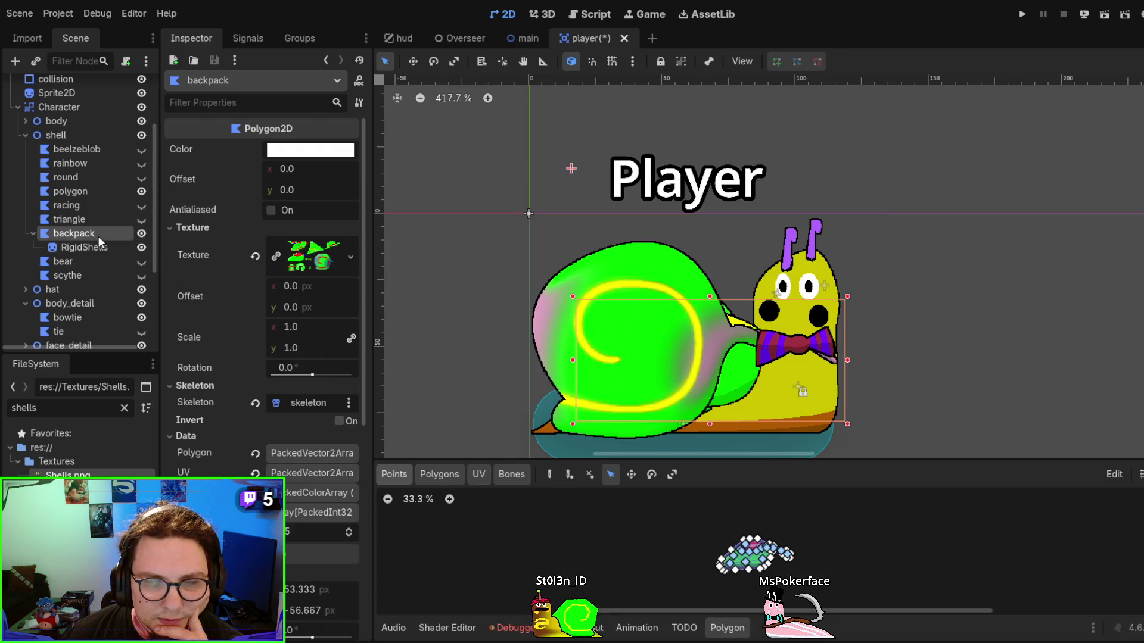
click(100, 248)
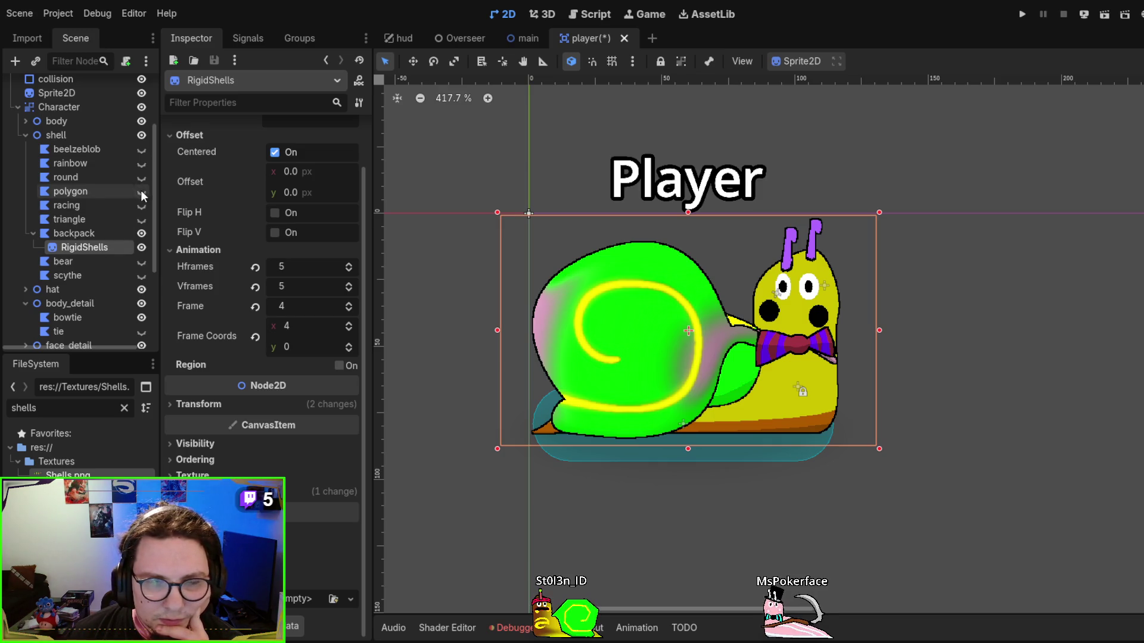
click(142, 234)
click(141, 233)
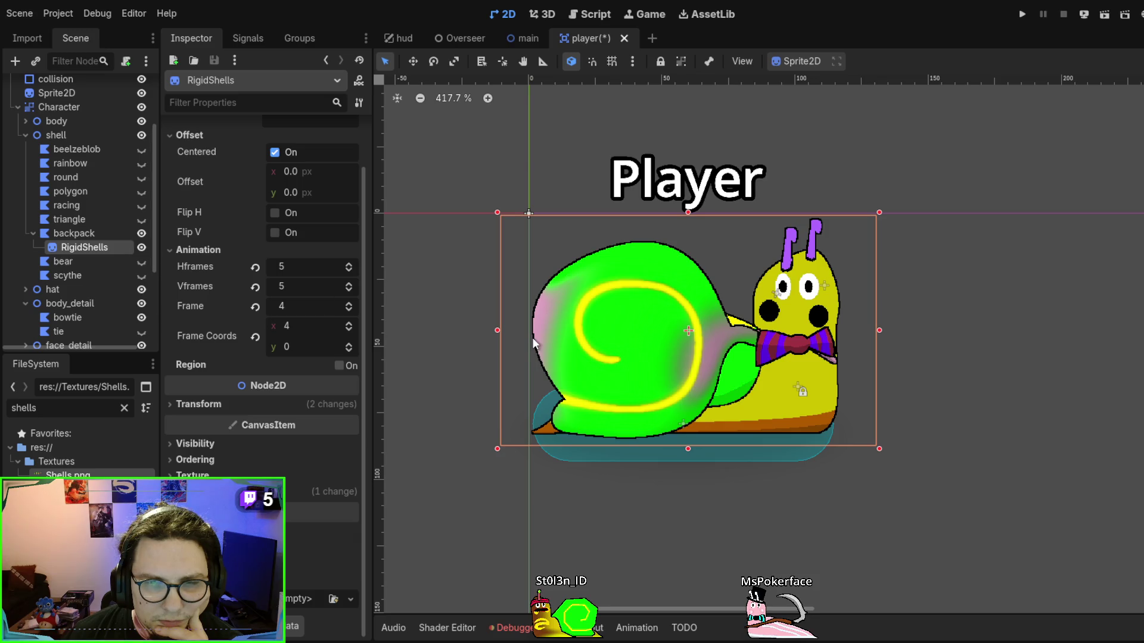
scroll(79, 310, down, 5)
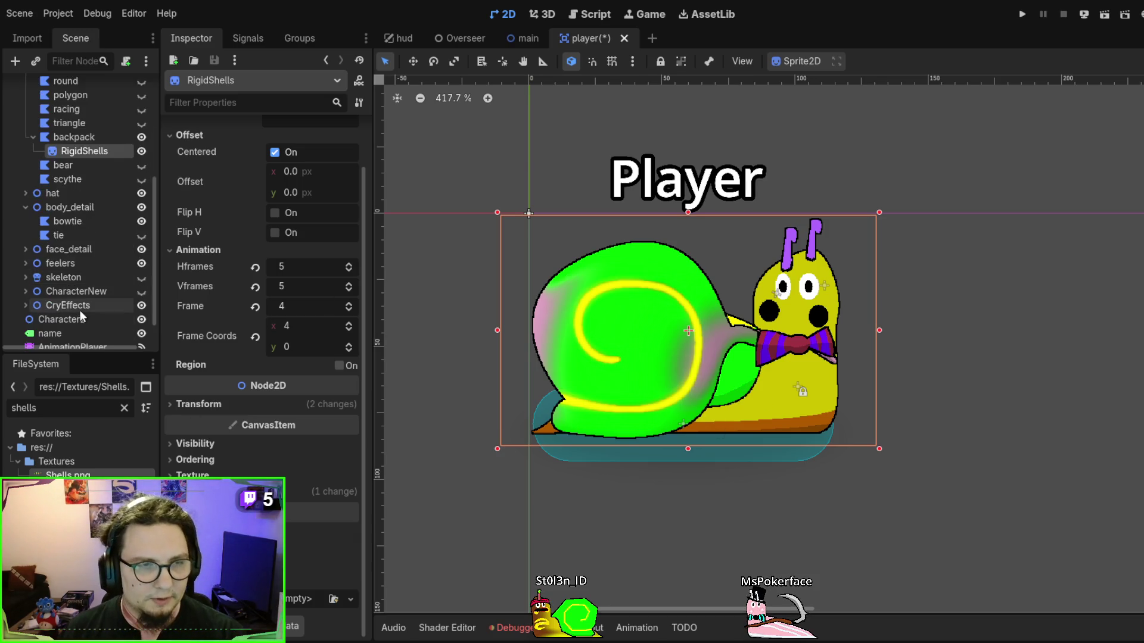
Play the AnimationPlayer's running animation, then reselect the RigidShells sprite
click(79, 312)
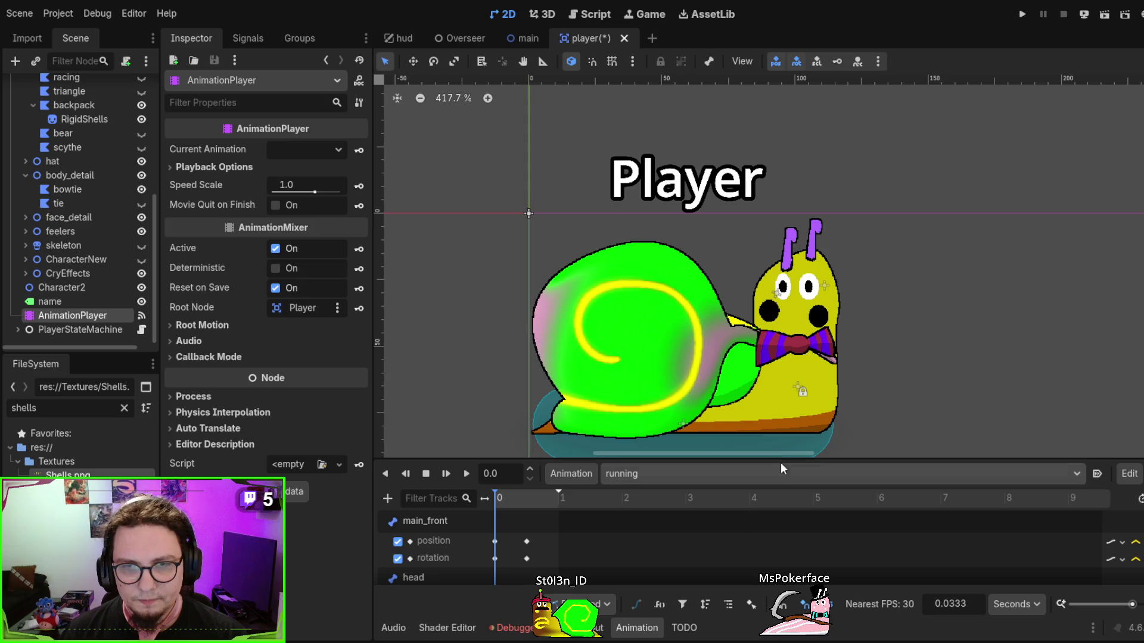
click(467, 474)
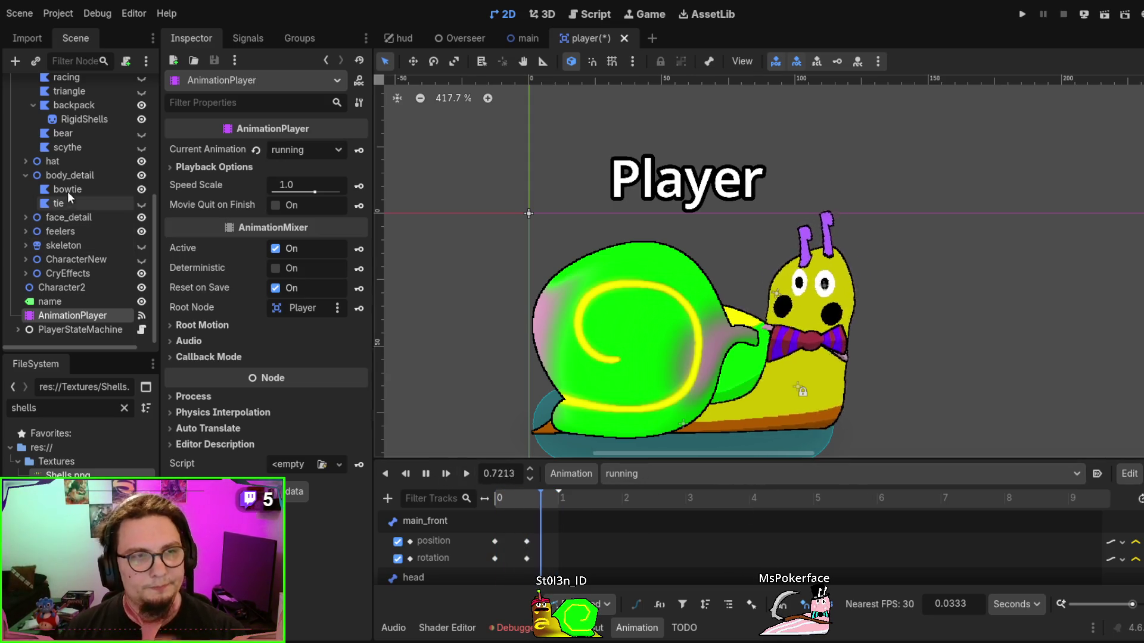
scroll(77, 172, up, 2)
click(78, 152)
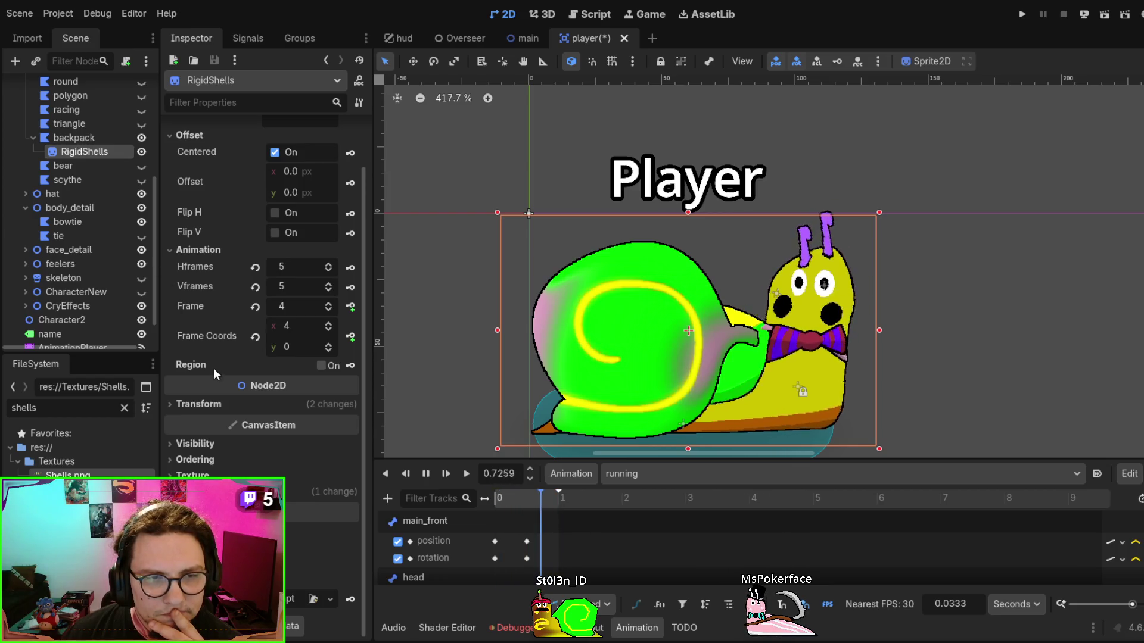
scroll(263, 268, up, 2)
Stop the snail's running animation preview, holding it at 0.4256 s
click(232, 101)
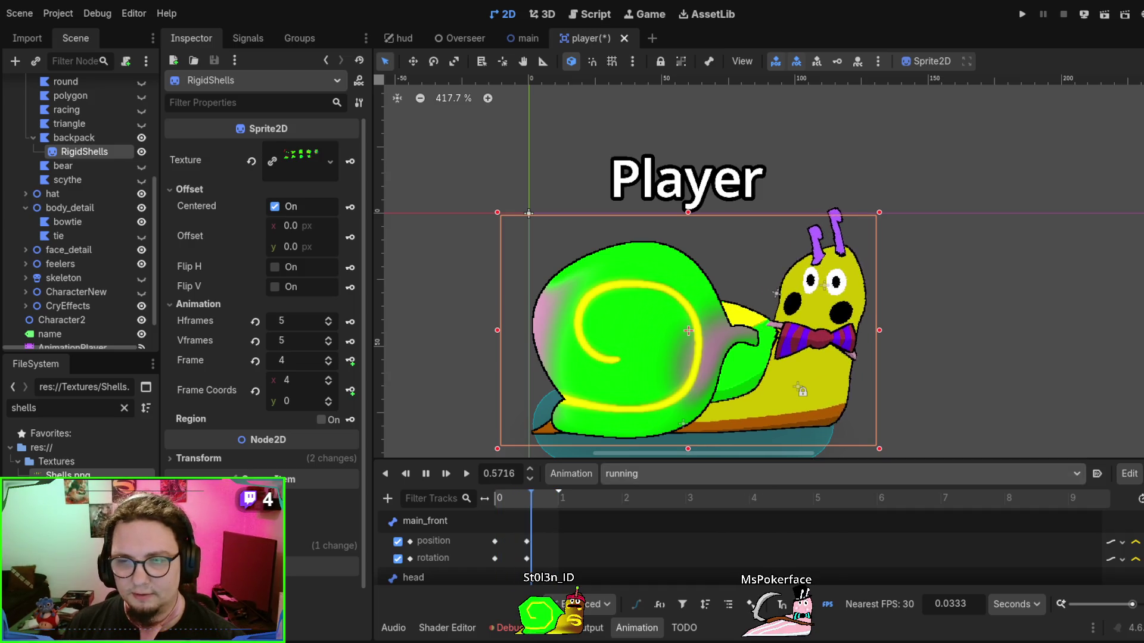
click(426, 474)
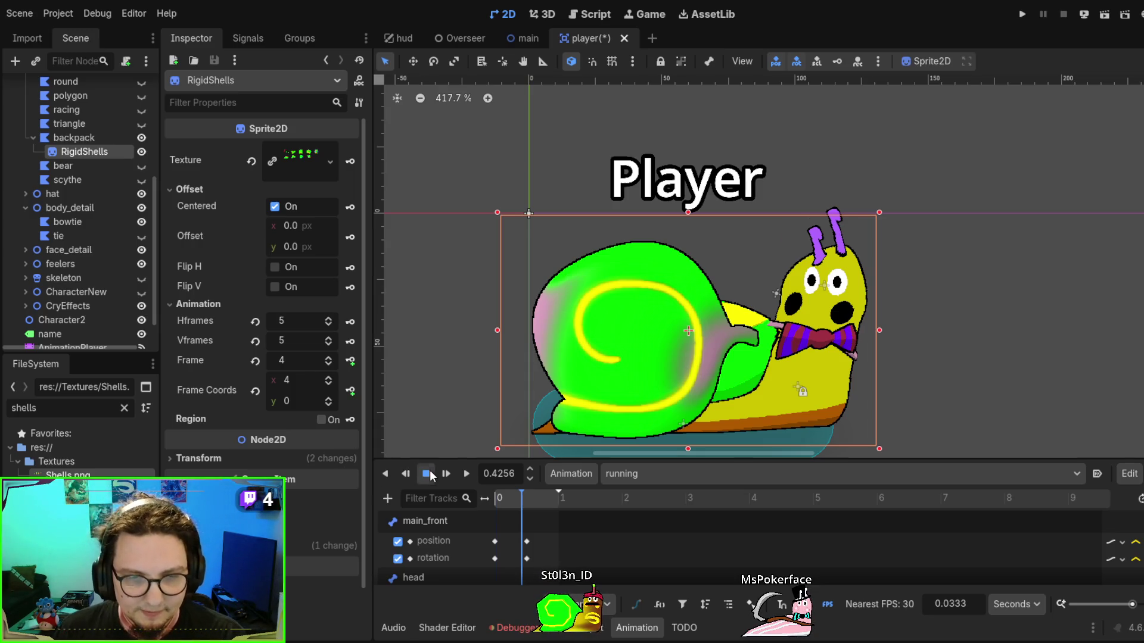
Rewind the animation and switch the player to the RESET animation
click(425, 474)
click(697, 474)
click(667, 499)
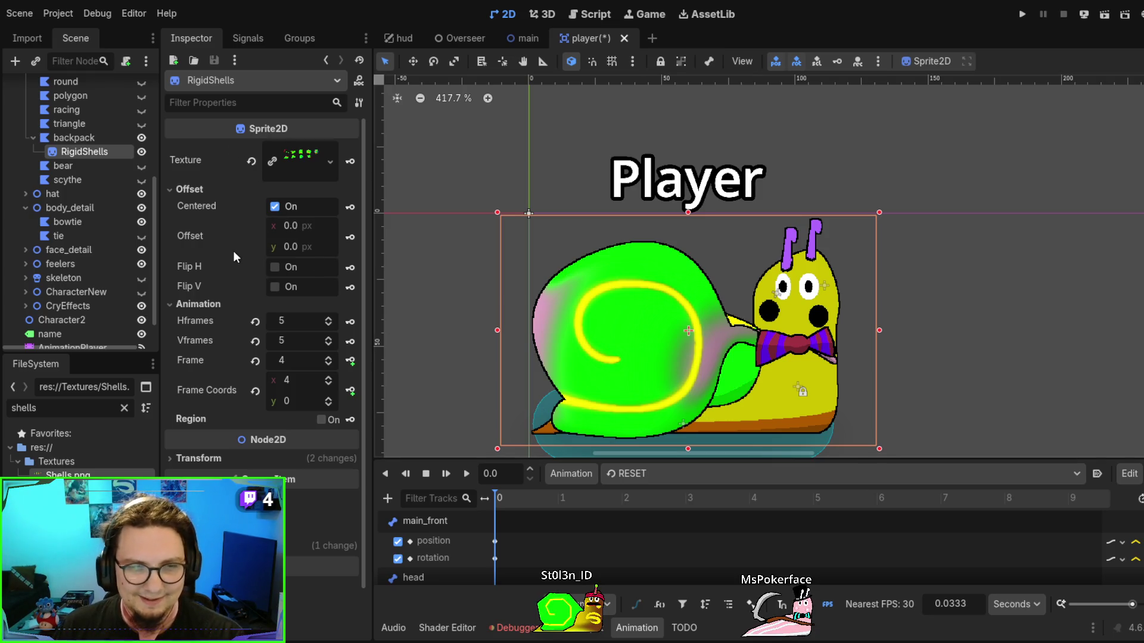
Duplicate the round shell polygon under shell to create round2
scroll(119, 179, up, 2)
click(74, 169)
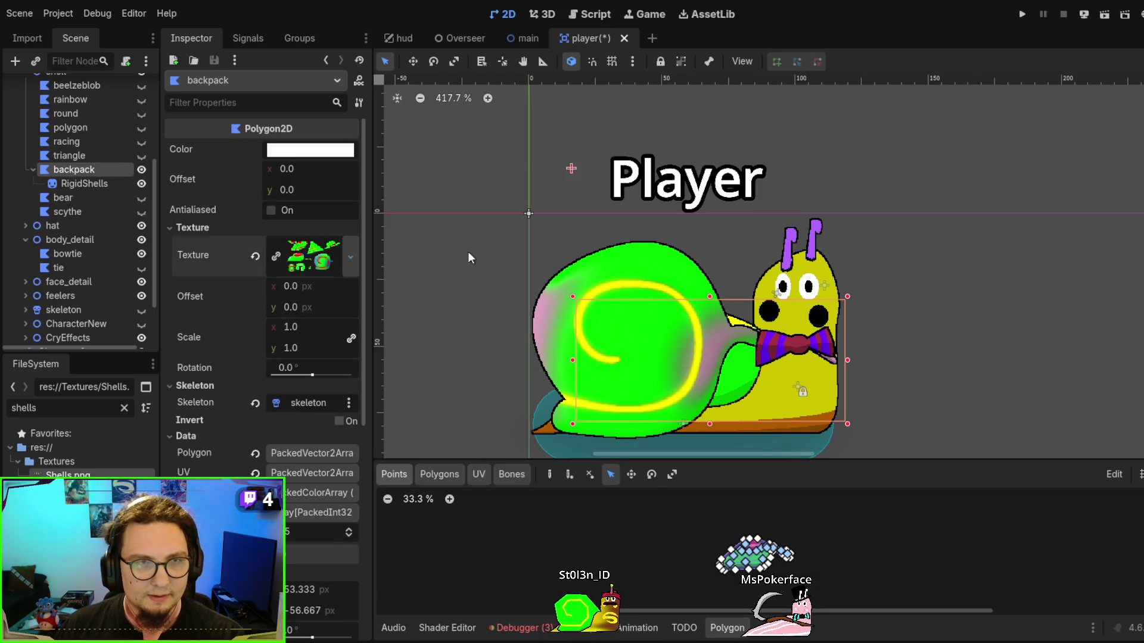
click(75, 156)
click(80, 171)
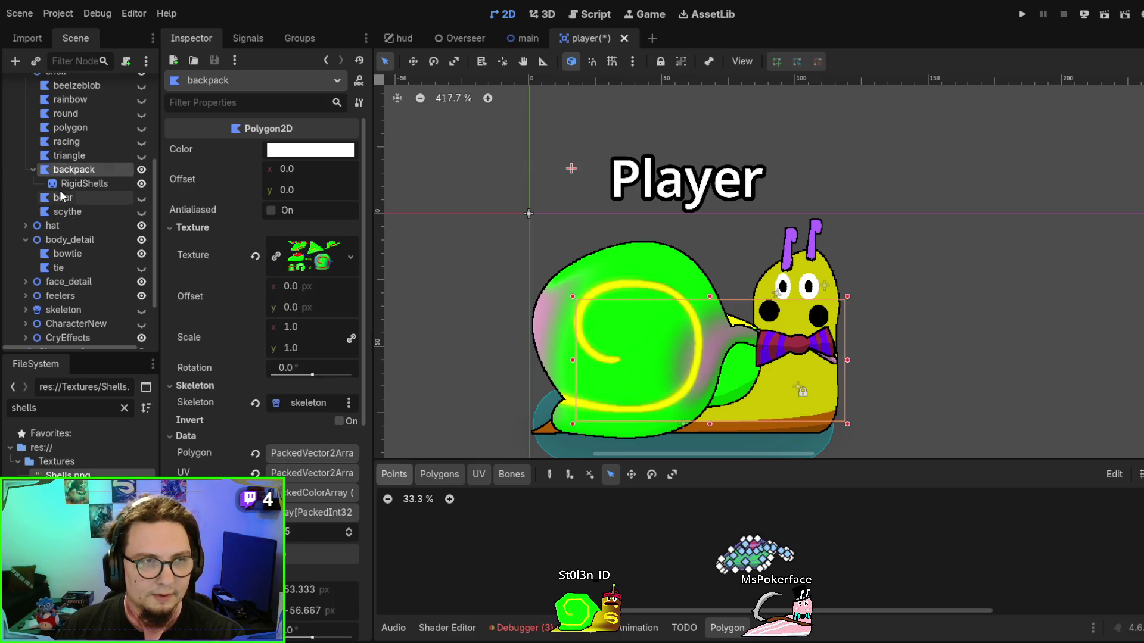
scroll(69, 210, up, 3)
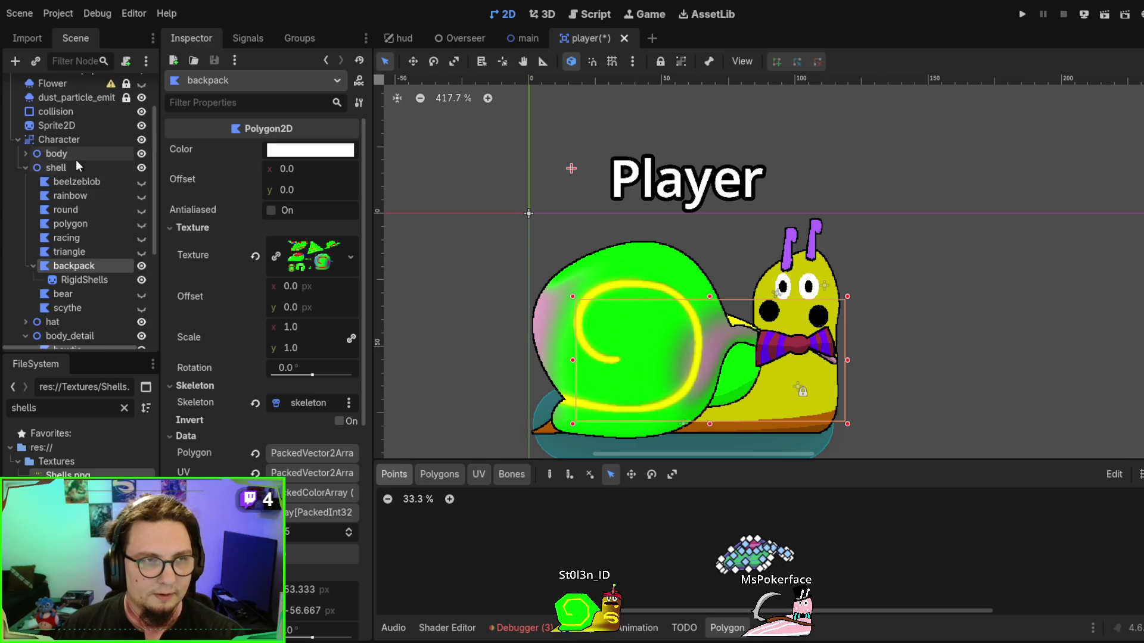
click(83, 214)
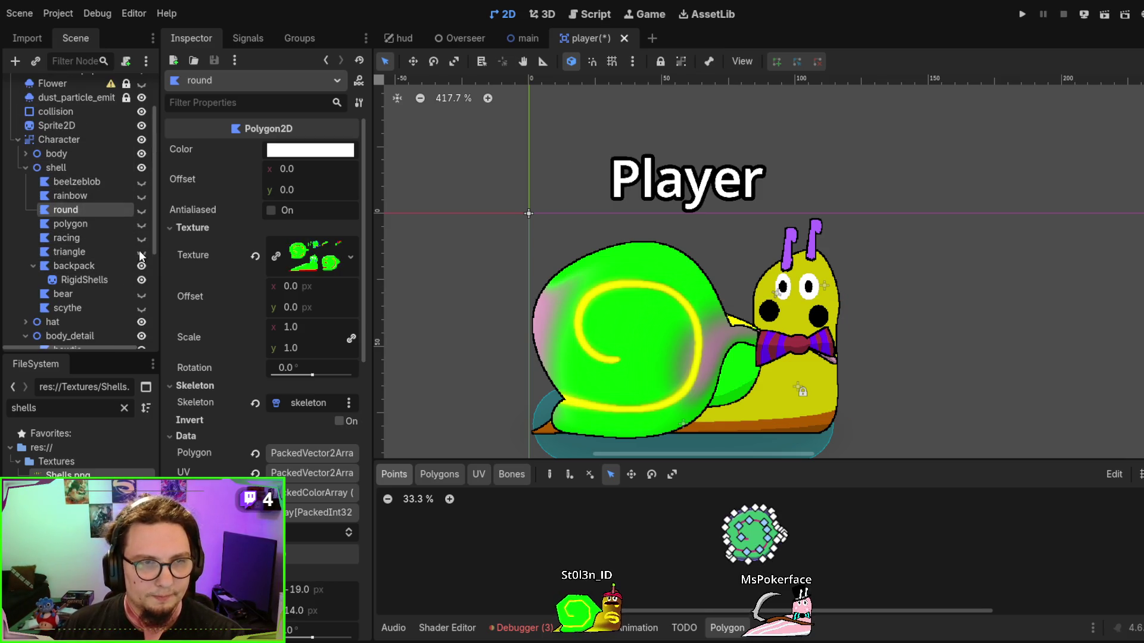
key(ctrl+d)
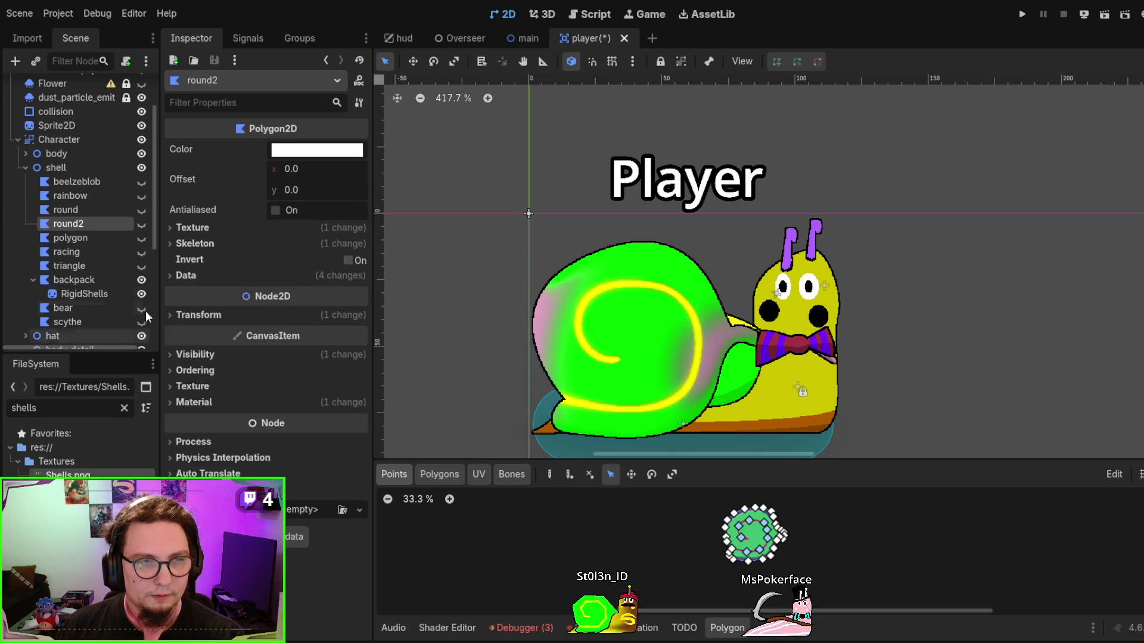
Move round2 to the top of the shell group and rename it rigidShells
drag(55, 224, 62, 177)
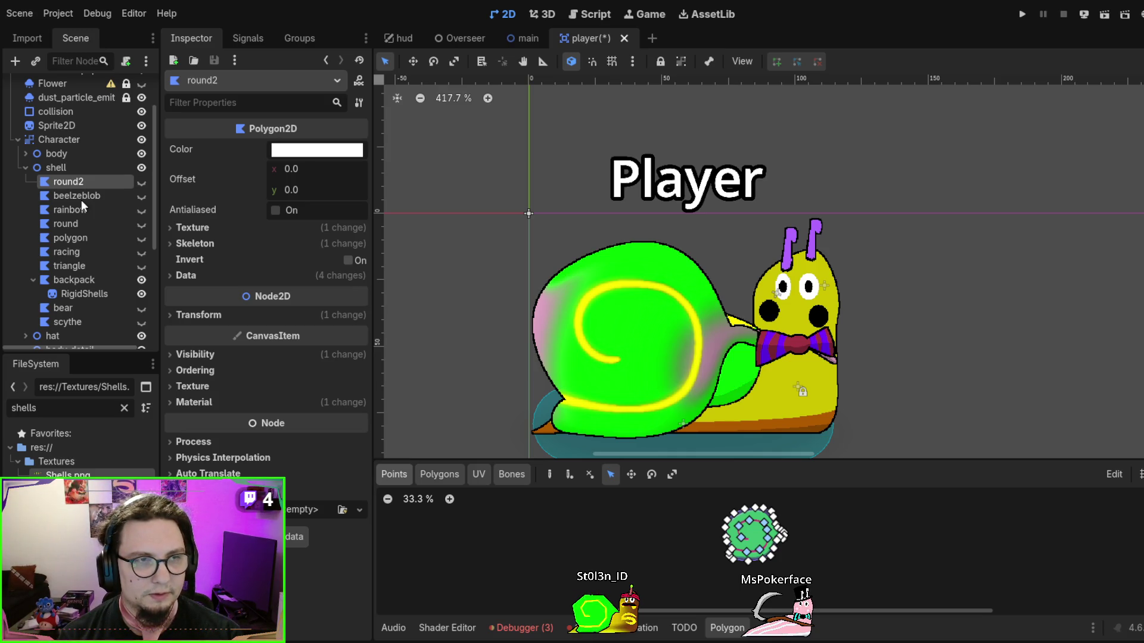
key(ctrl+z)
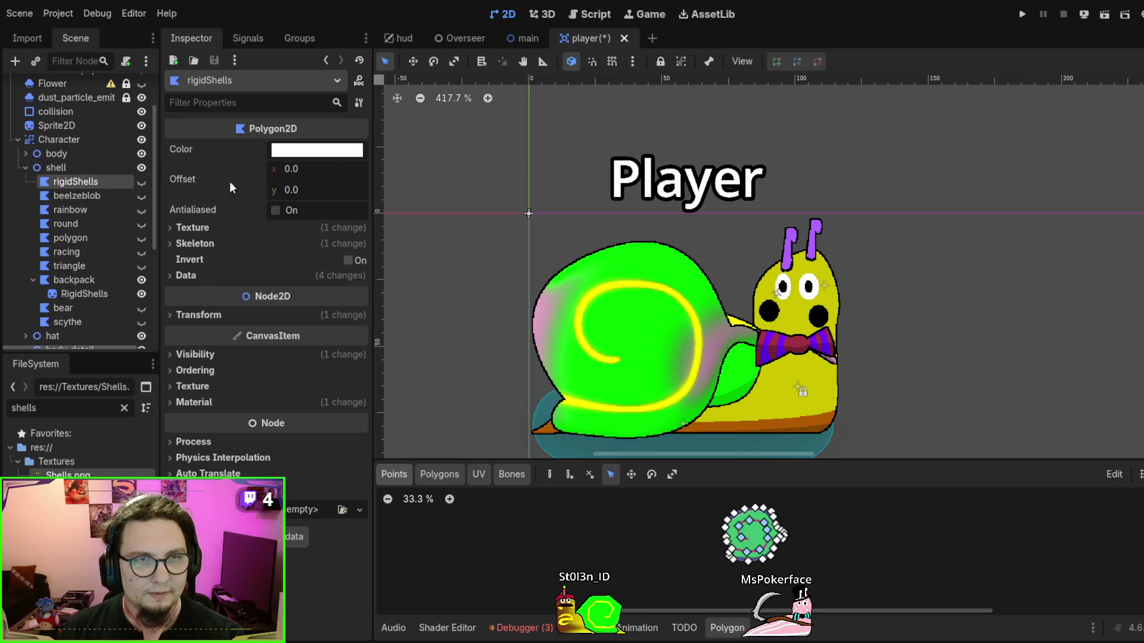
click(59, 198)
Replace rigidShells' texture with a new empty AtlasTexture
click(63, 184)
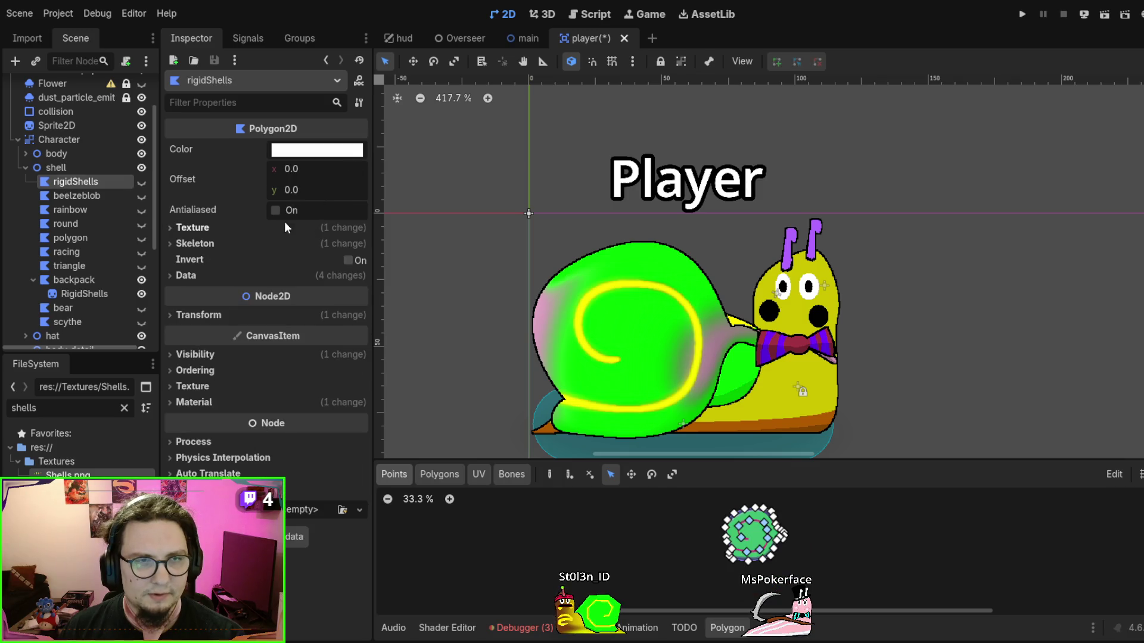
click(265, 226)
click(352, 253)
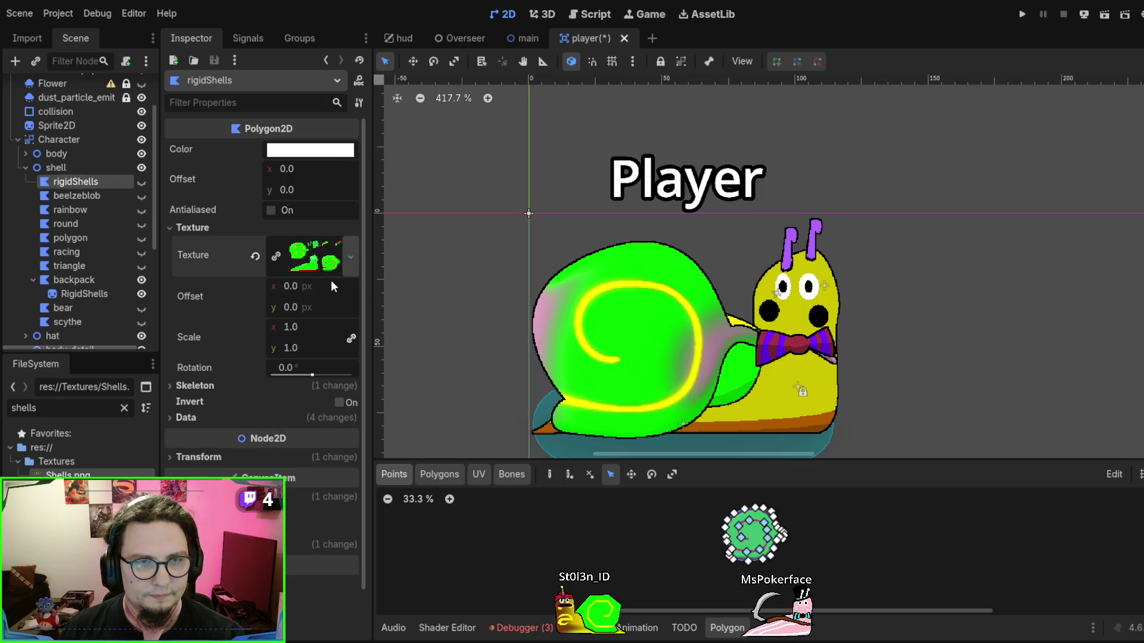
click(312, 301)
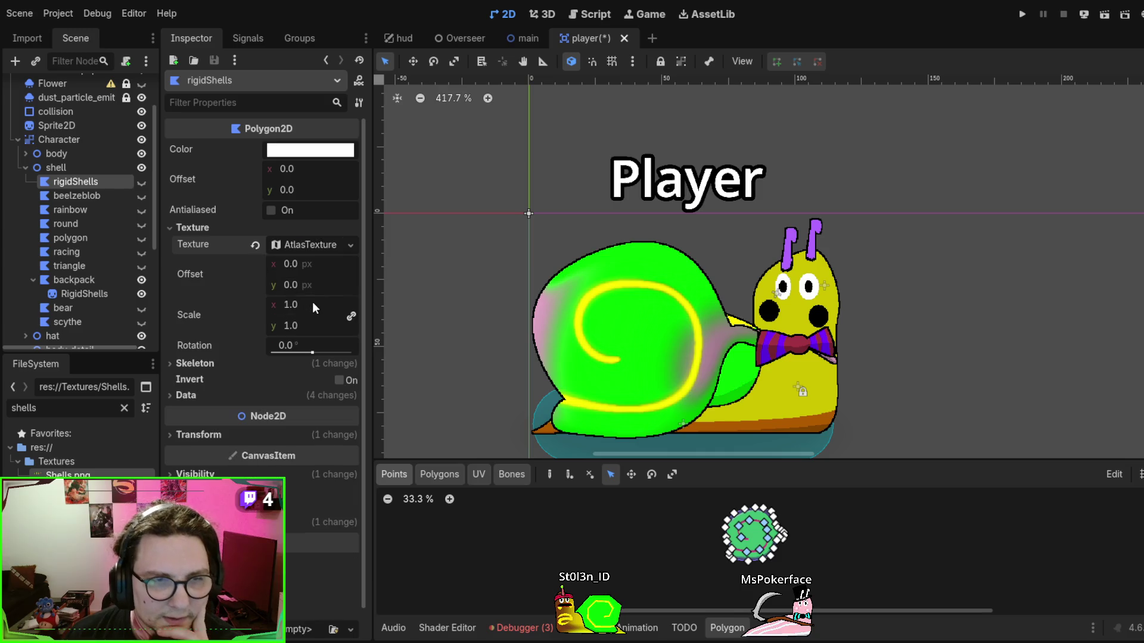
click(317, 245)
click(337, 432)
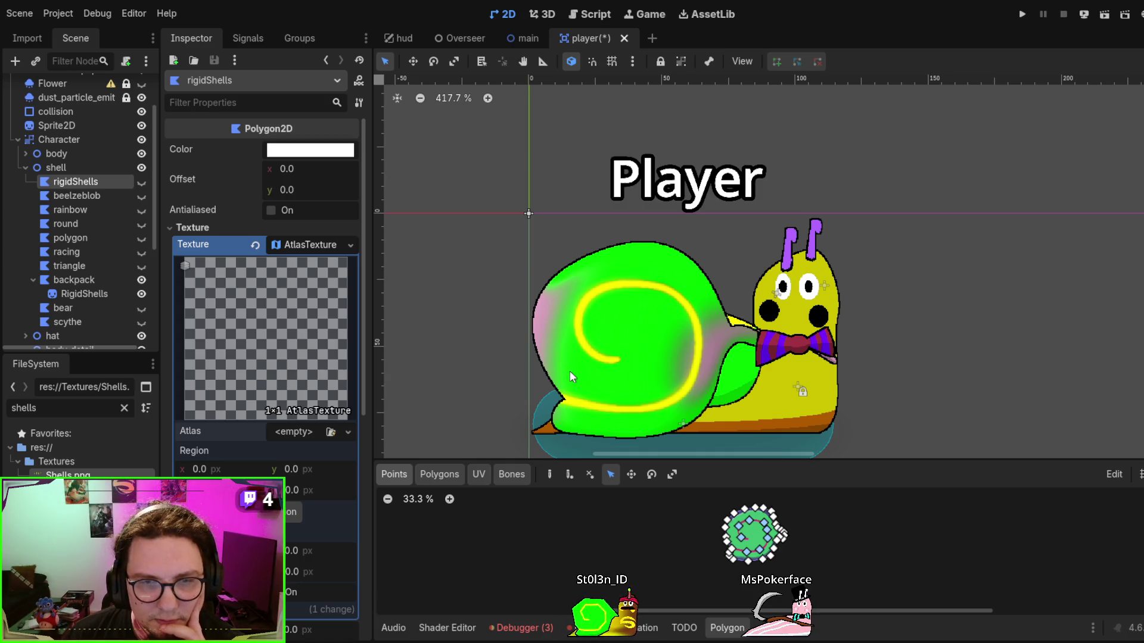
click(570, 371)
click(85, 185)
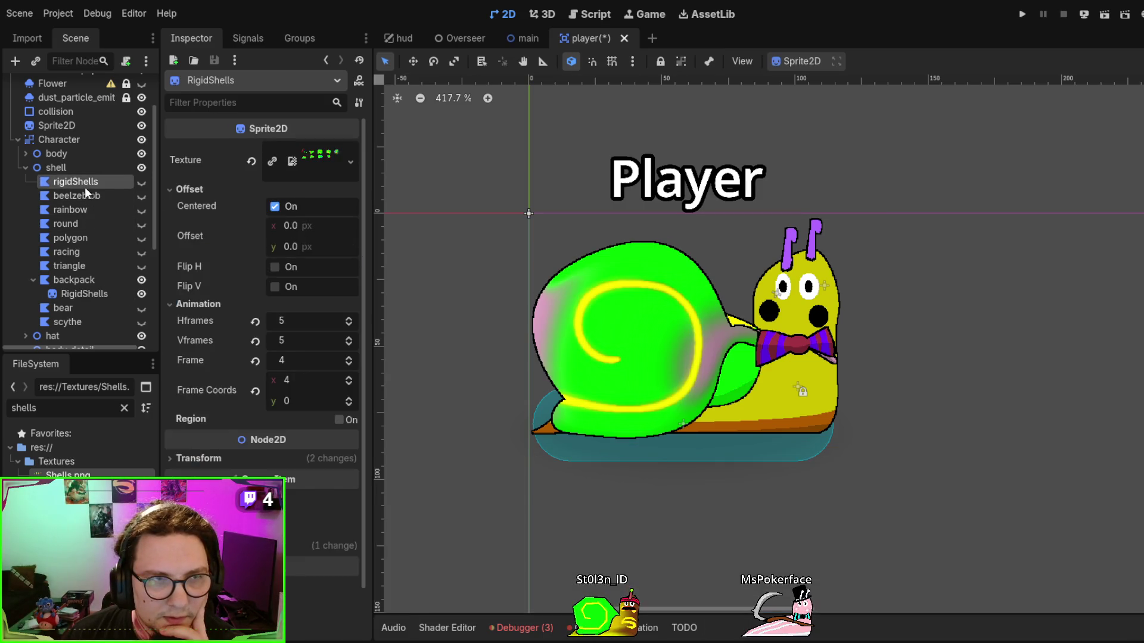
Make rigidShells visible and delete the old RigidShells sprite
click(142, 182)
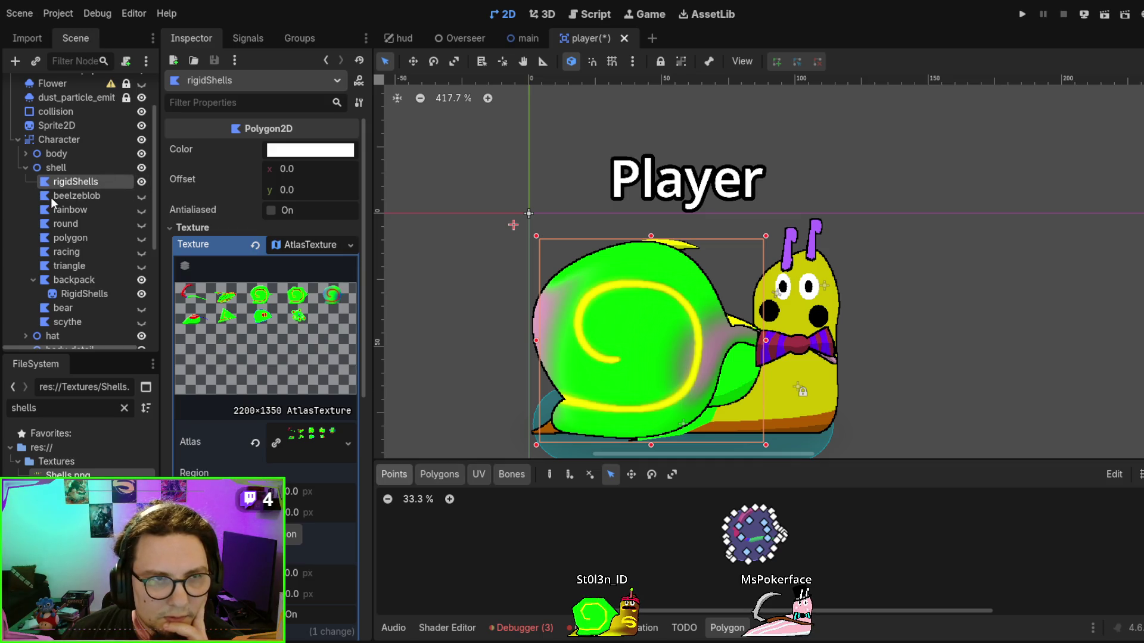
scroll(245, 325, down, 2)
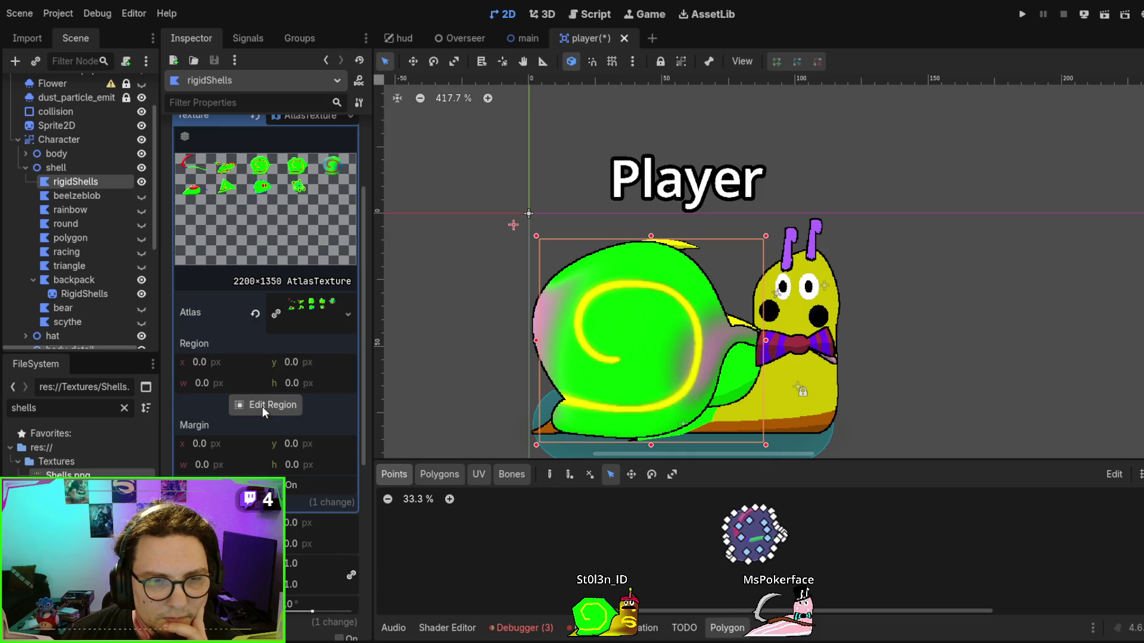
scroll(262, 407, down, 1)
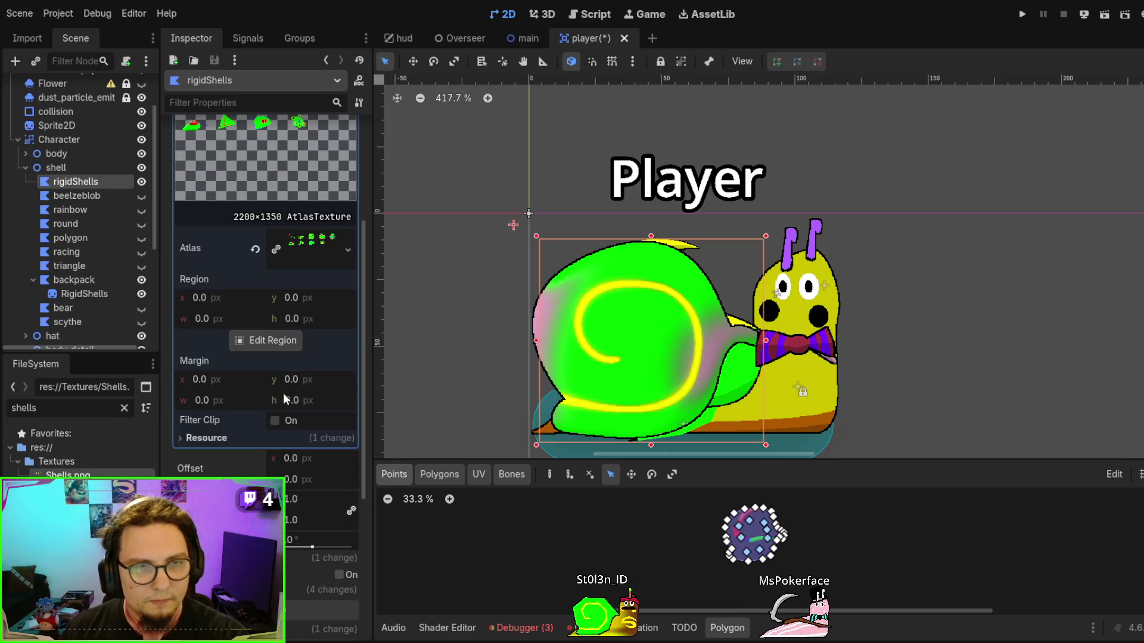
scroll(286, 378, up, 1)
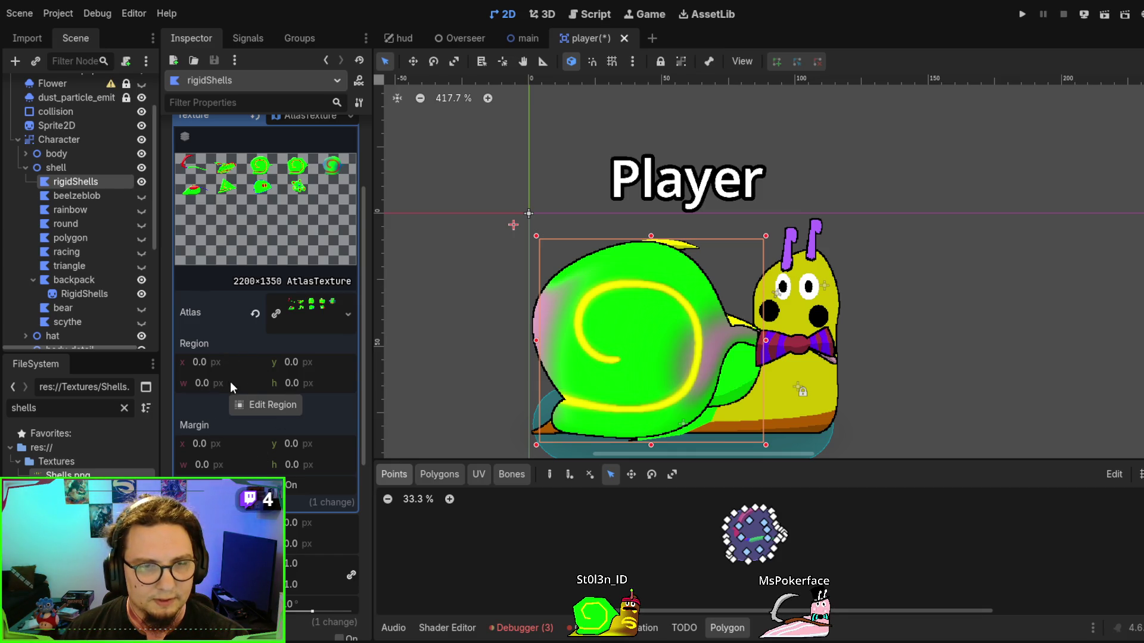
scroll(231, 384, down, 3)
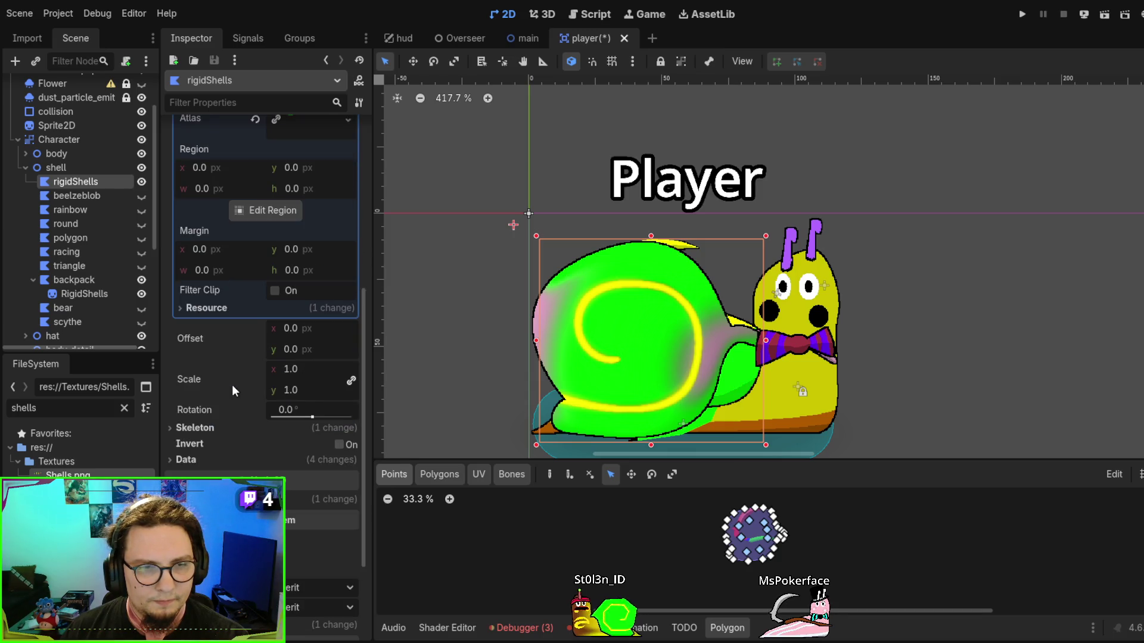
scroll(231, 385, up, 3)
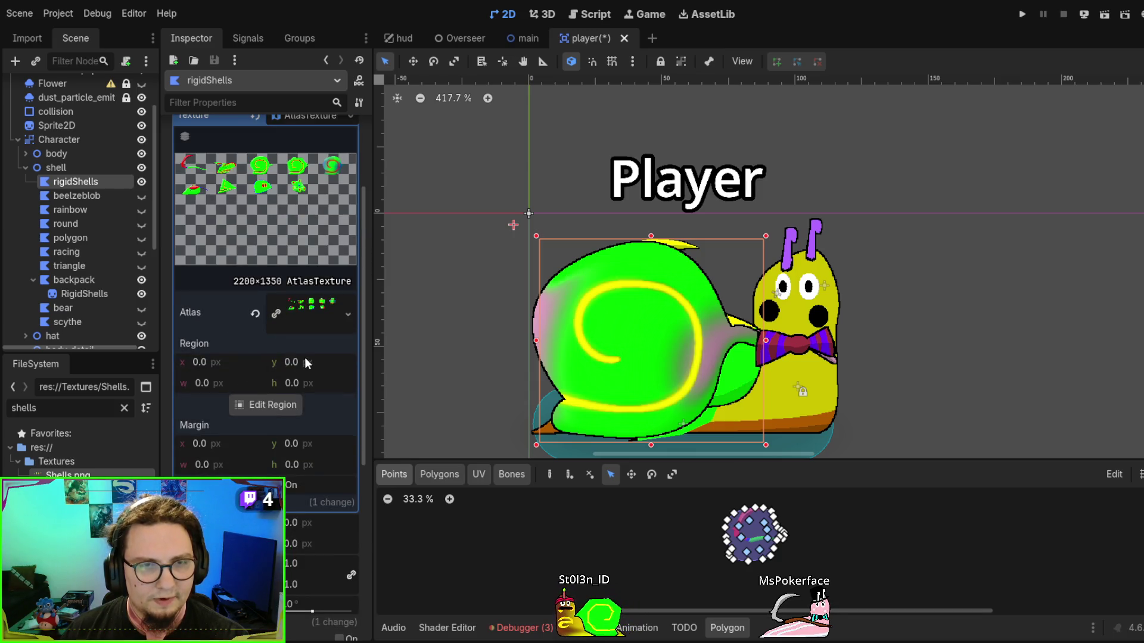
click(78, 297)
click(320, 160)
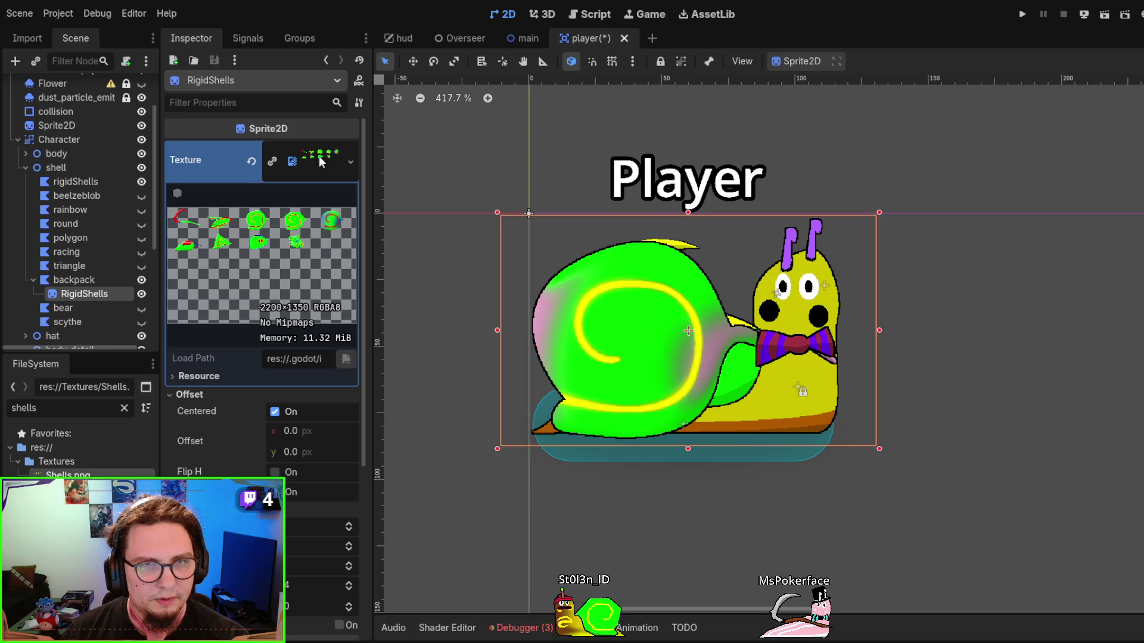
click(321, 160)
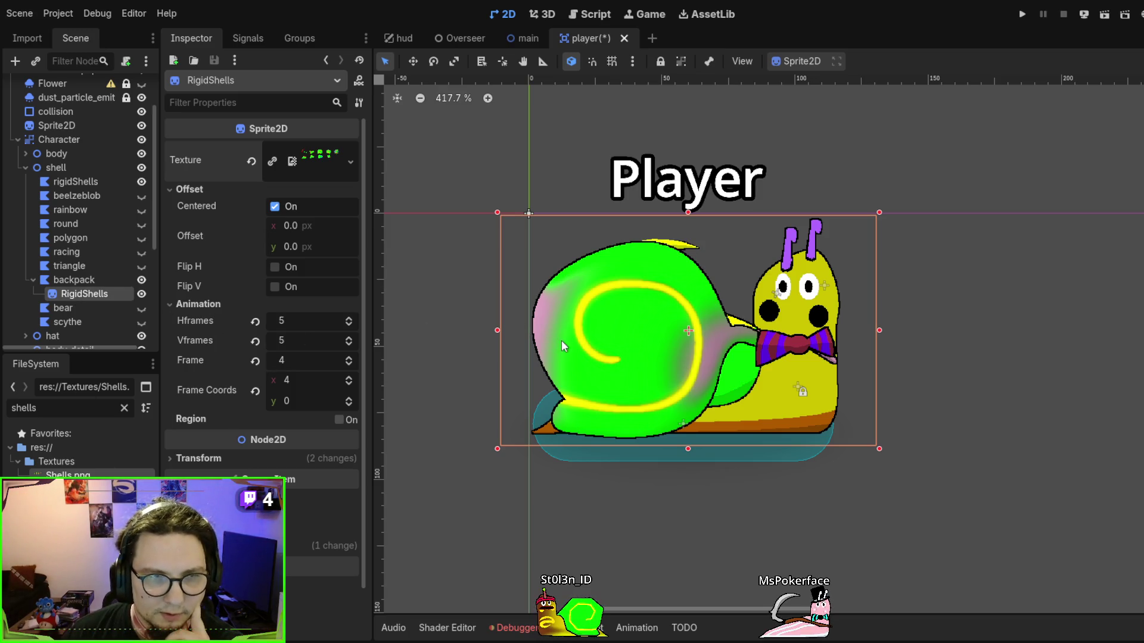
key(Delete)
Set rigidShells' Shells atlas region to 0,0, 440×270, and move it under Character
click(75, 184)
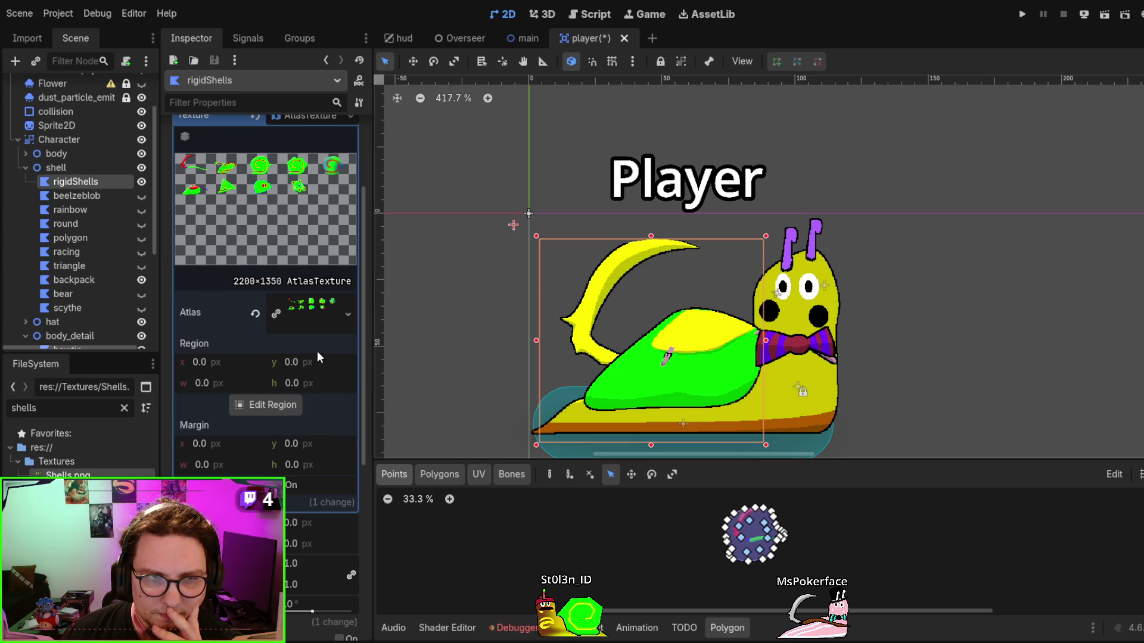
click(210, 363)
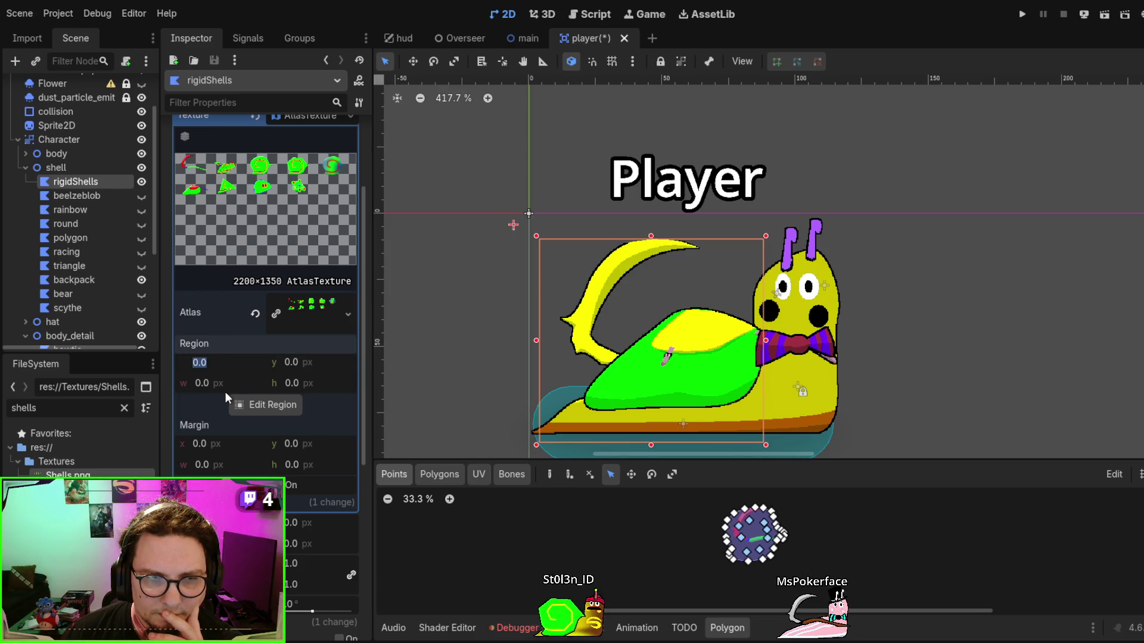
key(Return)
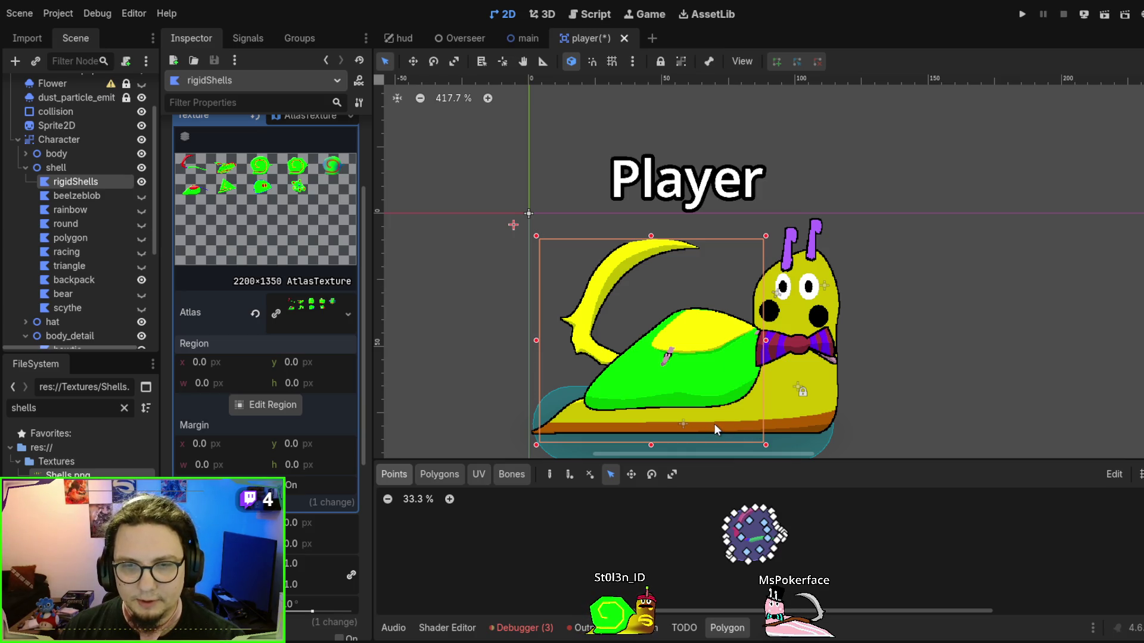
key(ctrl+z)
key(ctrl+z)
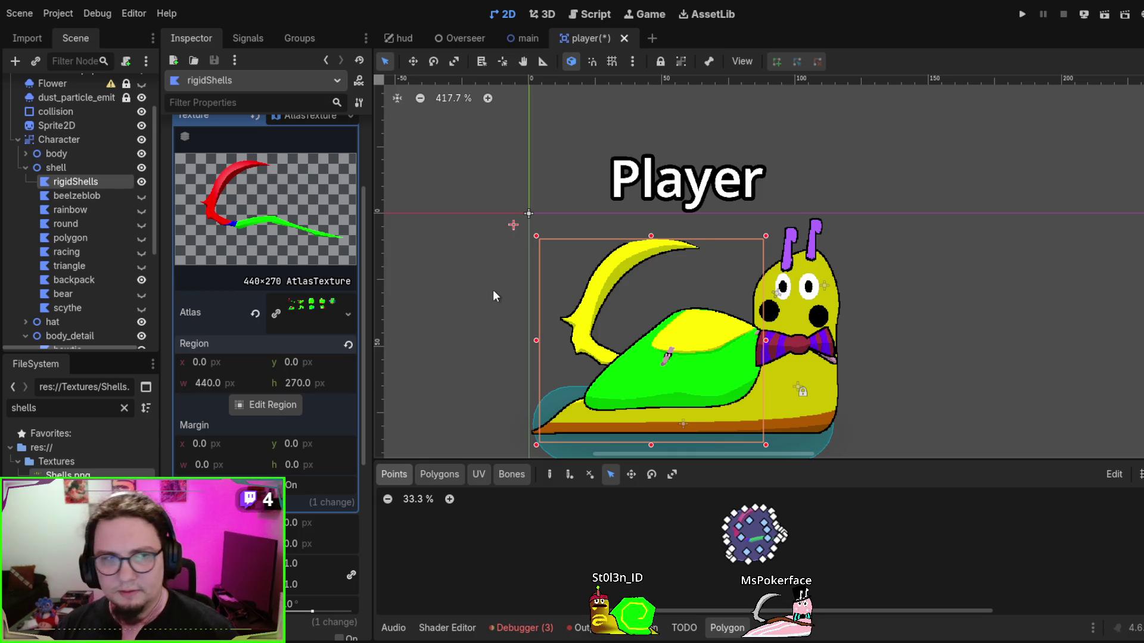
mouse_move(49, 184)
mouse_down()
mouse_move(35, 278)
mouse_move(42, 322)
mouse_move(52, 311)
mouse_up()
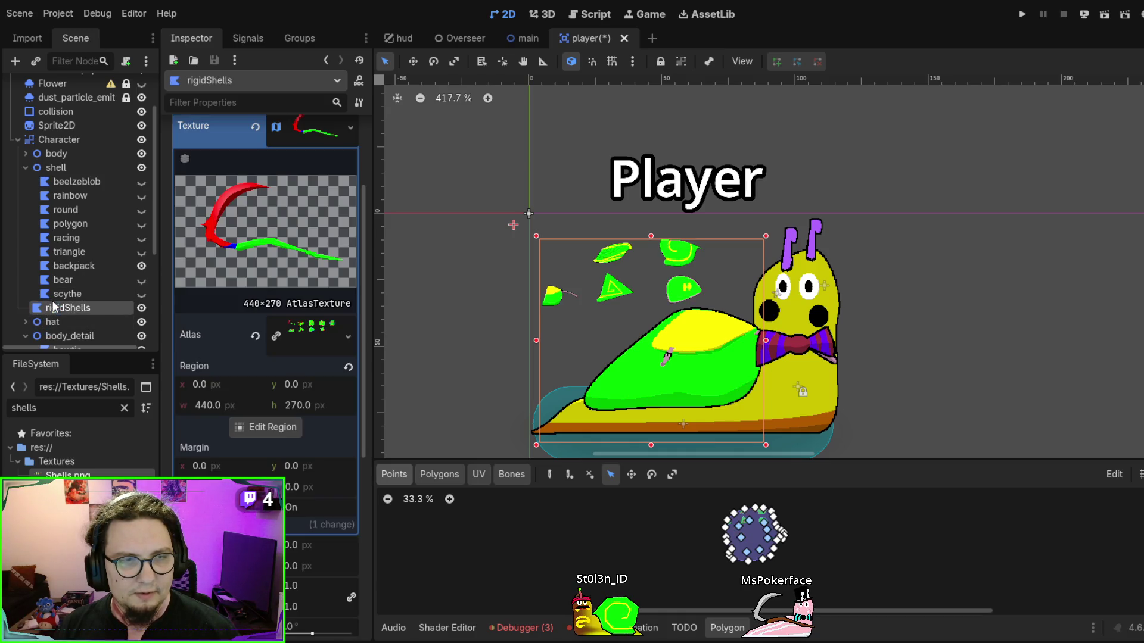
Drop rigidShells between bear and scythe, then view its UV texture mapping
drag(56, 310, 66, 296)
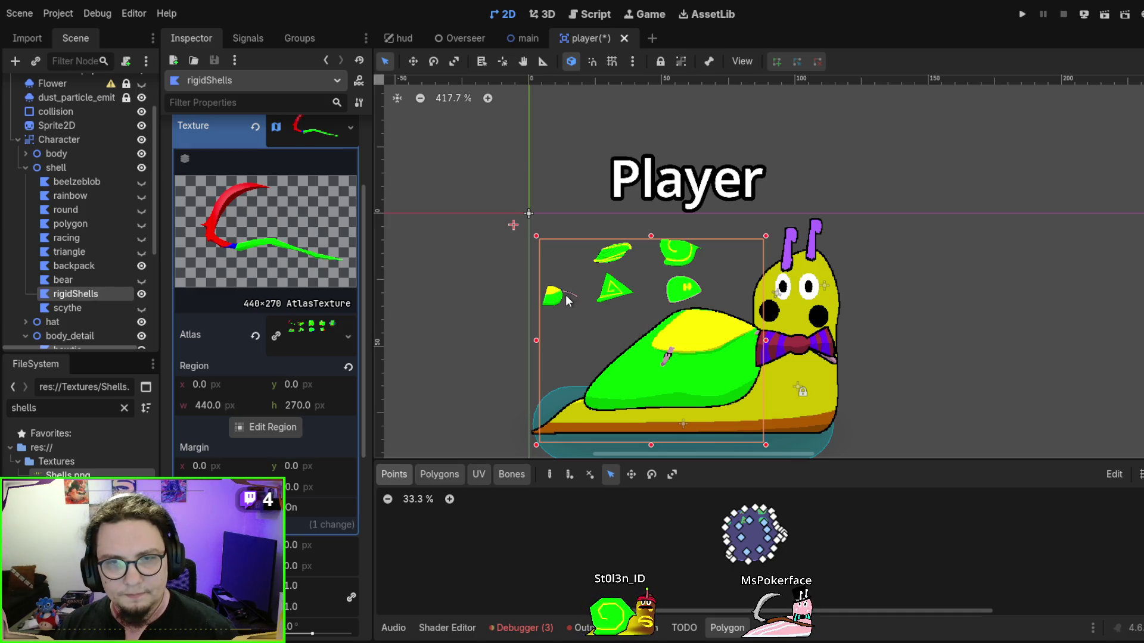
scroll(574, 285, down, 1)
scroll(574, 285, up, 3)
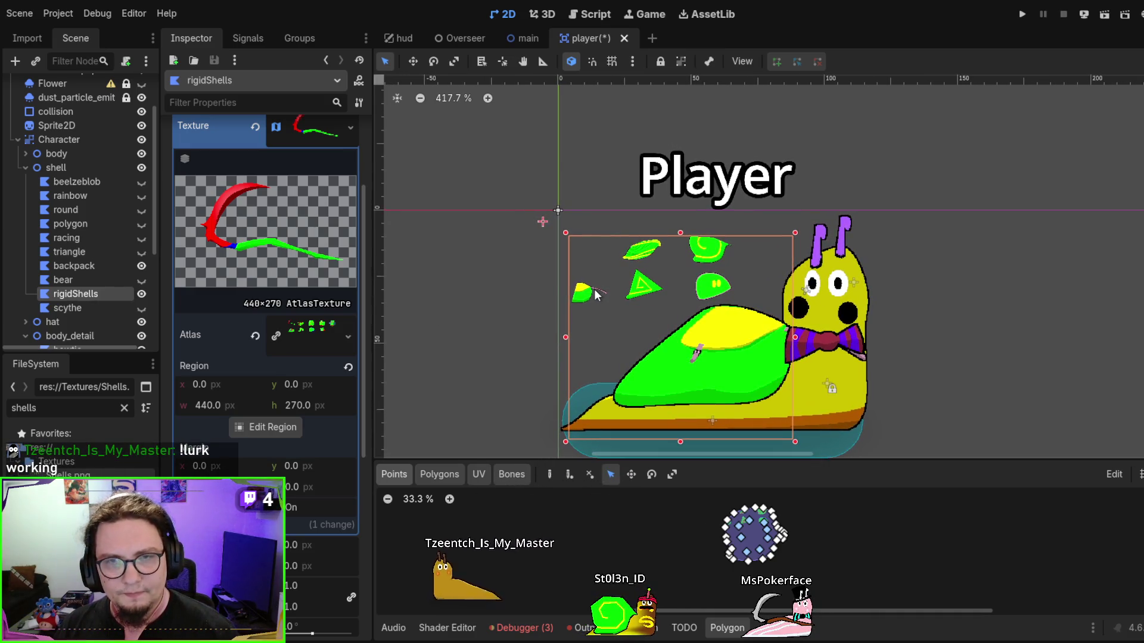
scroll(599, 291, down, 1)
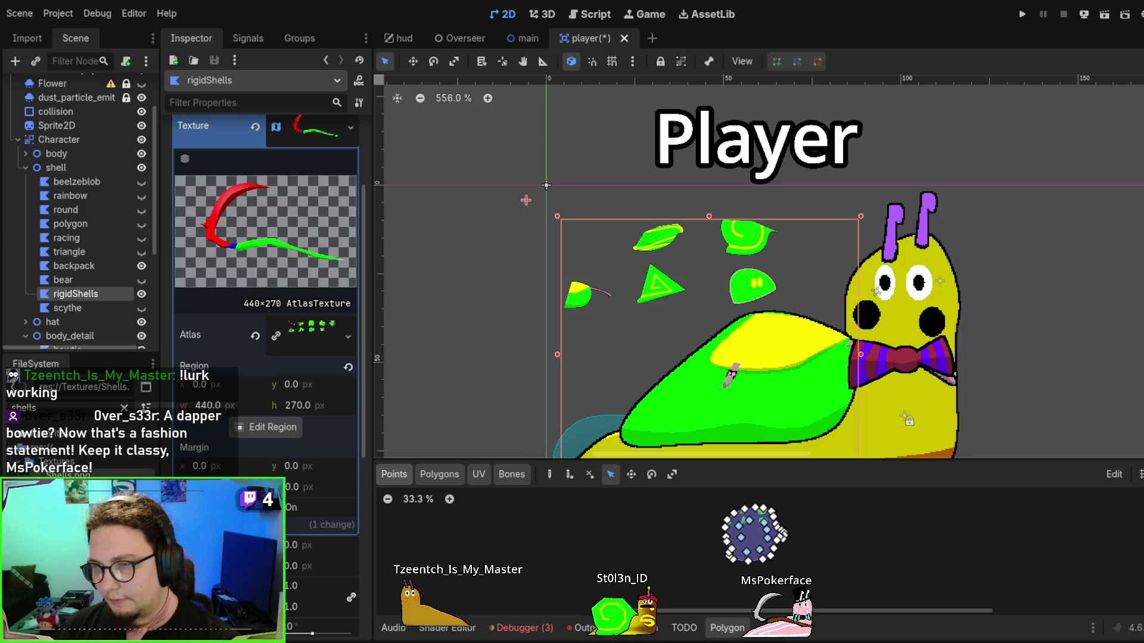
scroll(768, 283, down, 1)
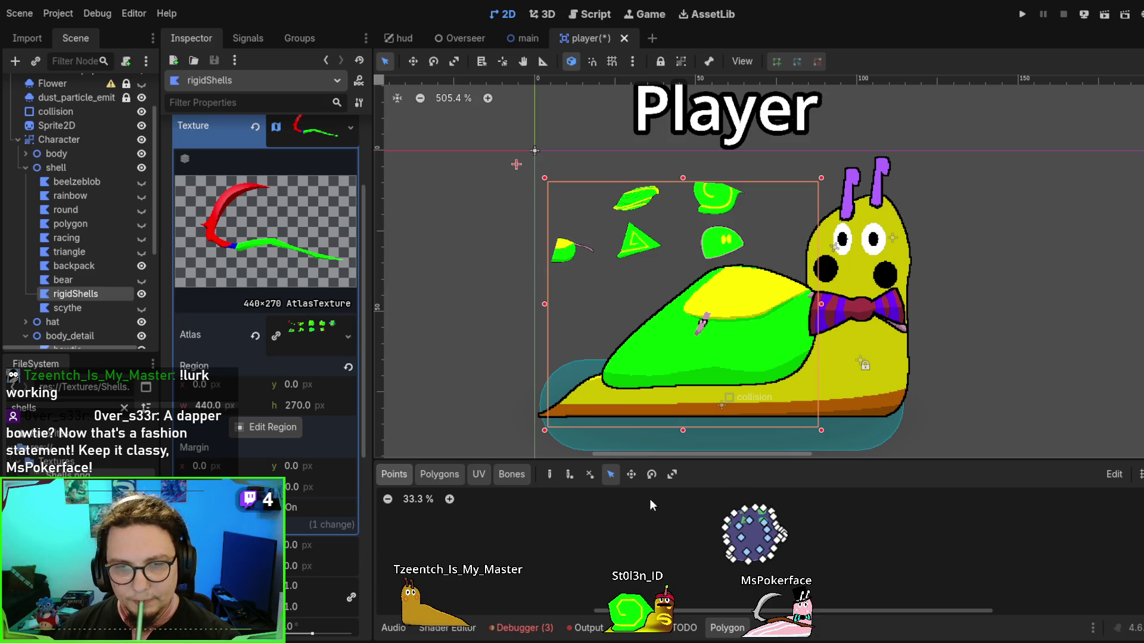
click(476, 477)
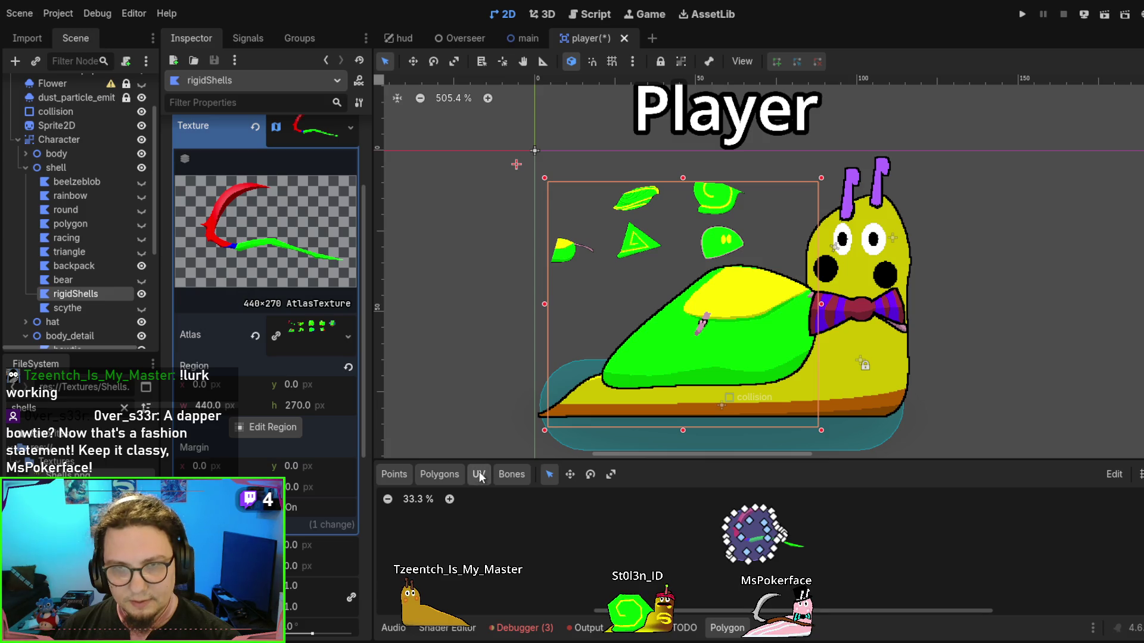
Enlarge the Polygon editor and remove rigidShells' old points
drag(700, 463, 709, 303)
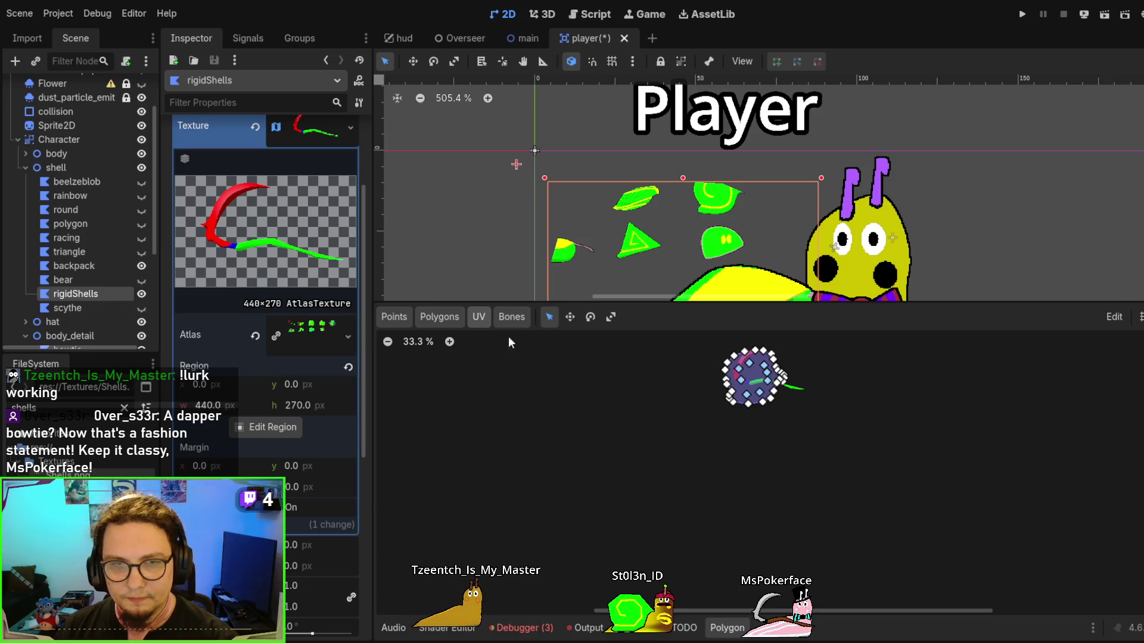
click(405, 323)
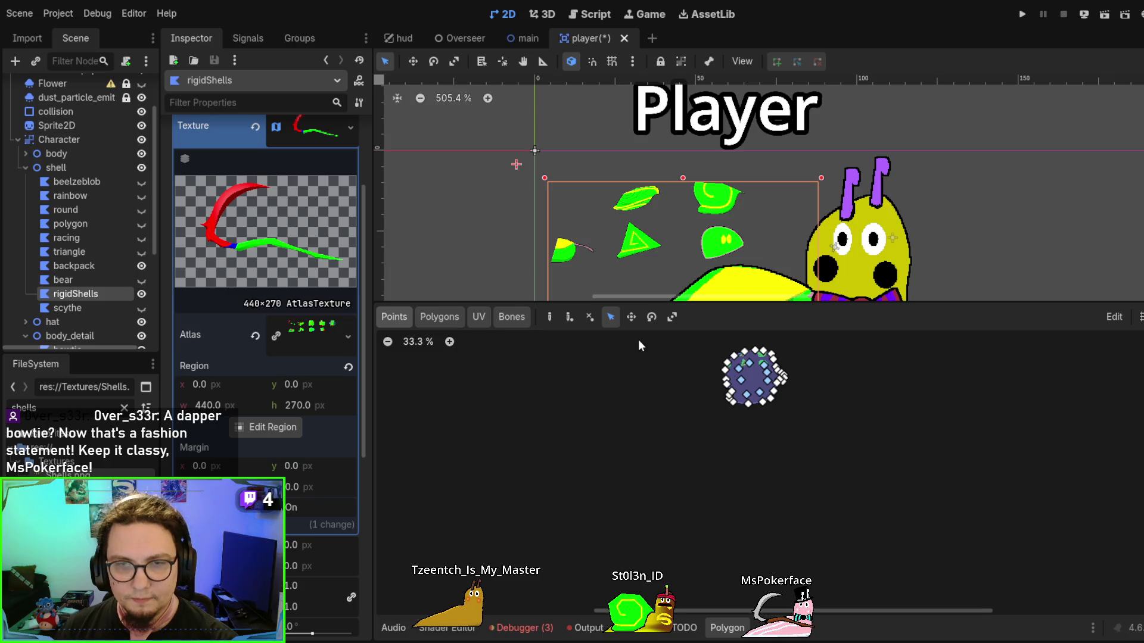
click(590, 318)
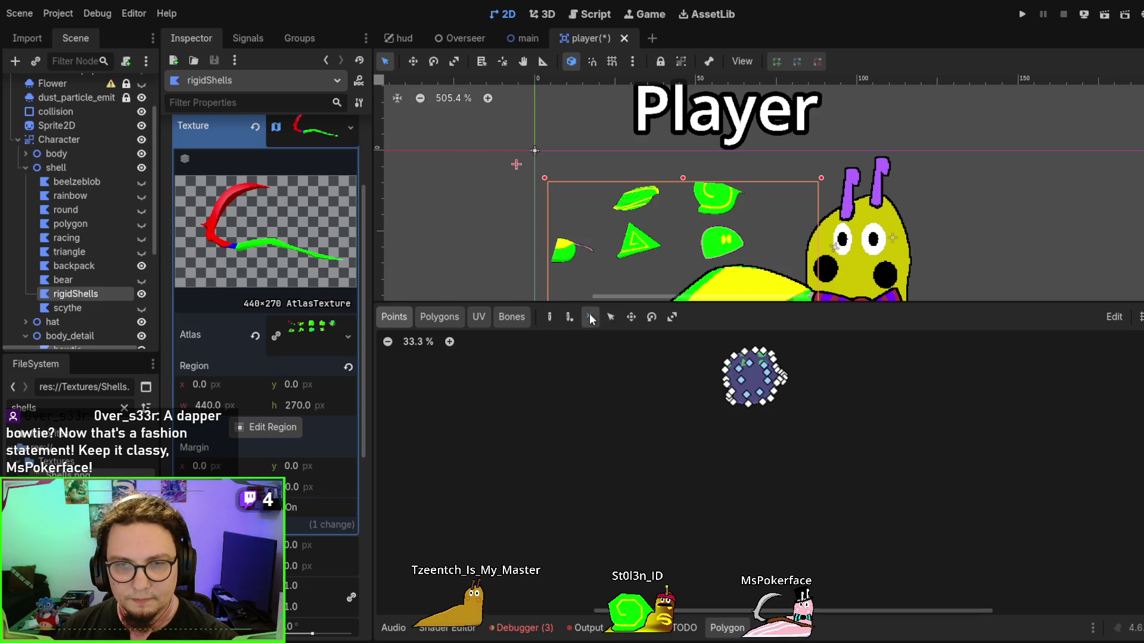
scroll(736, 360, up, 5)
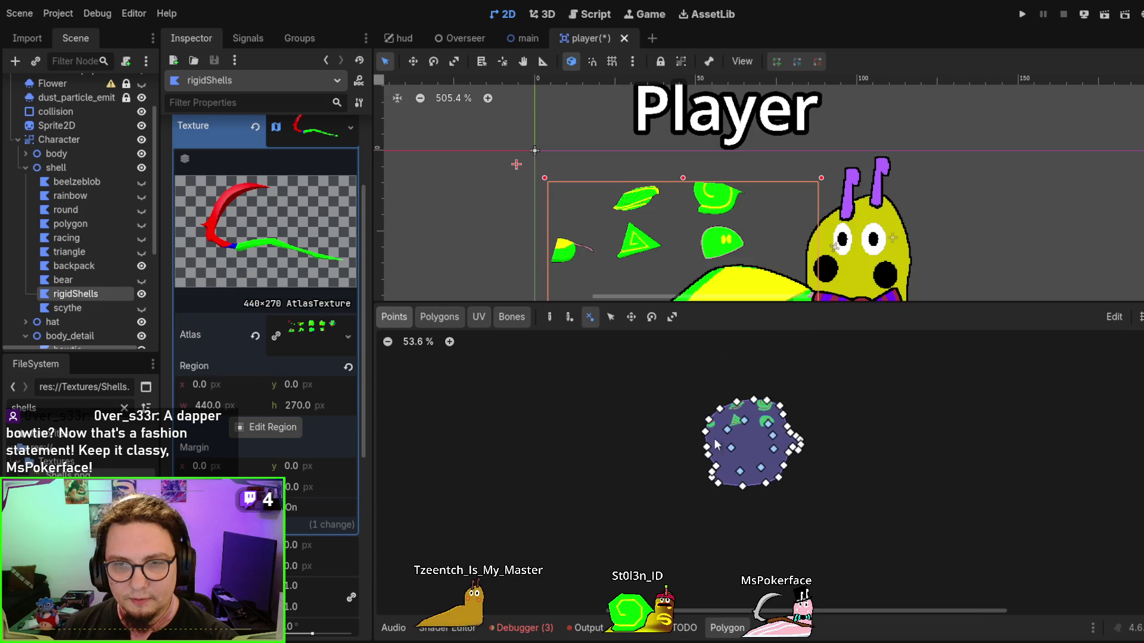
Draw a new five-point polygon closed on its first point, then collapse the editor
click(549, 318)
click(661, 426)
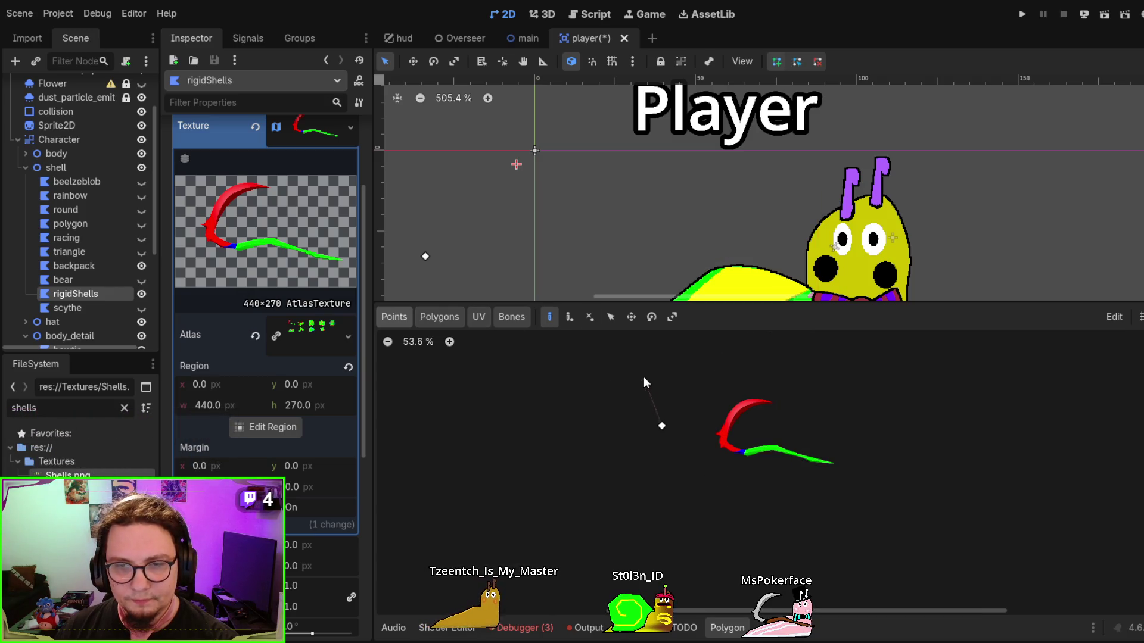
click(659, 377)
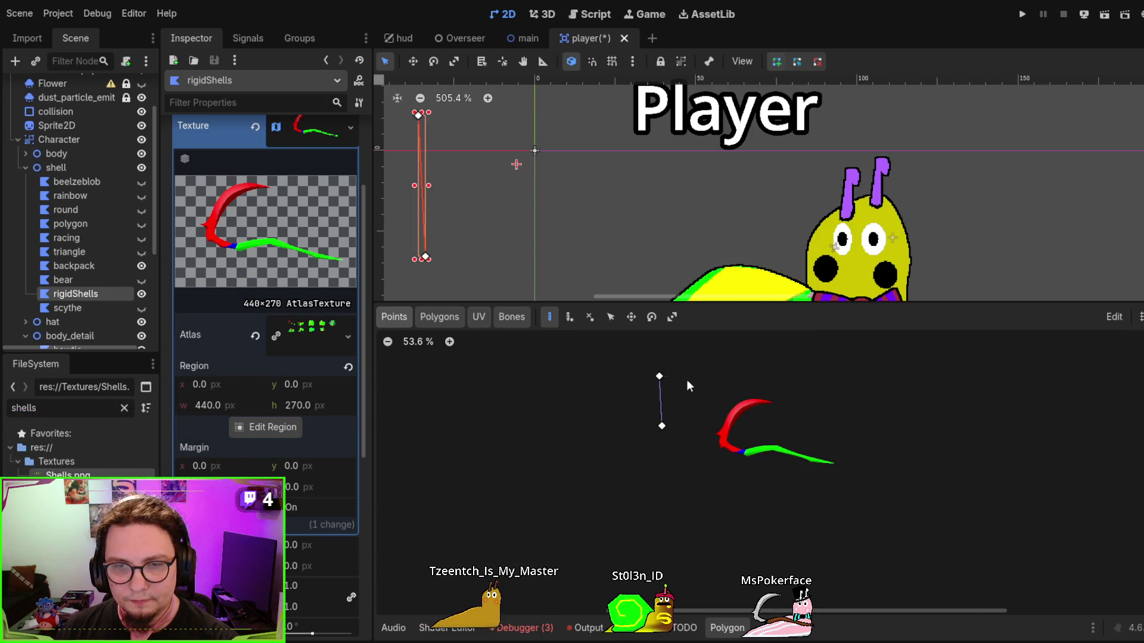
click(867, 378)
click(861, 496)
click(699, 495)
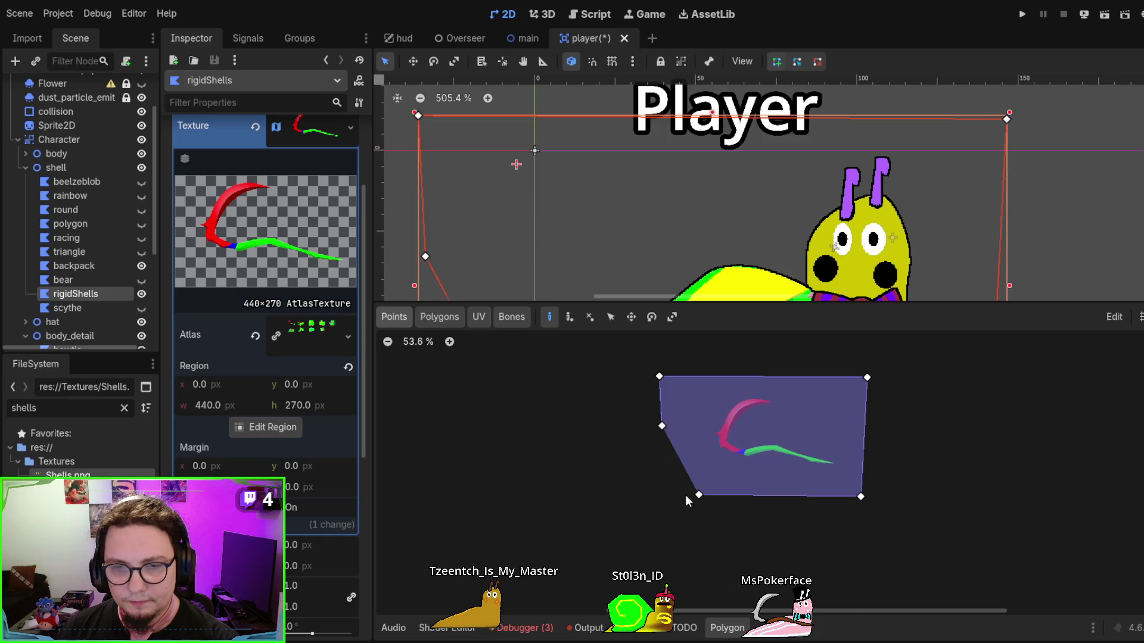
click(662, 426)
scroll(661, 435, down, 3)
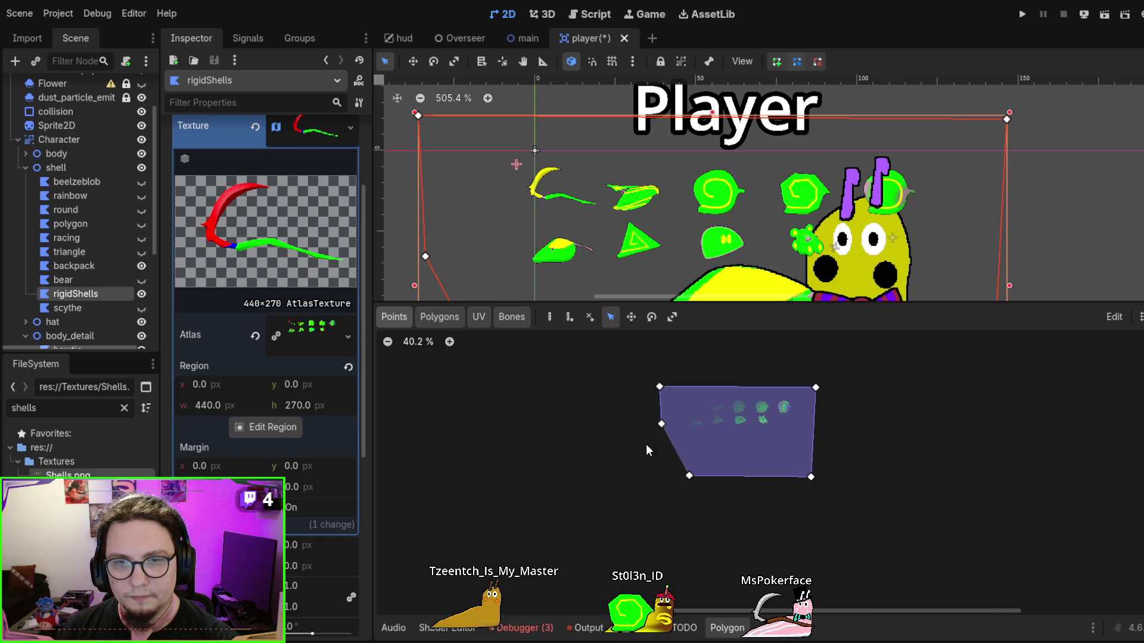
scroll(729, 467, up, 2)
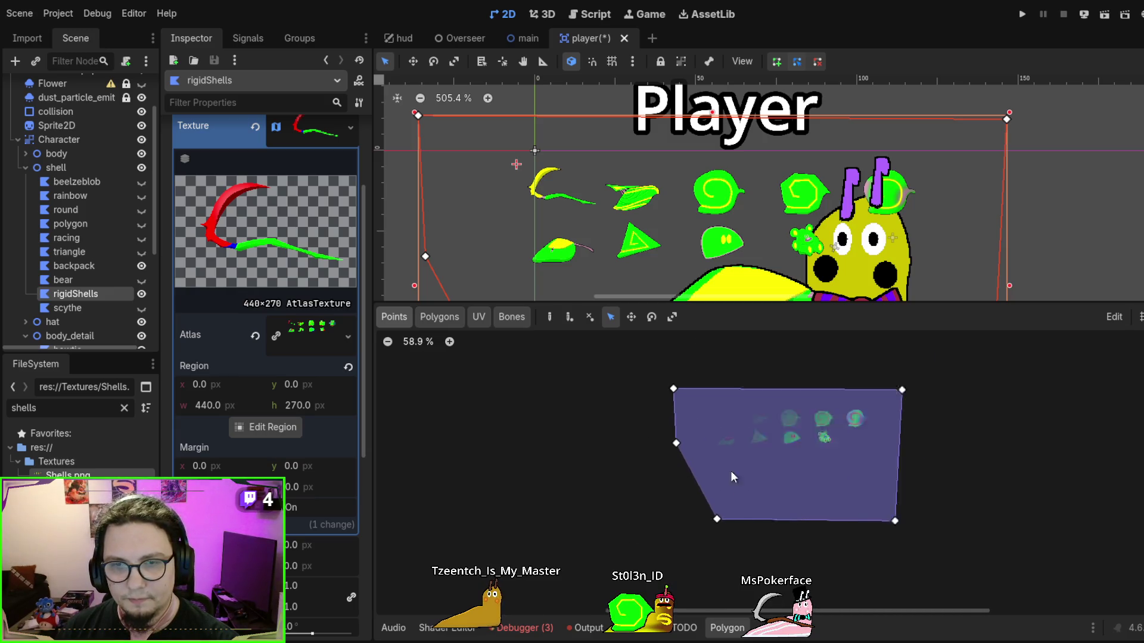
click(441, 317)
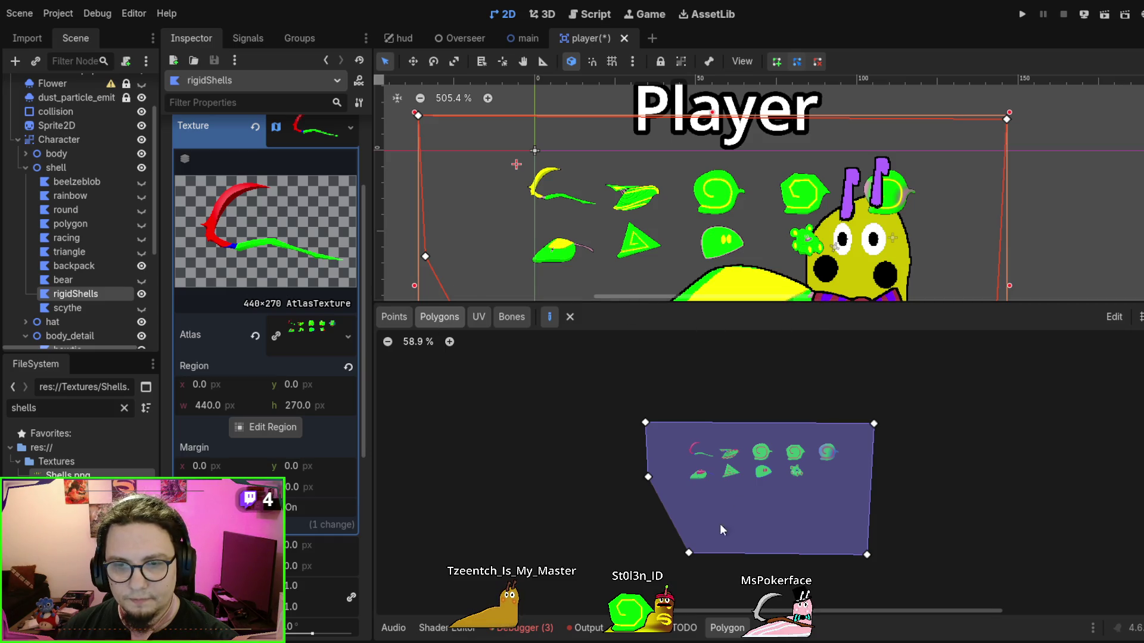
click(728, 628)
scroll(663, 423, down, 1)
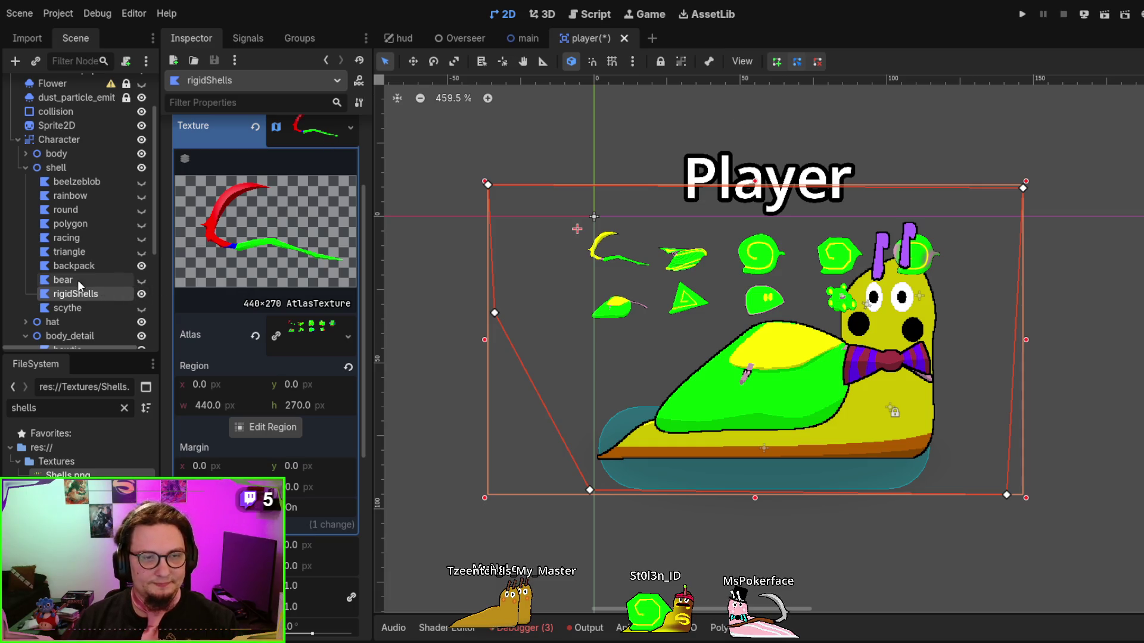
click(92, 267)
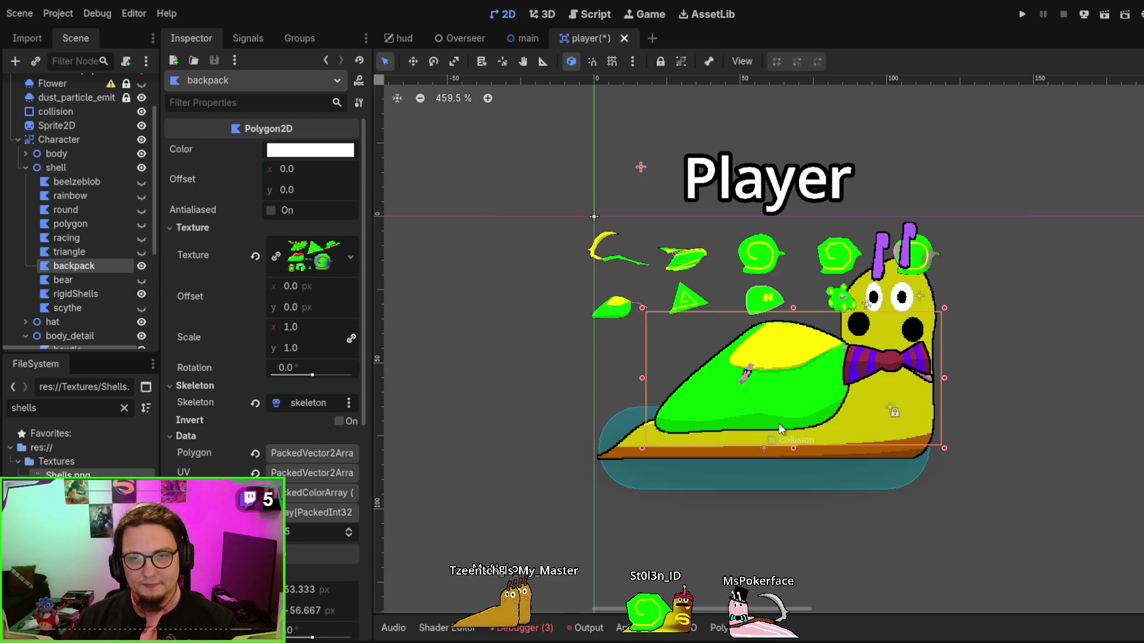
Hide rigidShells and compare the bear, racing, polygon and round shells on the snail
scroll(778, 423, up, 2)
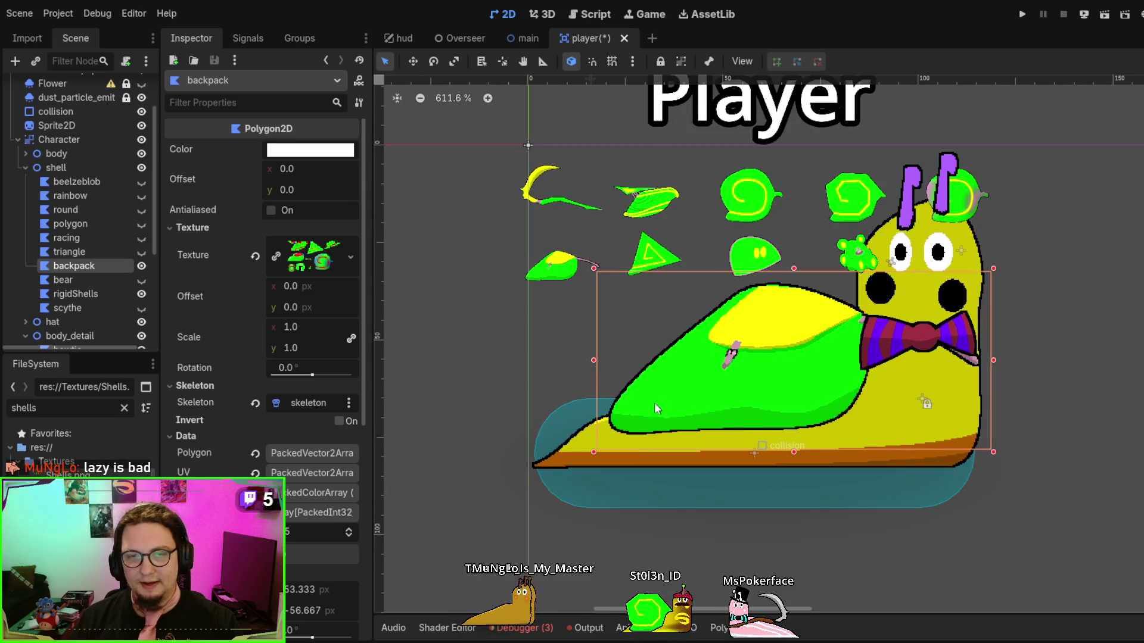
scroll(650, 393, right, 3)
scroll(703, 369, left, 1)
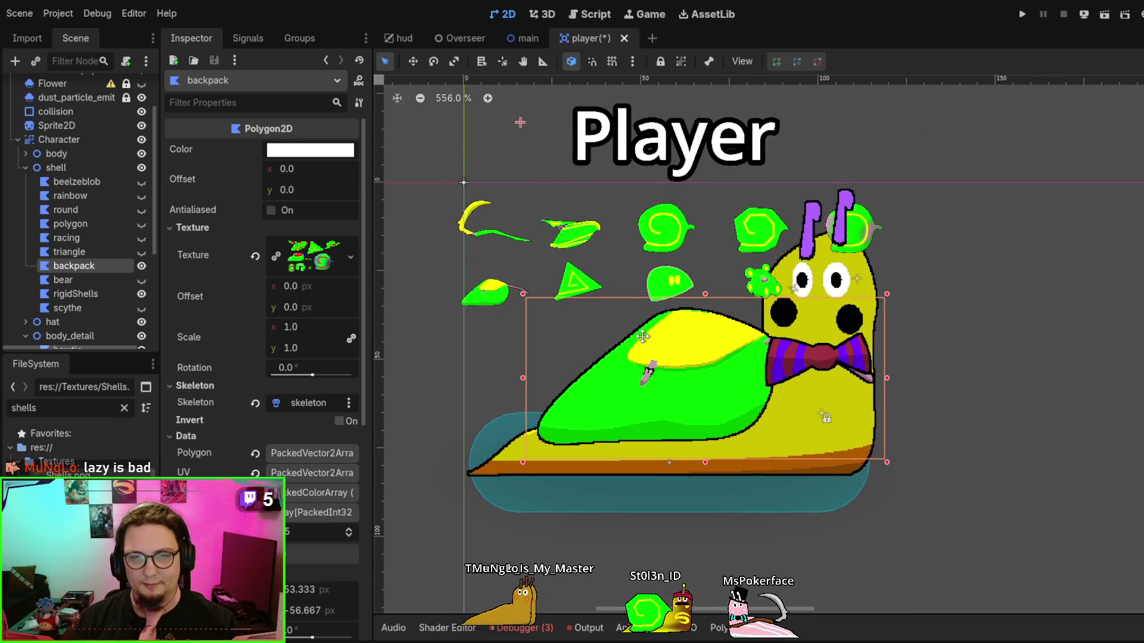
click(141, 280)
click(141, 280)
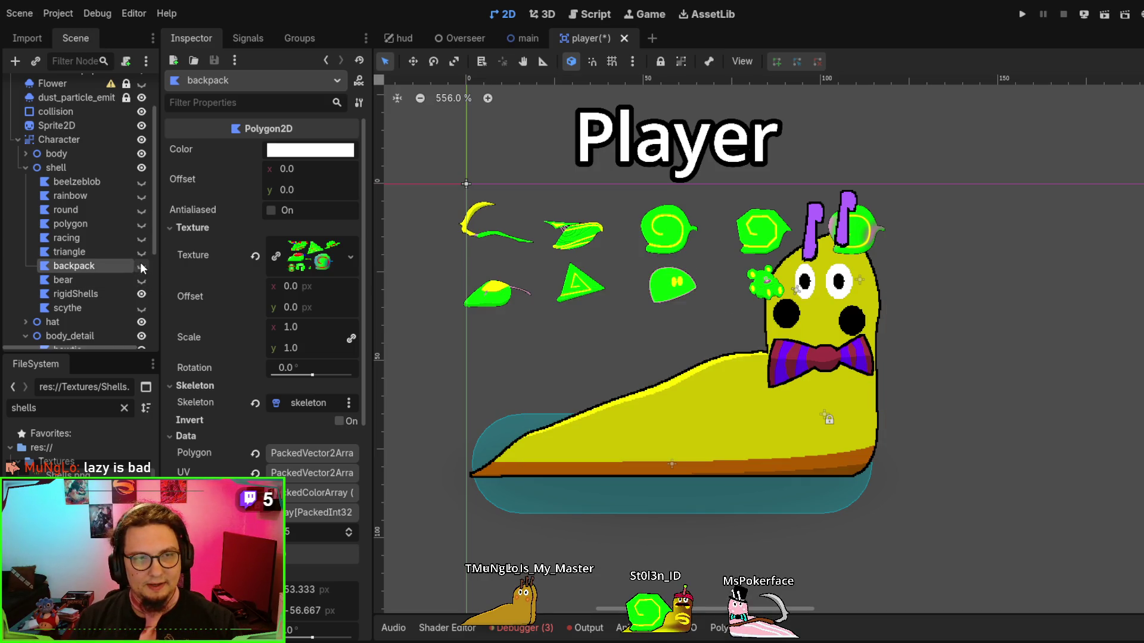
click(141, 280)
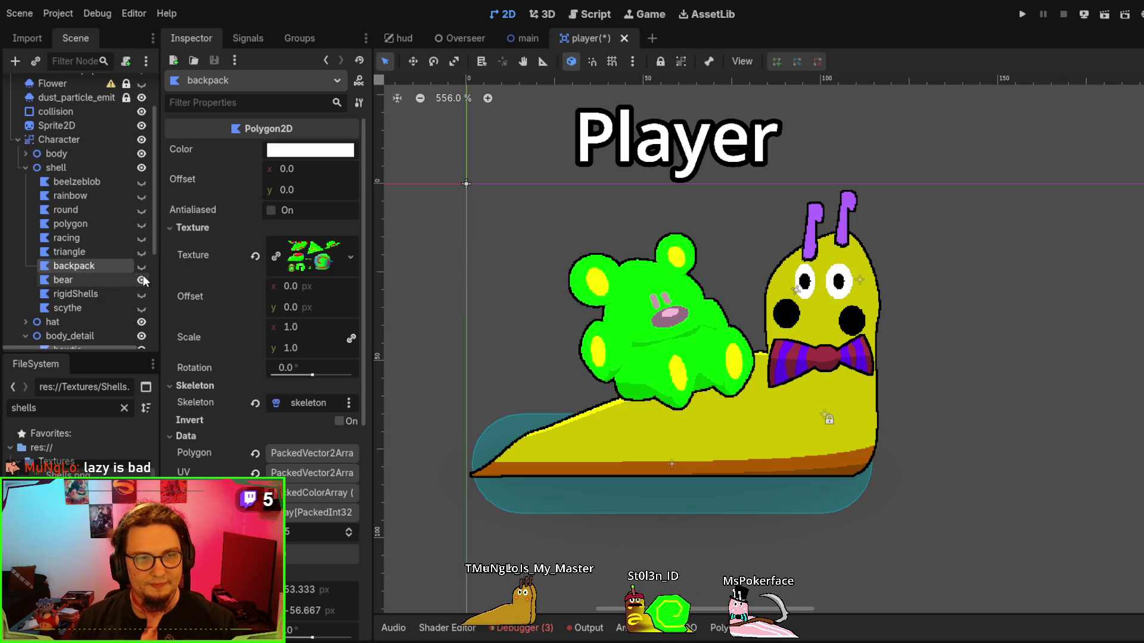
click(141, 280)
click(141, 294)
click(141, 237)
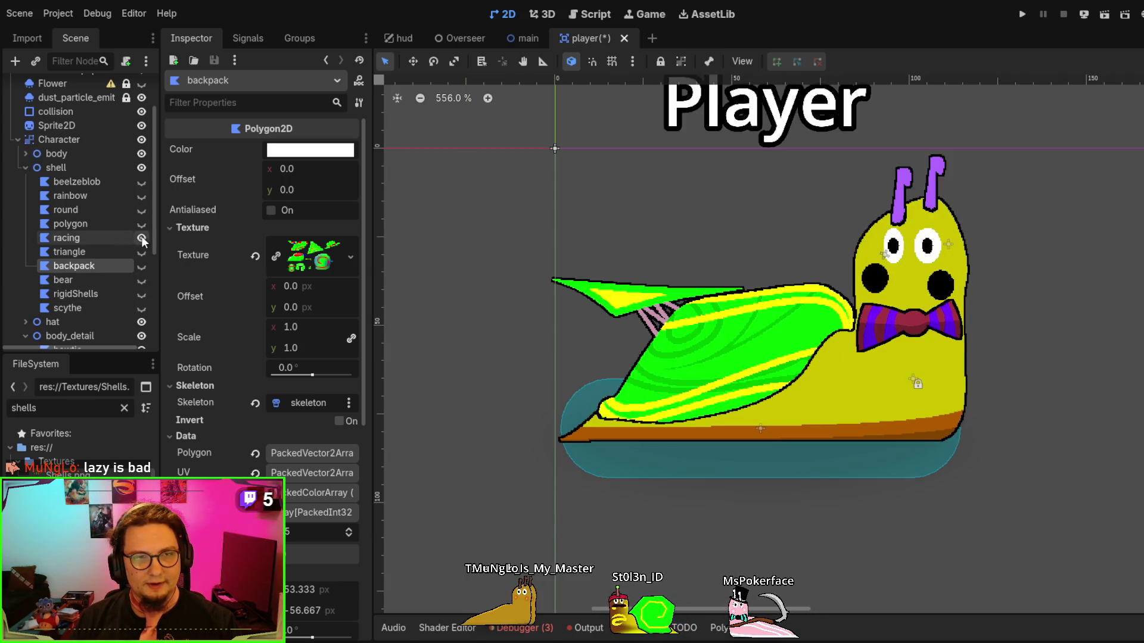
click(141, 237)
click(141, 224)
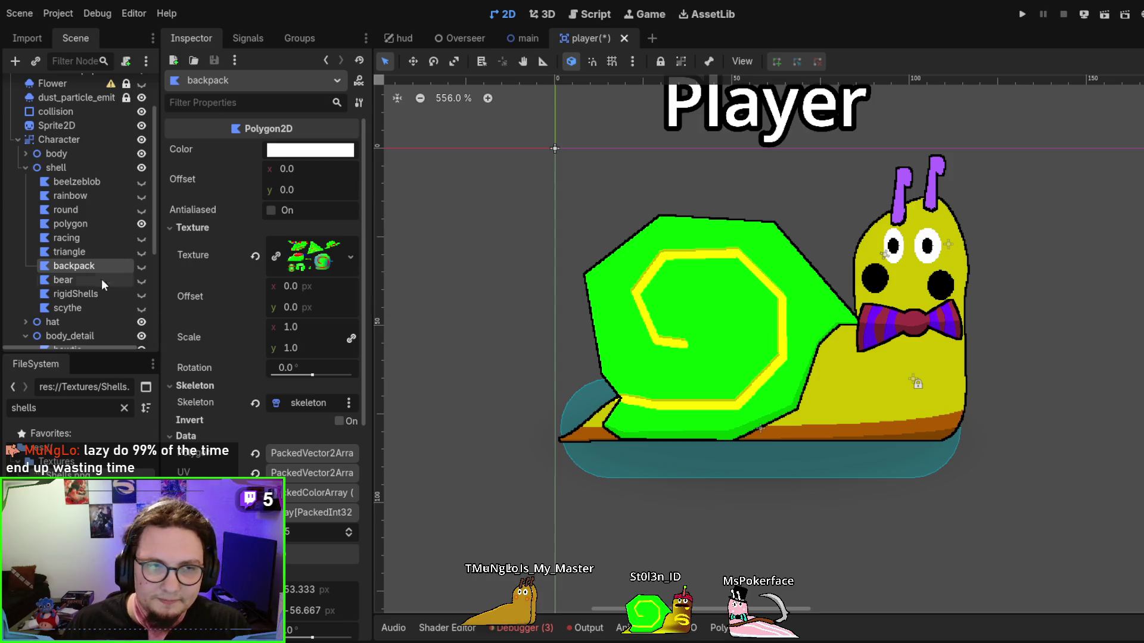
click(141, 224)
click(141, 210)
click(141, 209)
click(141, 210)
click(142, 210)
Show the rainbow, beelzeblob, round, polygon and racing shell layers together
click(141, 195)
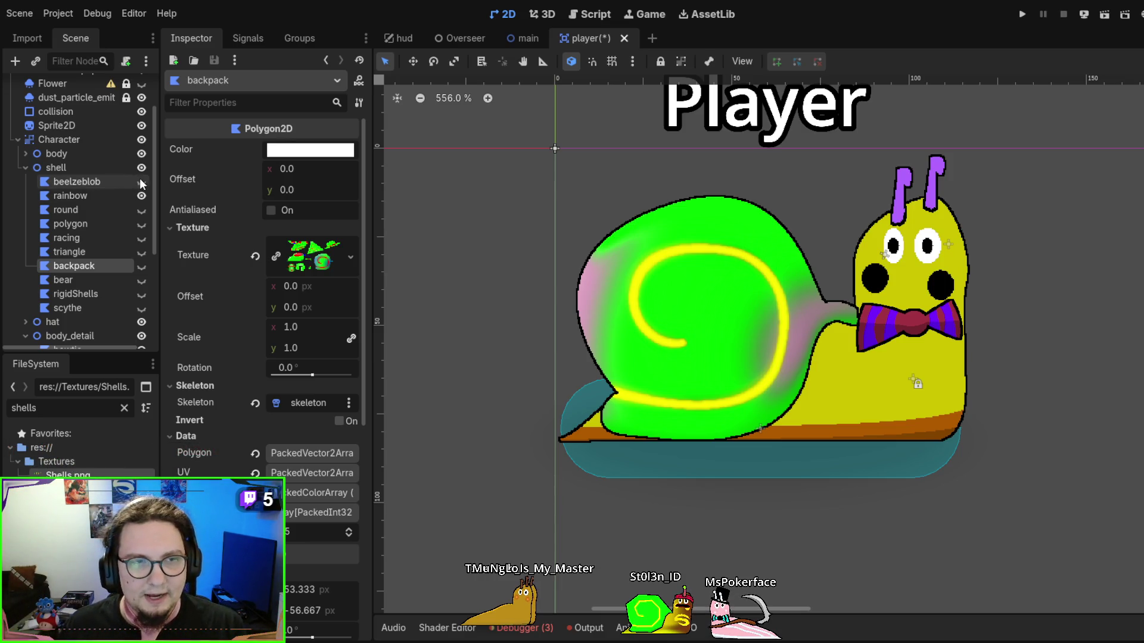
click(141, 182)
click(141, 210)
click(141, 224)
click(141, 238)
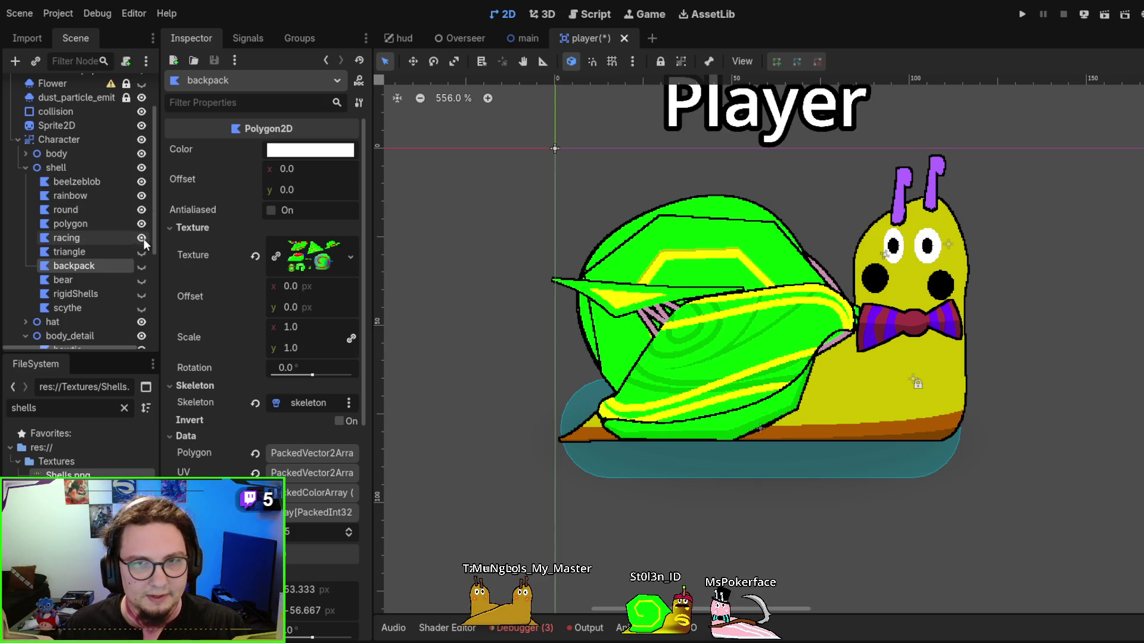
Hide all five green shell layers, then show and select rigidShells
click(321, 264)
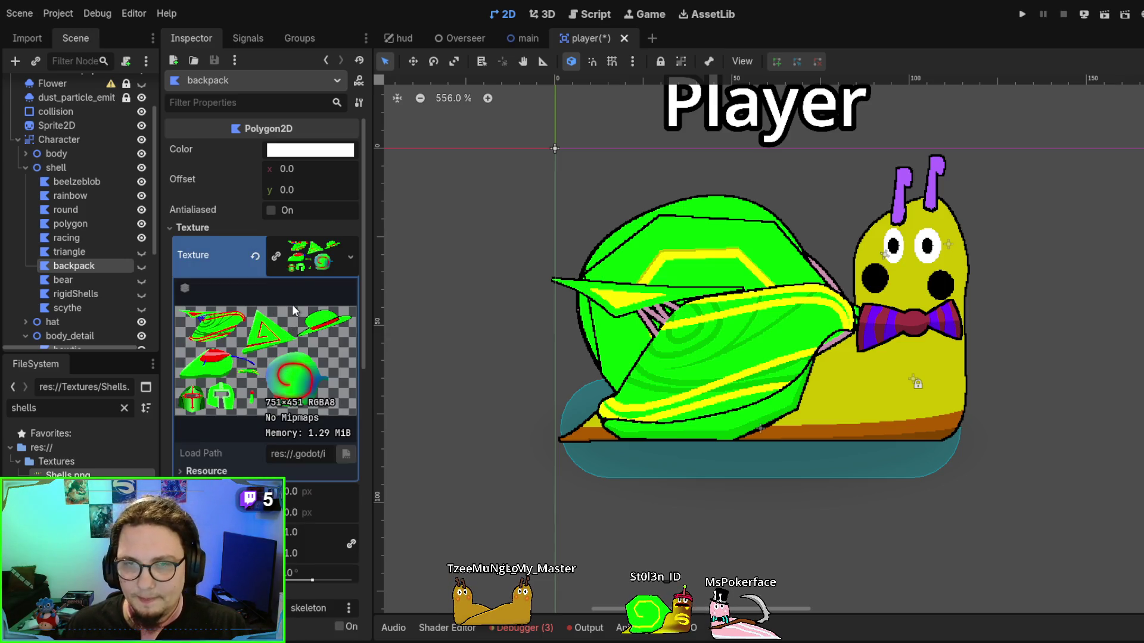
click(141, 237)
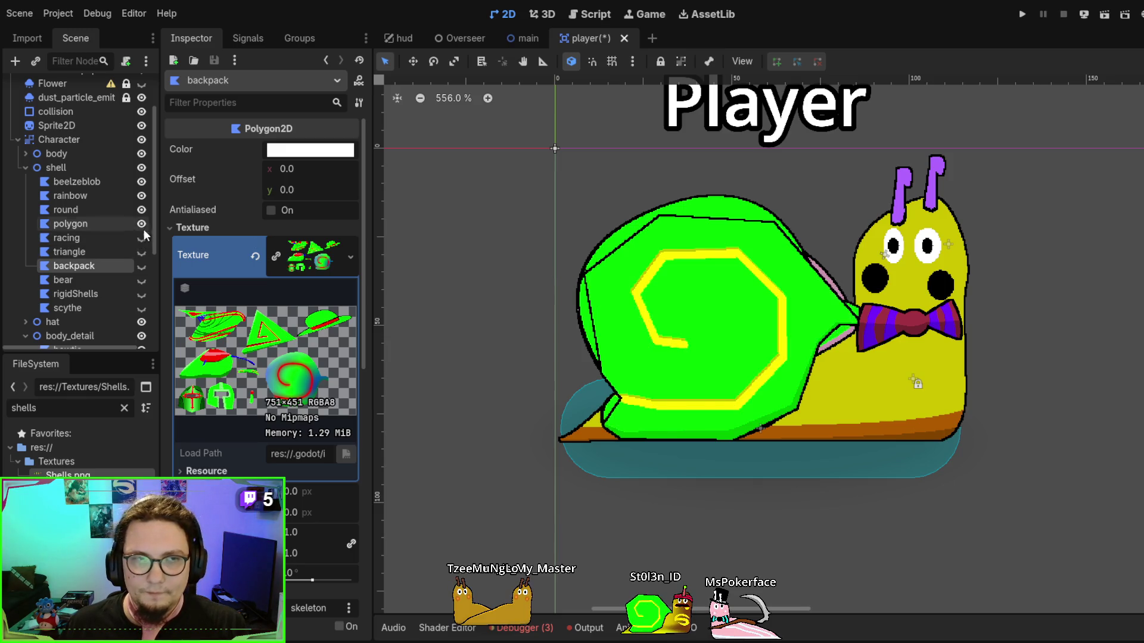
click(141, 224)
click(141, 210)
click(142, 195)
click(141, 181)
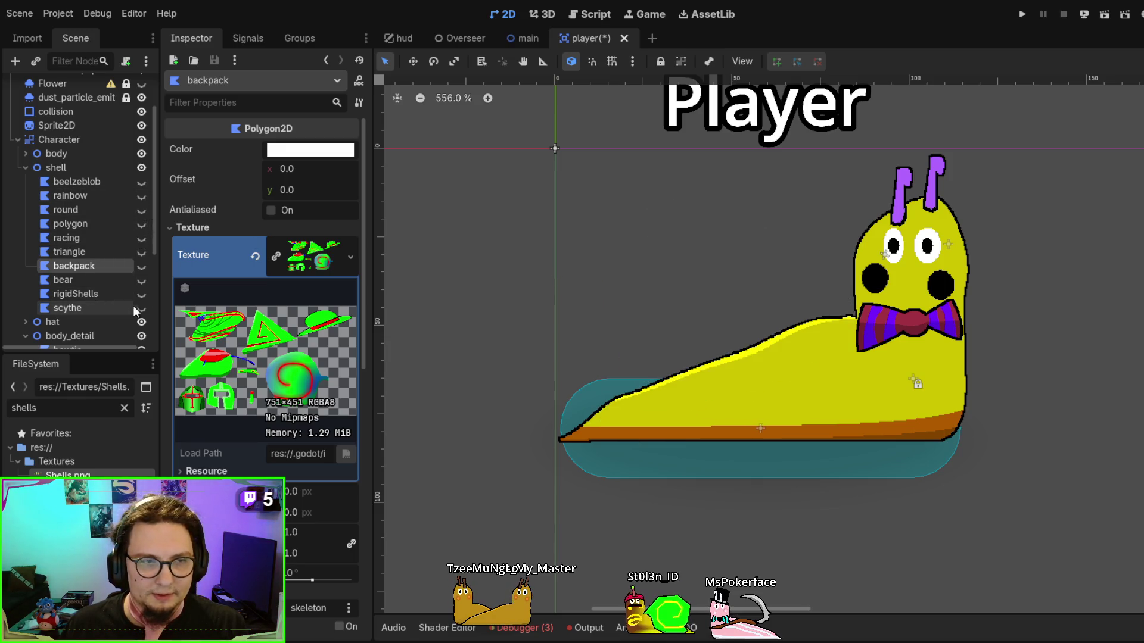
click(78, 308)
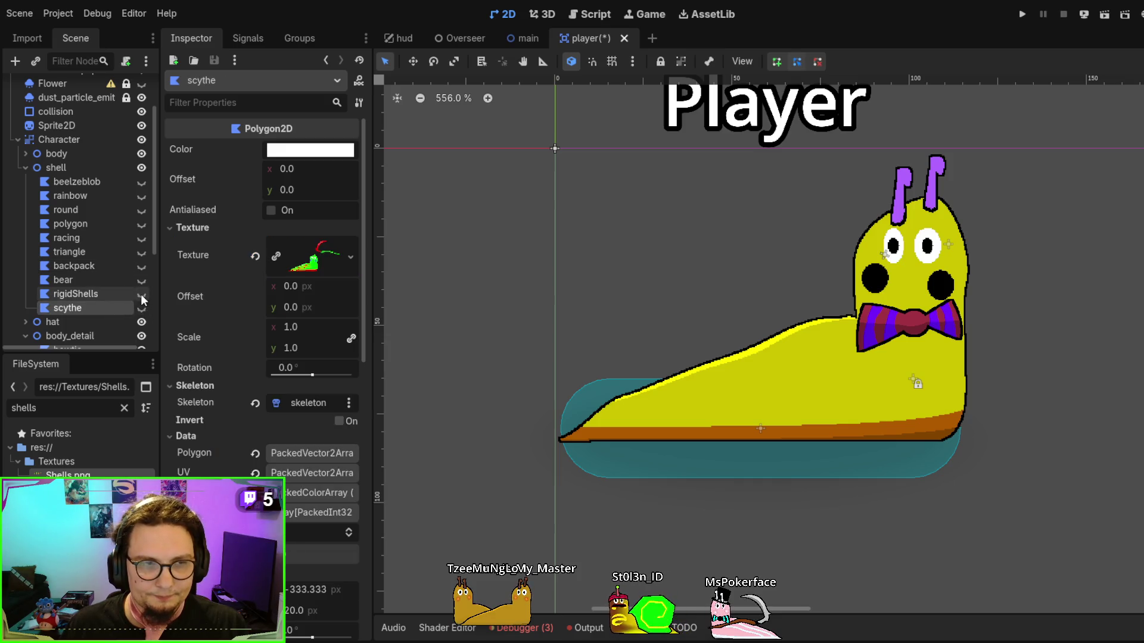
click(142, 294)
click(104, 295)
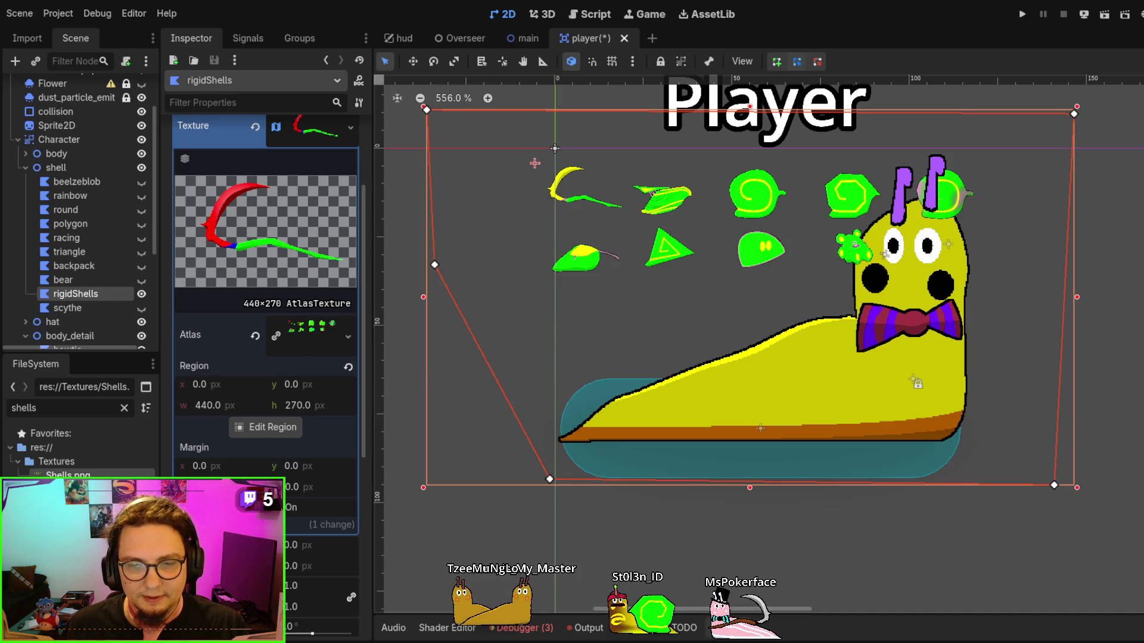
click(739, 628)
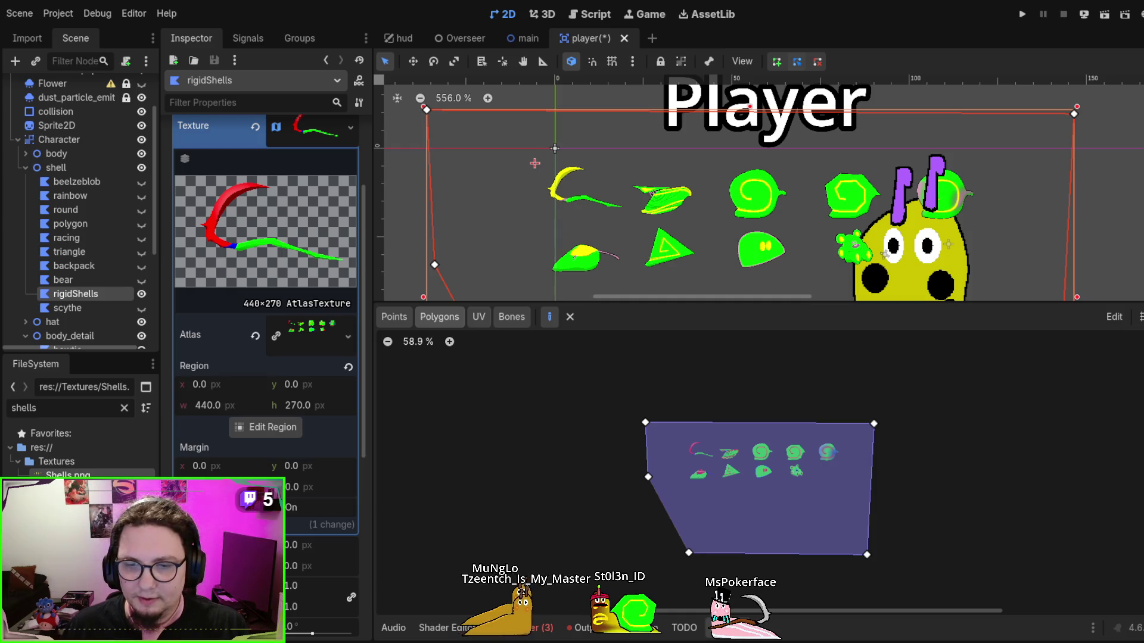
click(736, 627)
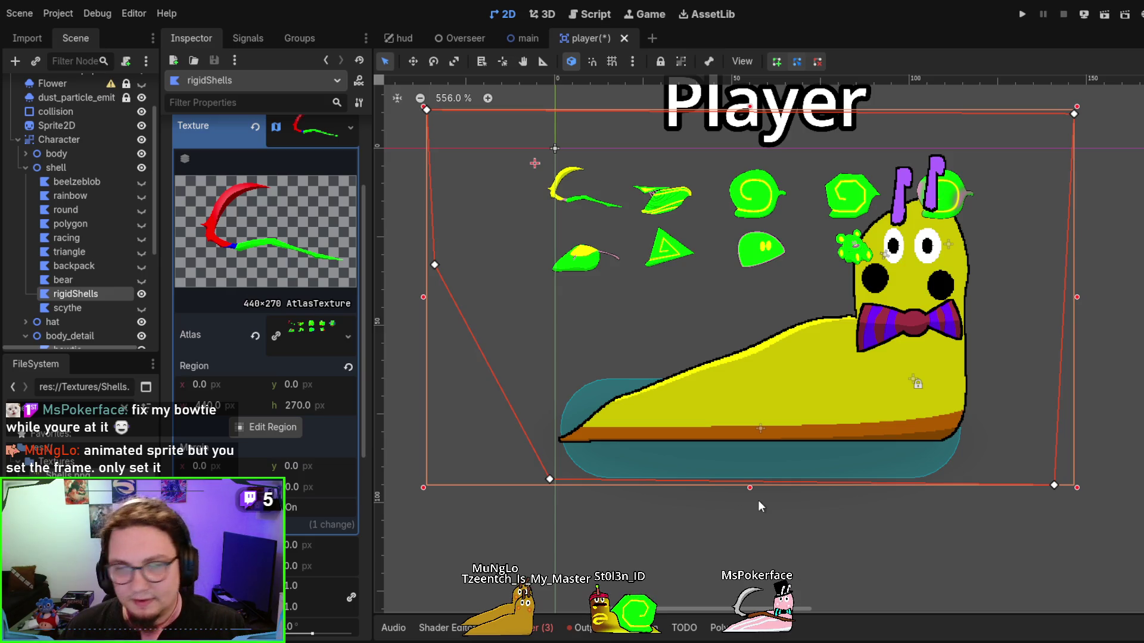
click(73, 171)
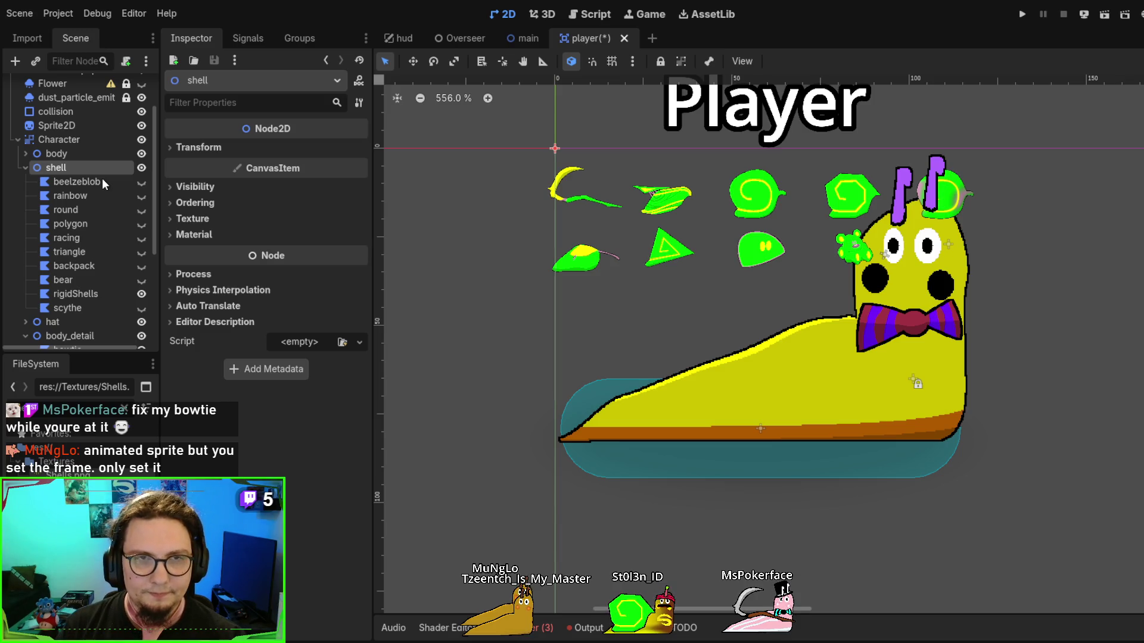
Add an AnimatedSprite2D under shell and try a new SpriteFrames resource, then clear it
key(ctrl+v)
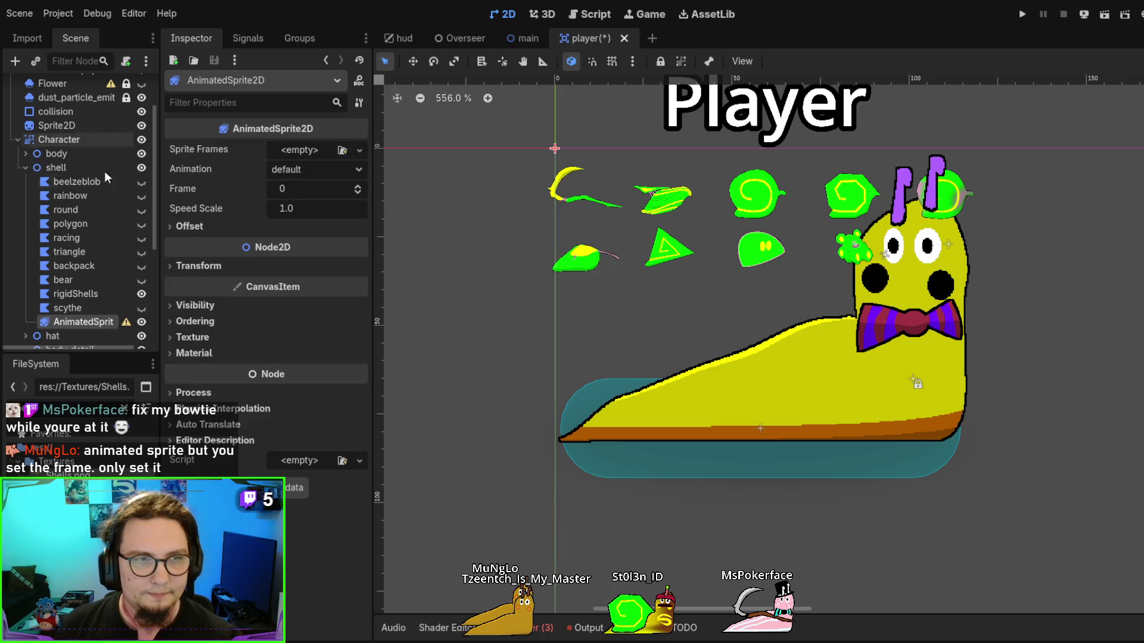
click(360, 150)
click(322, 176)
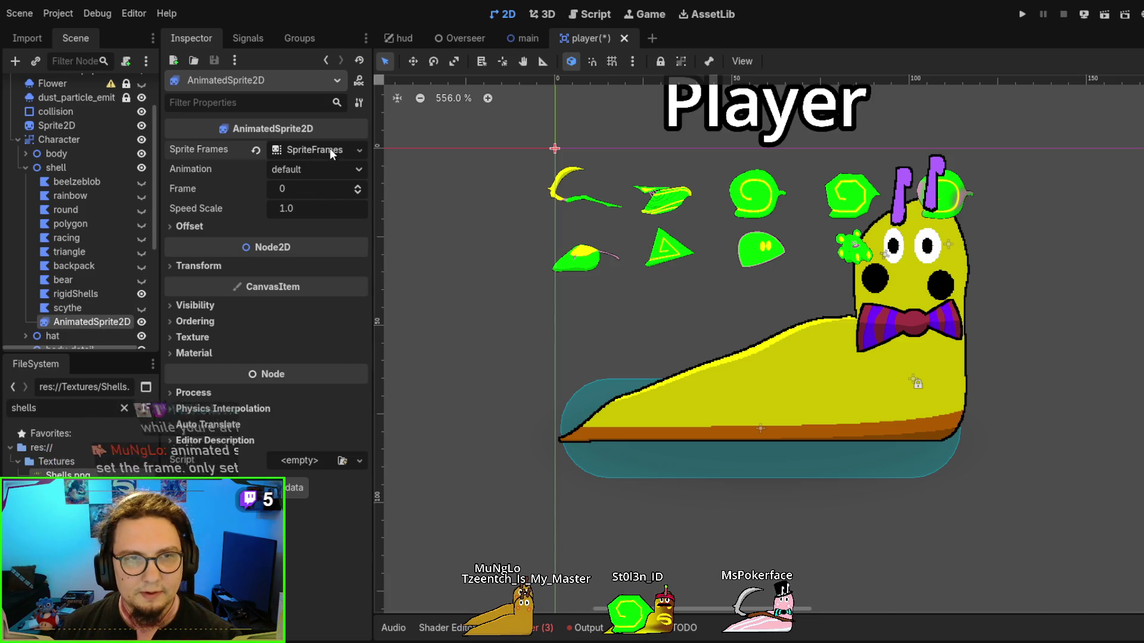
click(312, 152)
click(199, 168)
click(268, 170)
click(322, 149)
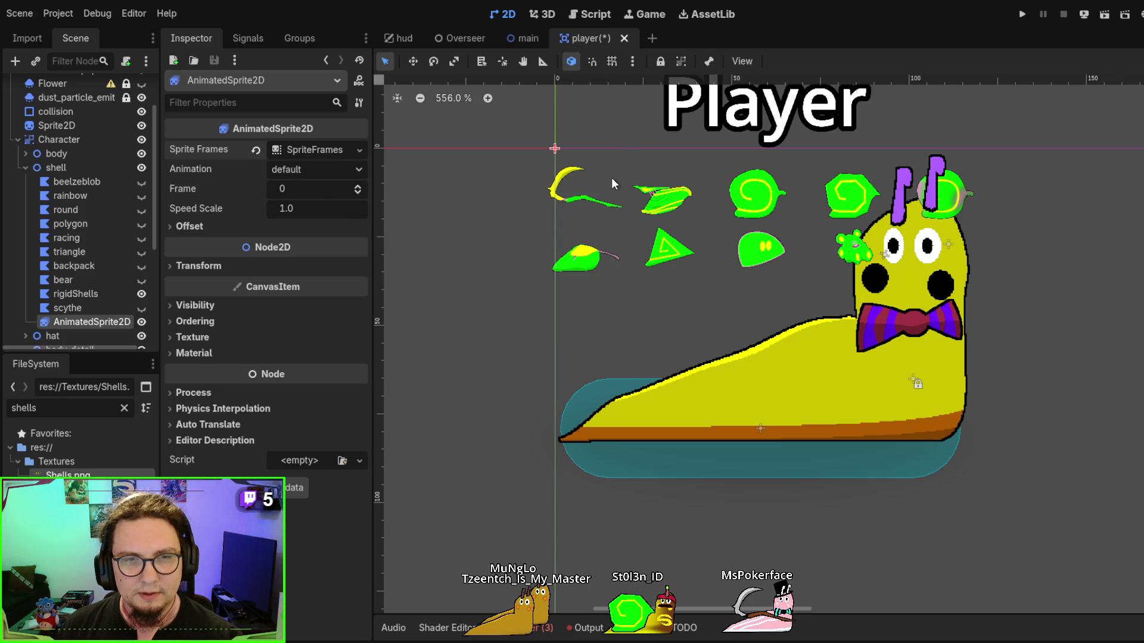
click(305, 150)
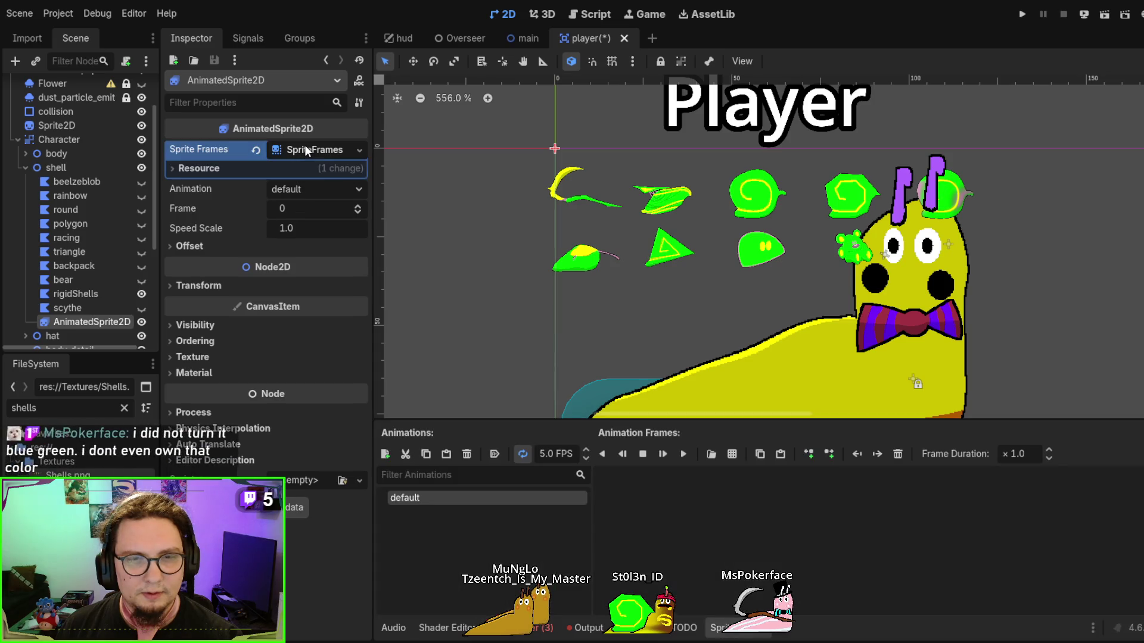
click(301, 151)
click(257, 150)
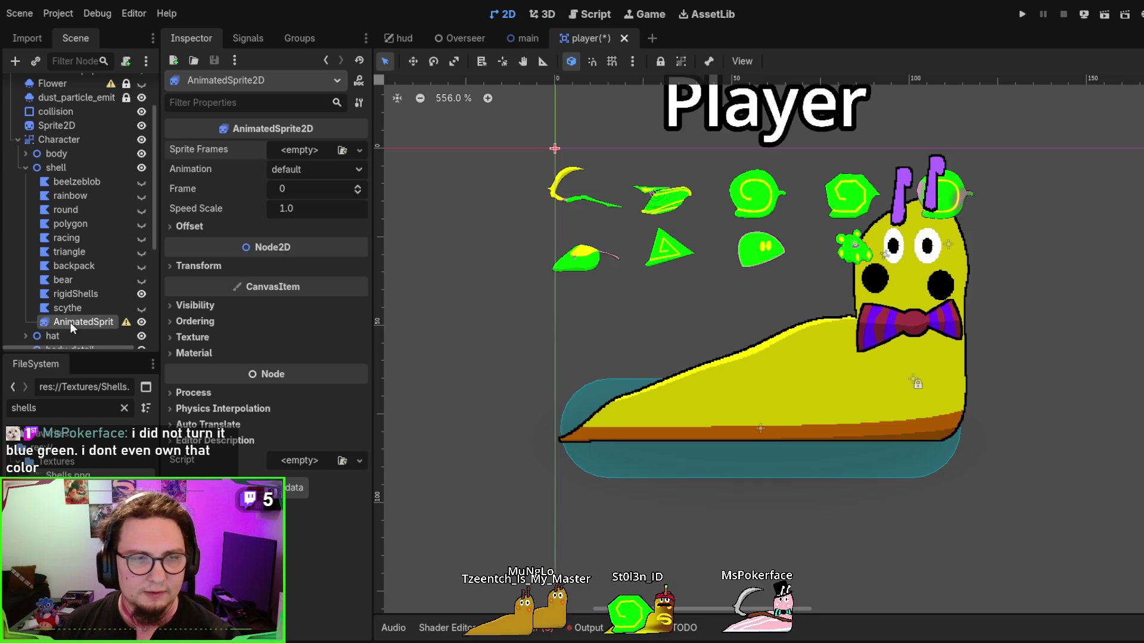
Delete the AnimatedSprite2D and add a Sprite2D child under shell instead
key(Delete)
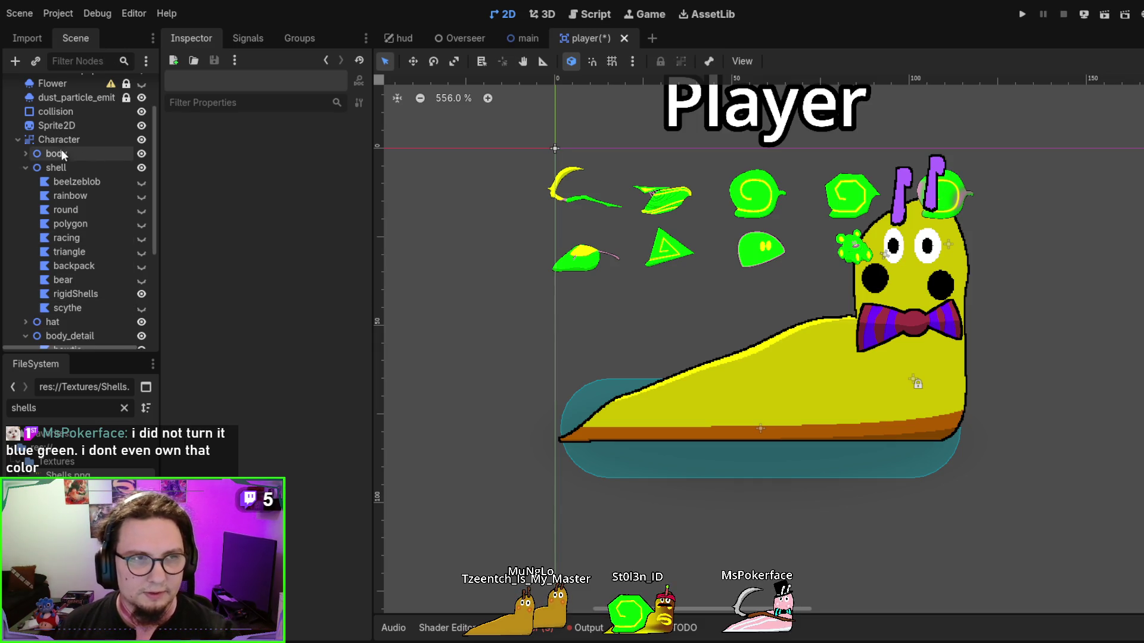
click(60, 168)
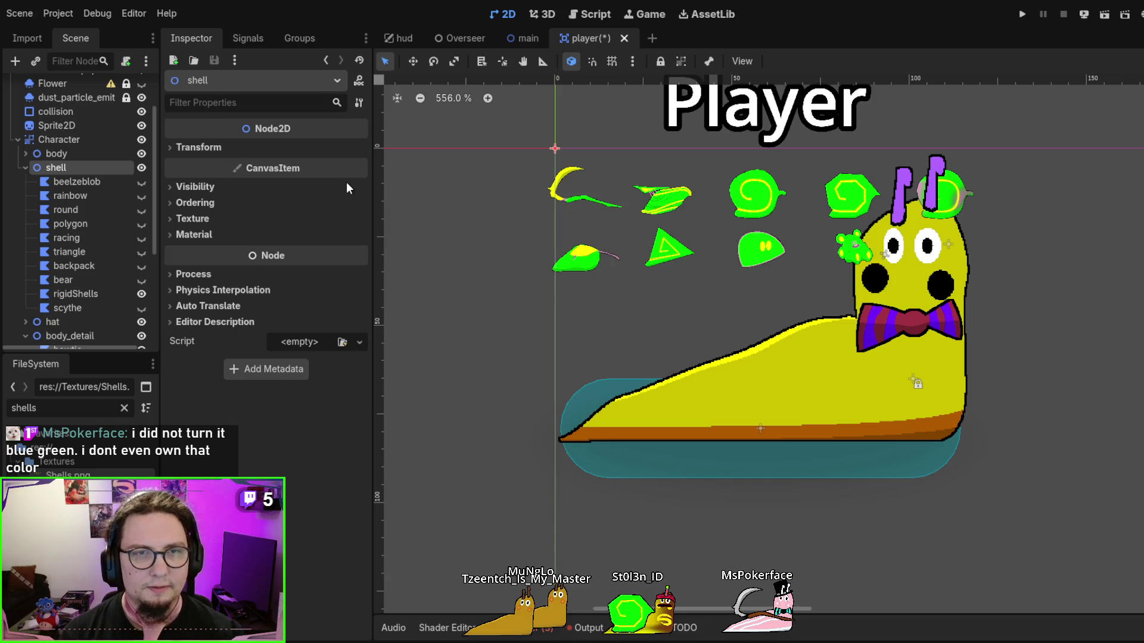
key(ctrl+v)
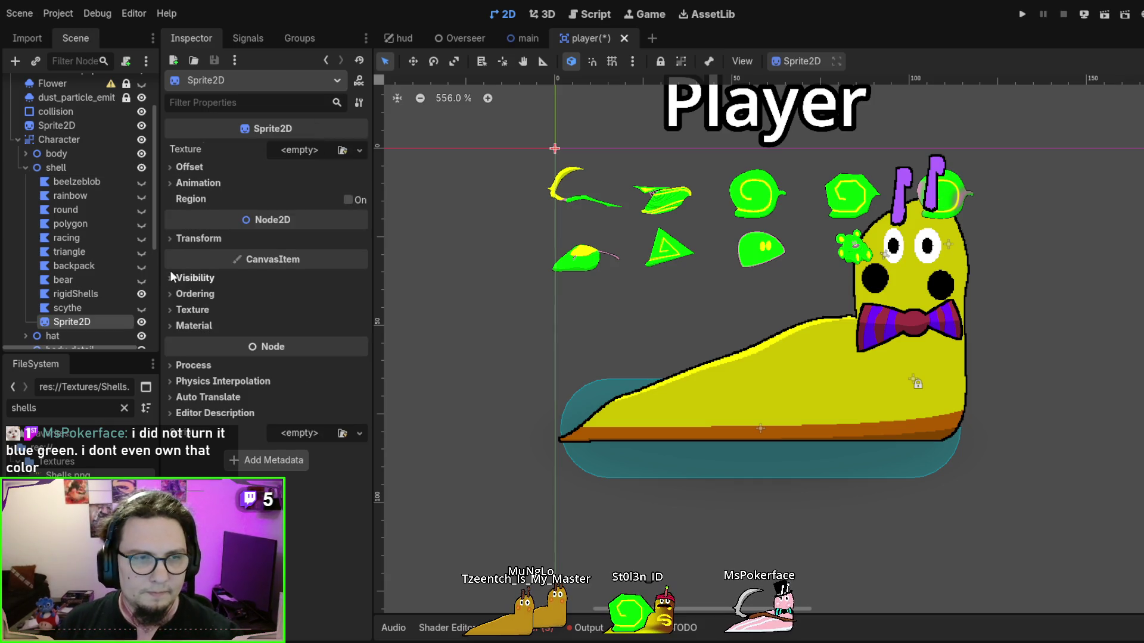
Set the Sprite2D's Hframes and Vframes to 5 on the Shells sheet
click(198, 183)
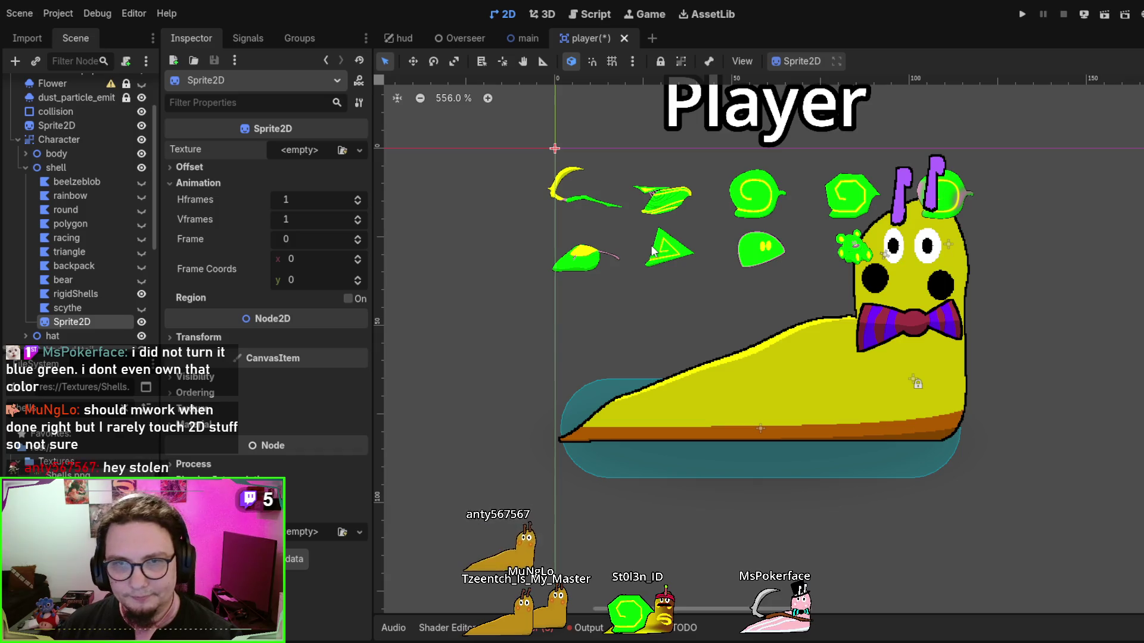
click(396, 196)
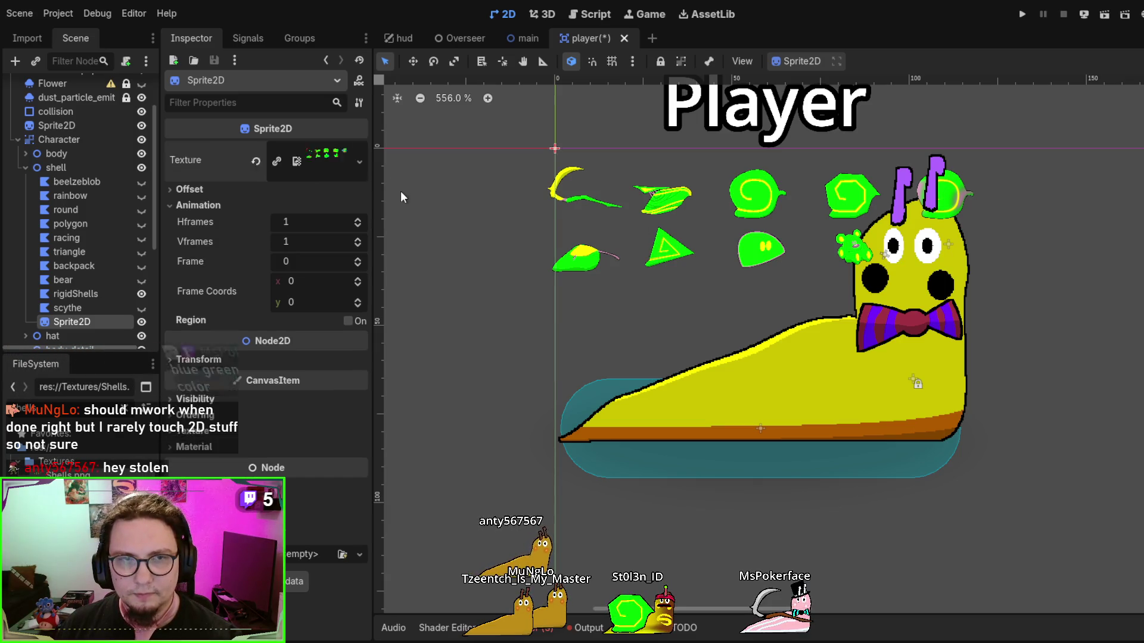
click(77, 182)
click(71, 322)
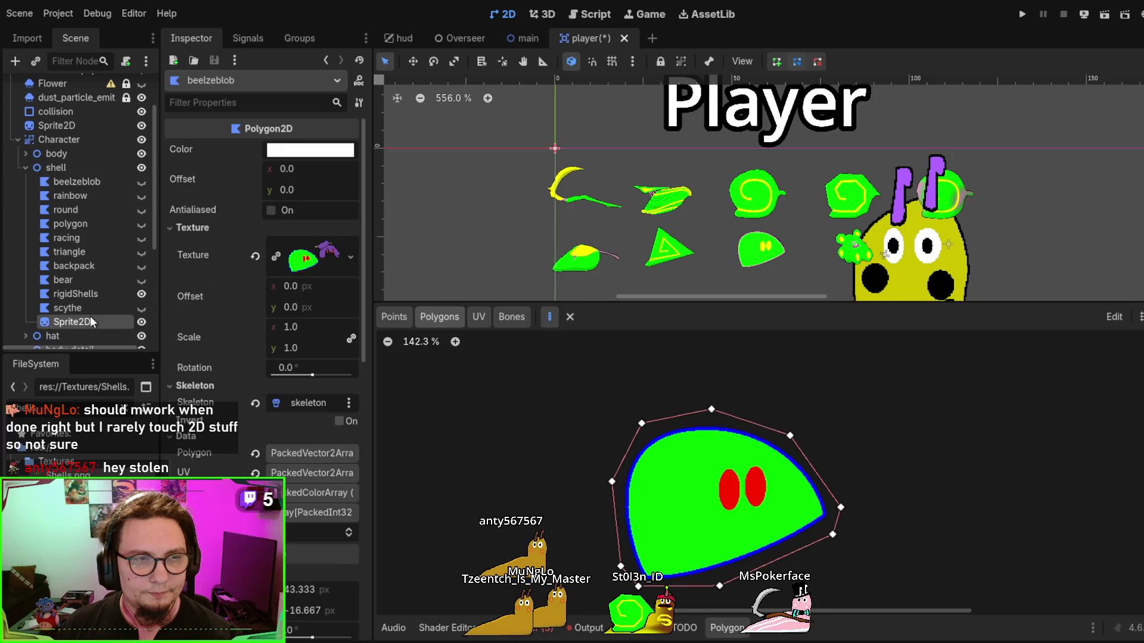
click(327, 155)
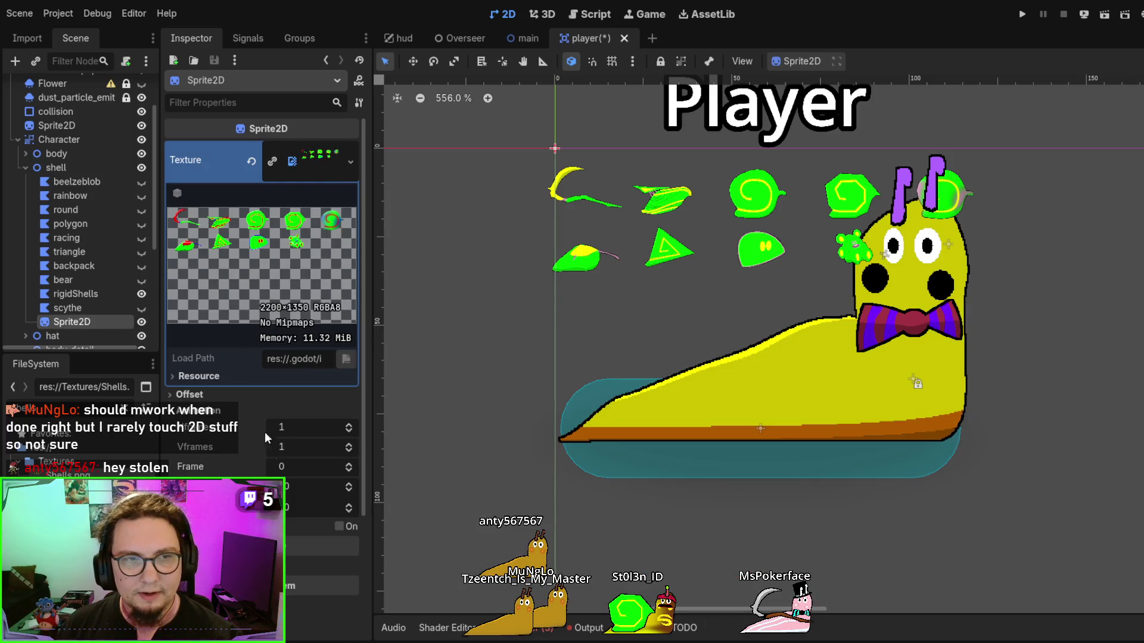
text(55)
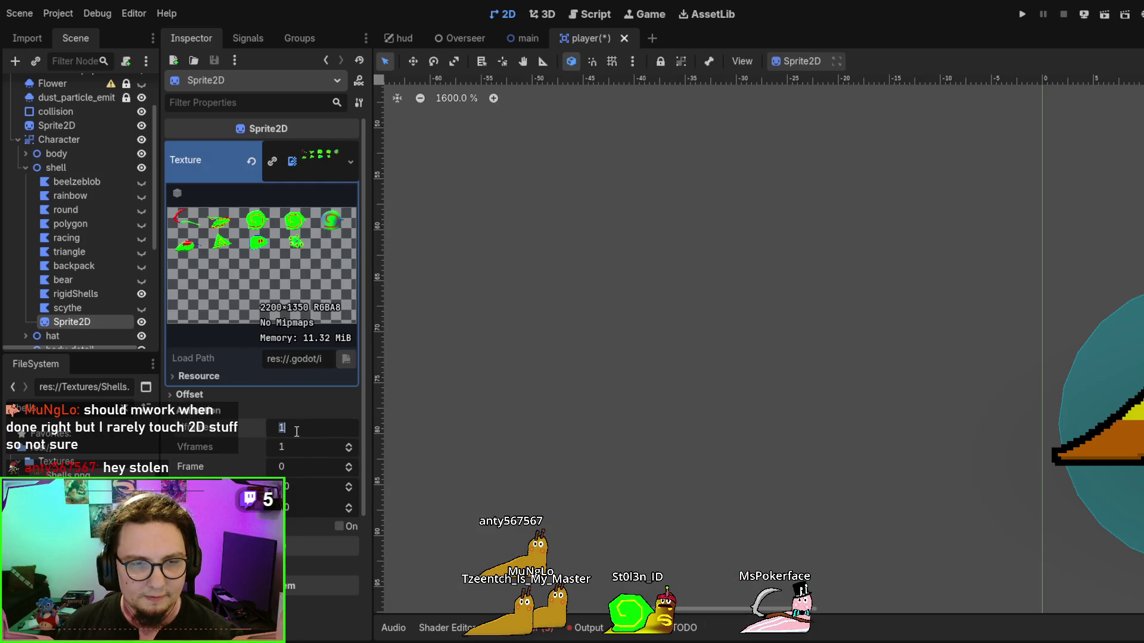
click(631, 391)
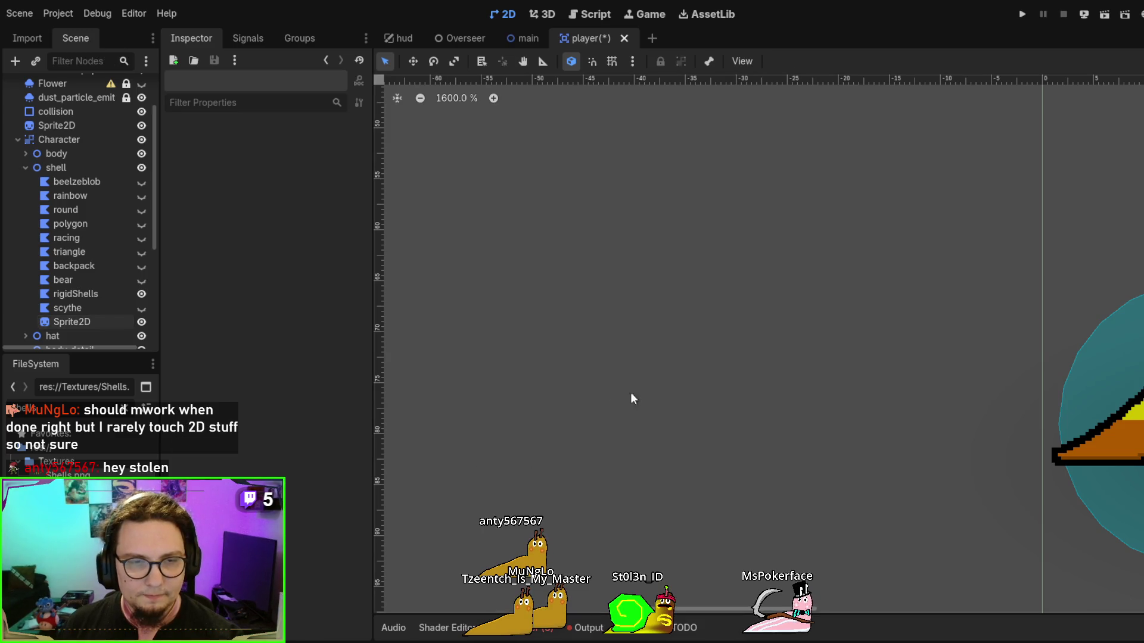
Move the Sprite2D's shell sheet up and to the left on the canvas
scroll(664, 332, down, 7)
click(678, 237)
click(587, 146)
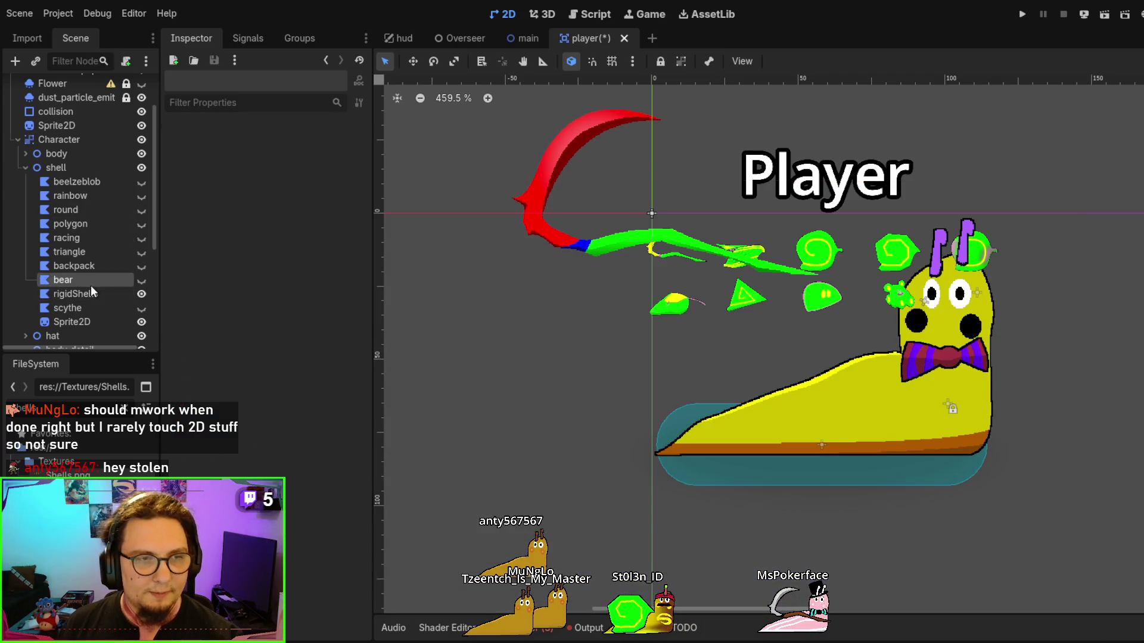
click(89, 292)
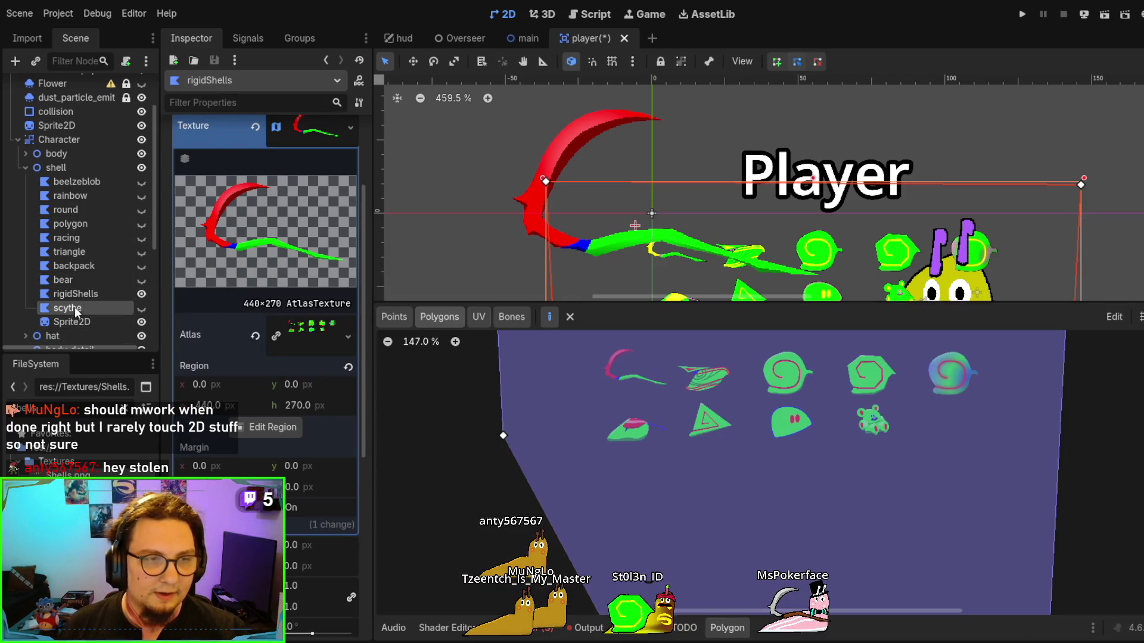
click(118, 322)
scroll(549, 247, up, 2)
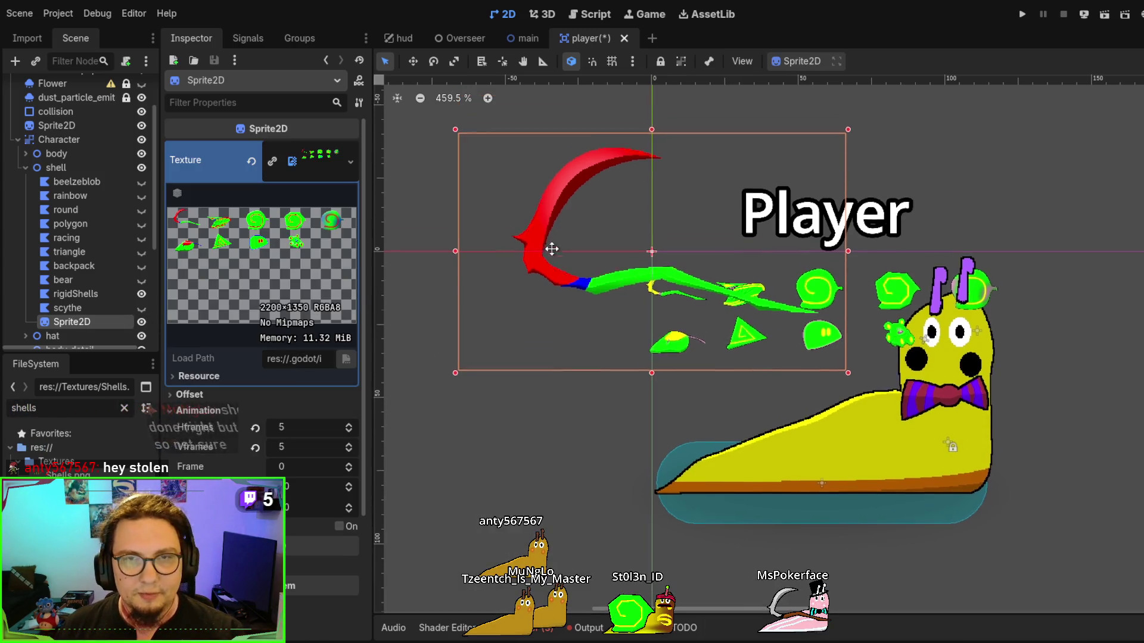
drag(531, 284, 464, 231)
scroll(89, 238, down, 5)
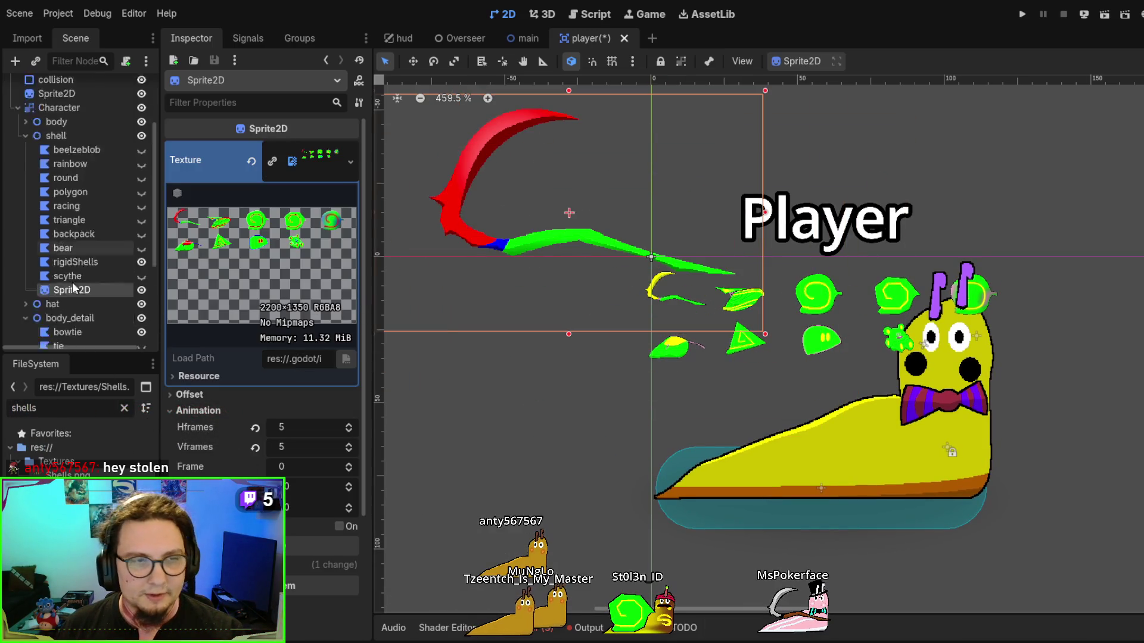
scroll(566, 334, left, 7)
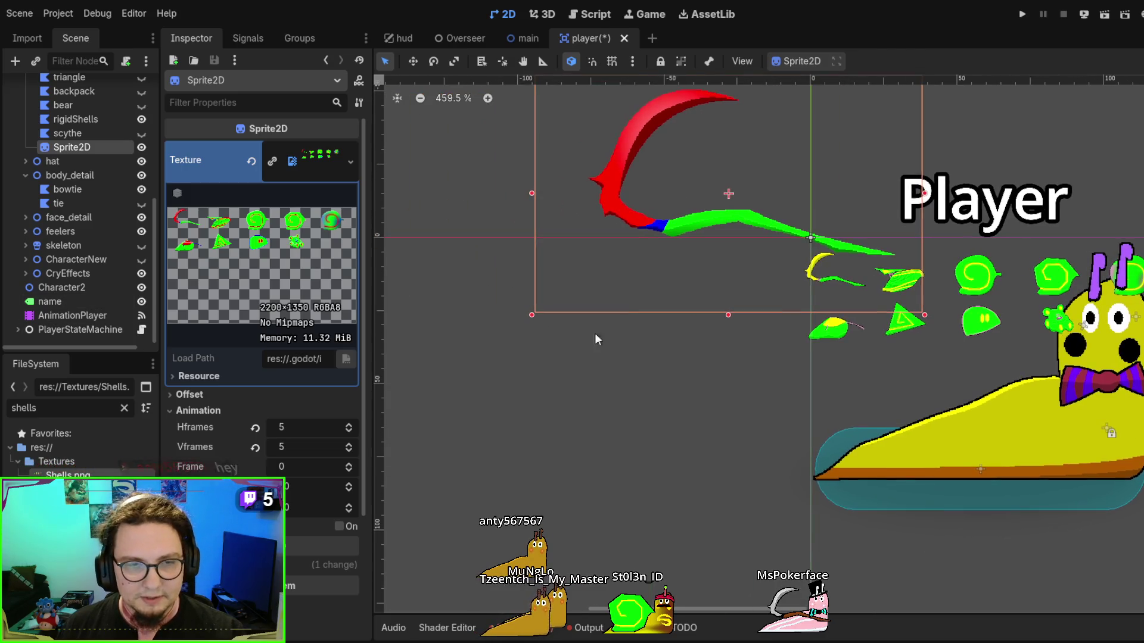
scroll(635, 255, up, 1)
scroll(592, 258, right, 2)
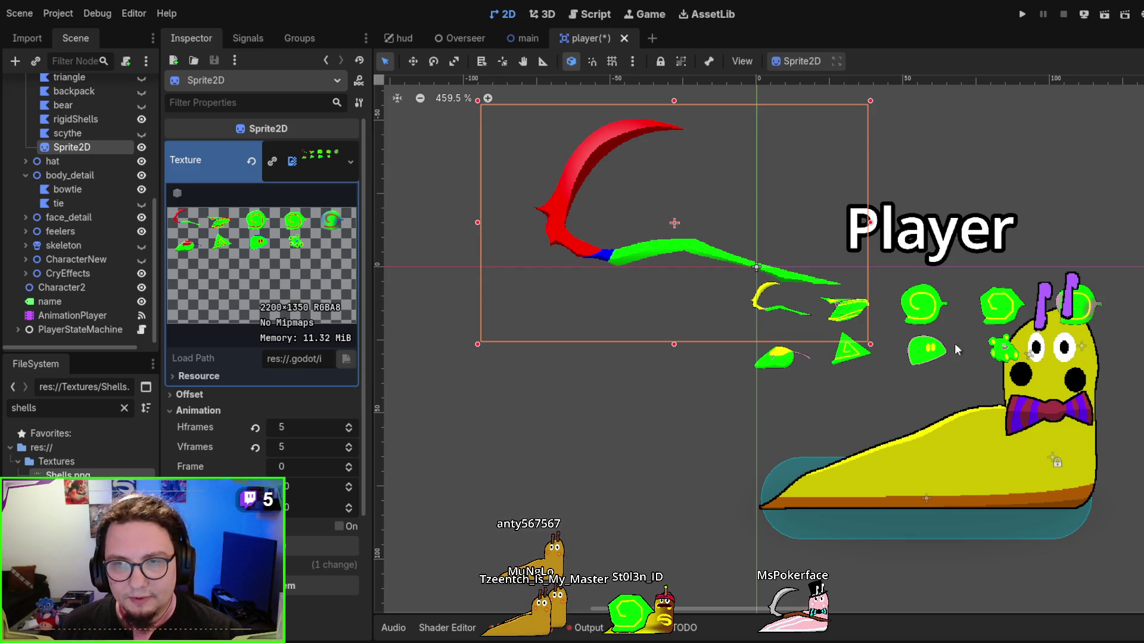
scroll(83, 172, up, 5)
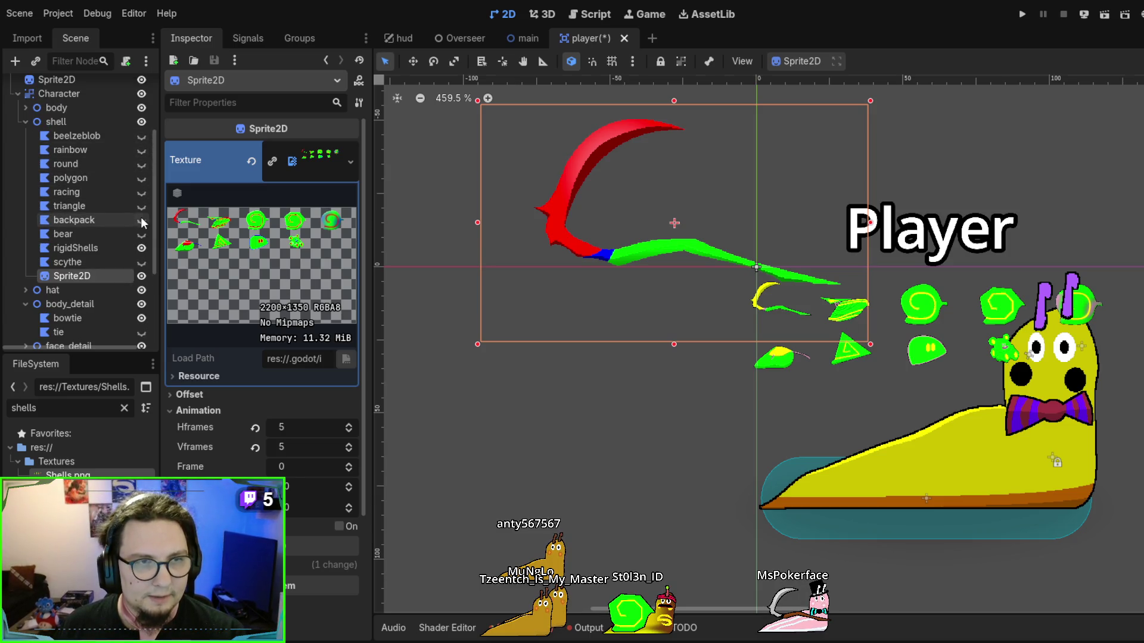
click(96, 220)
scroll(850, 424, down, 4)
scroll(842, 359, up, 3)
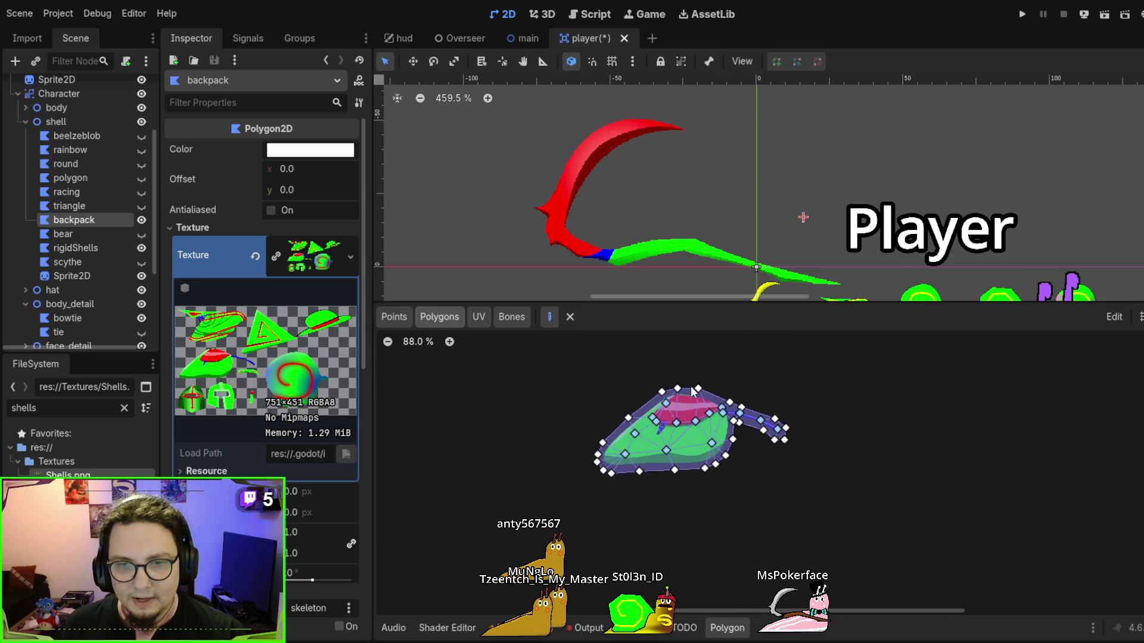
scroll(746, 457, up, 5)
click(511, 316)
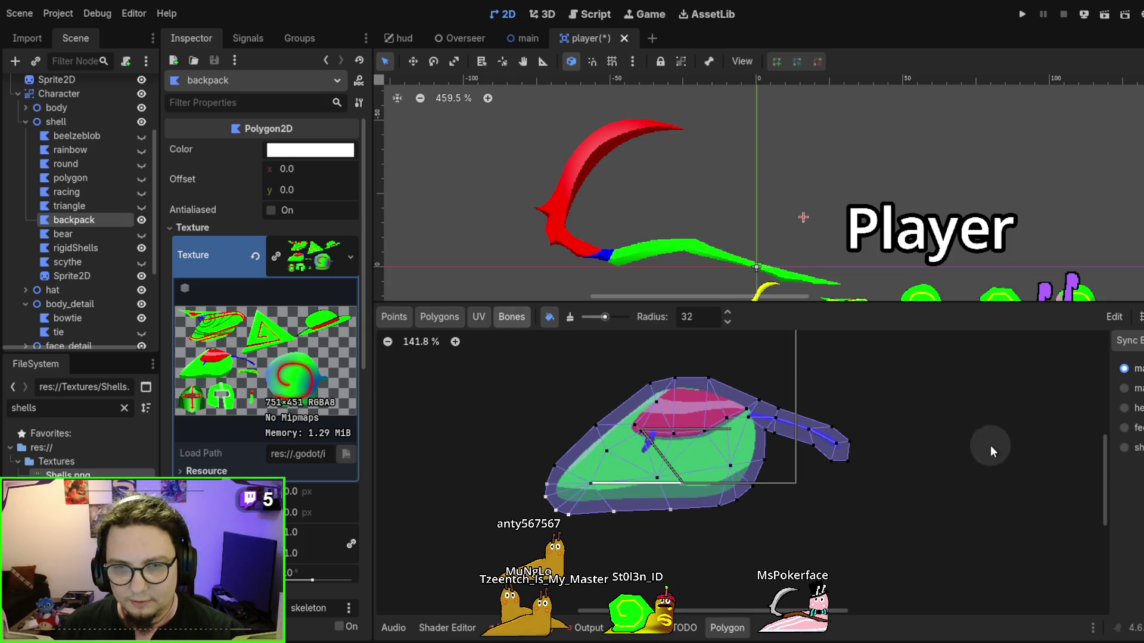
click(1136, 390)
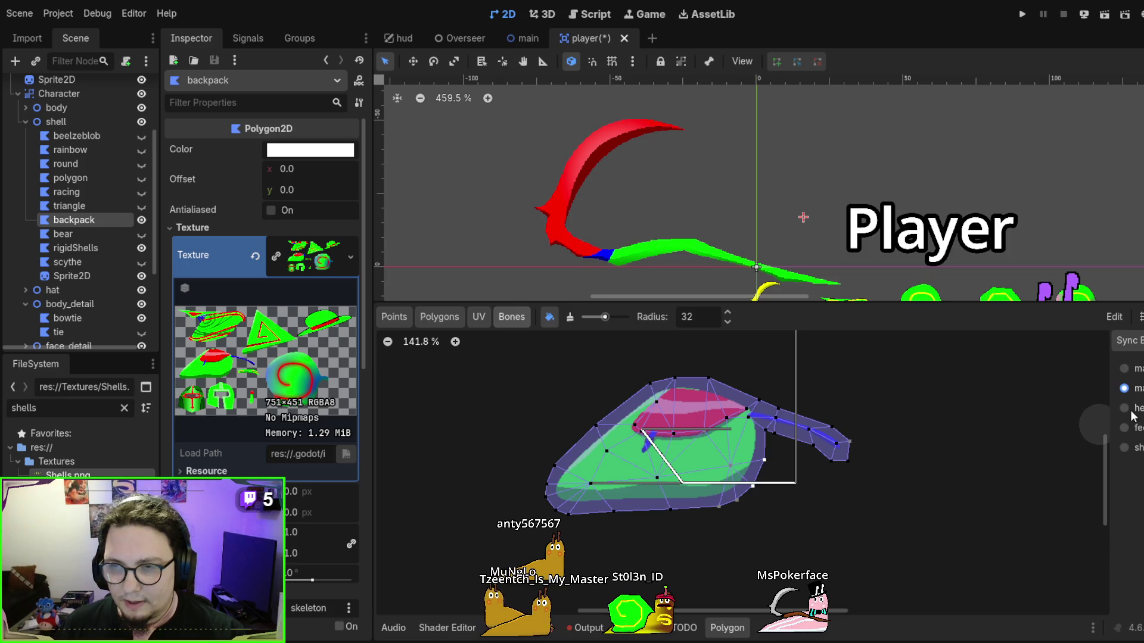
click(1128, 410)
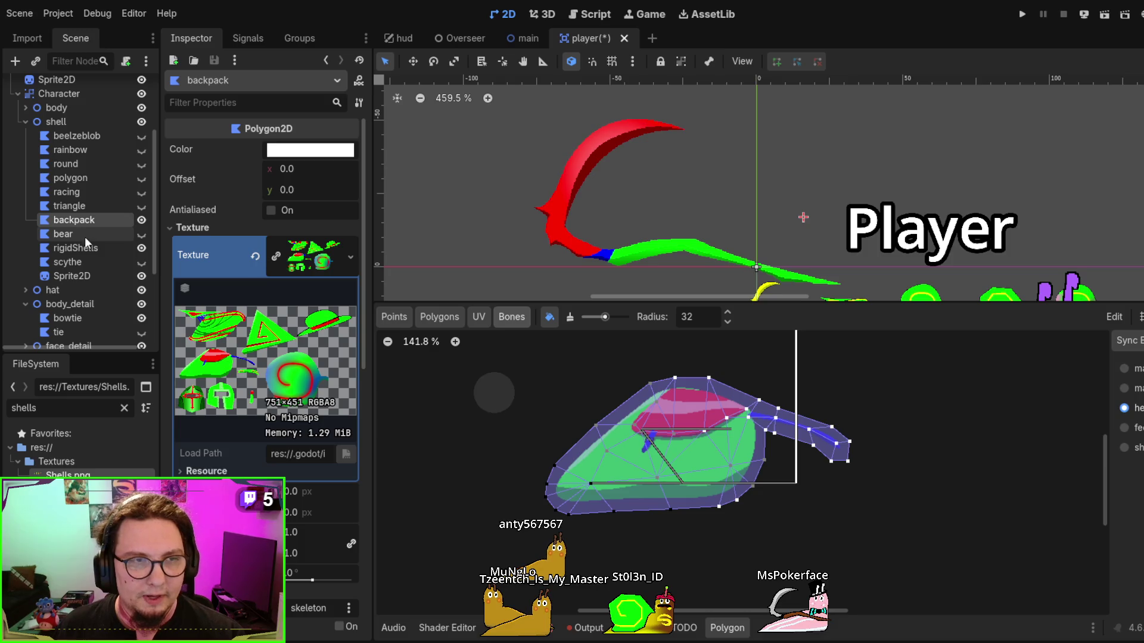
click(90, 252)
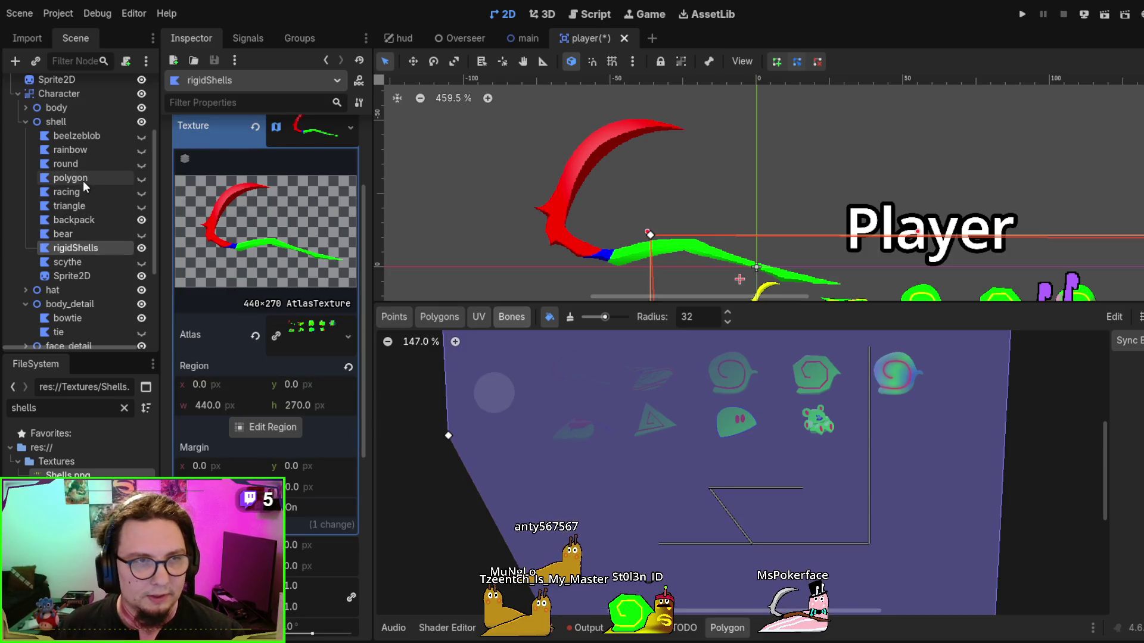
click(84, 182)
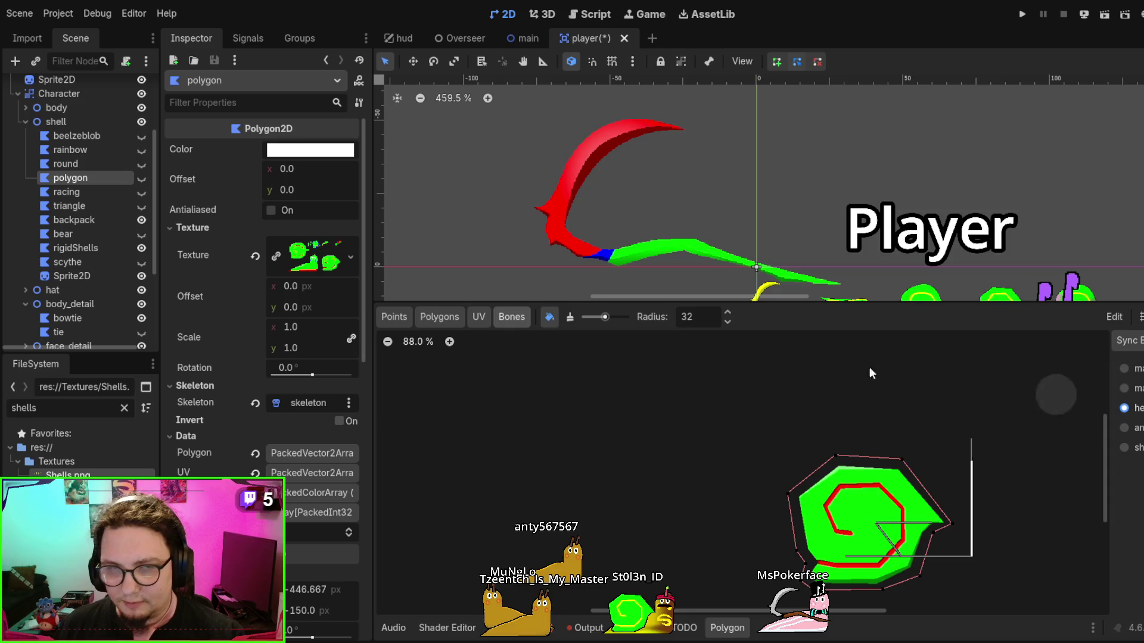
scroll(822, 401, down, 3)
scroll(822, 401, right, 3)
scroll(822, 401, up, 1)
click(1124, 388)
click(1124, 448)
scroll(938, 462, up, 3)
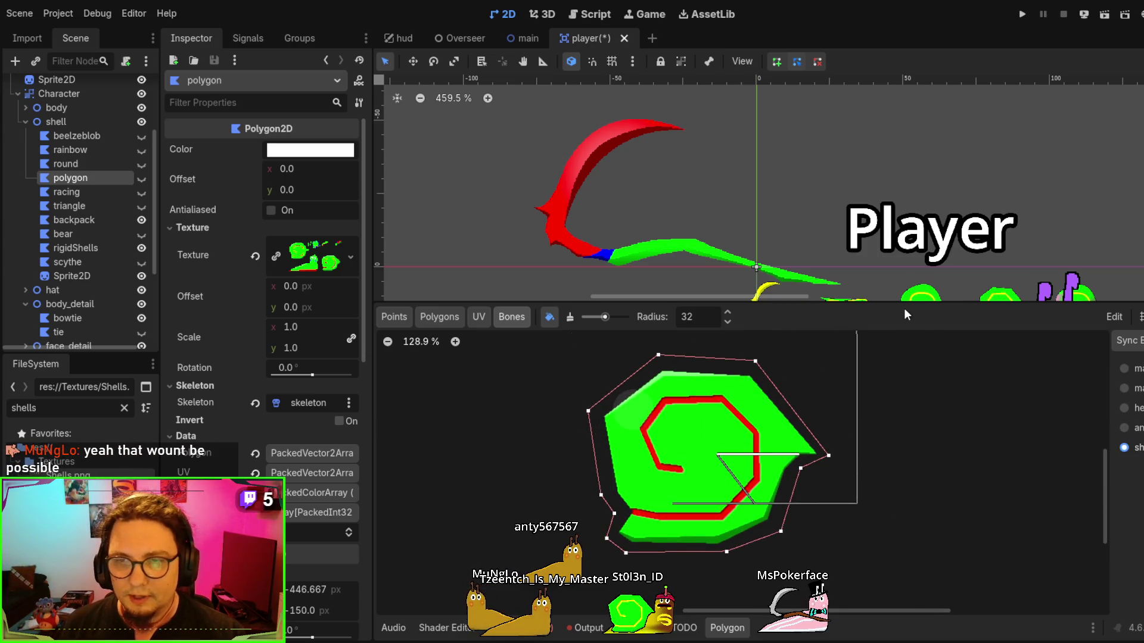
key(ctrl+j)
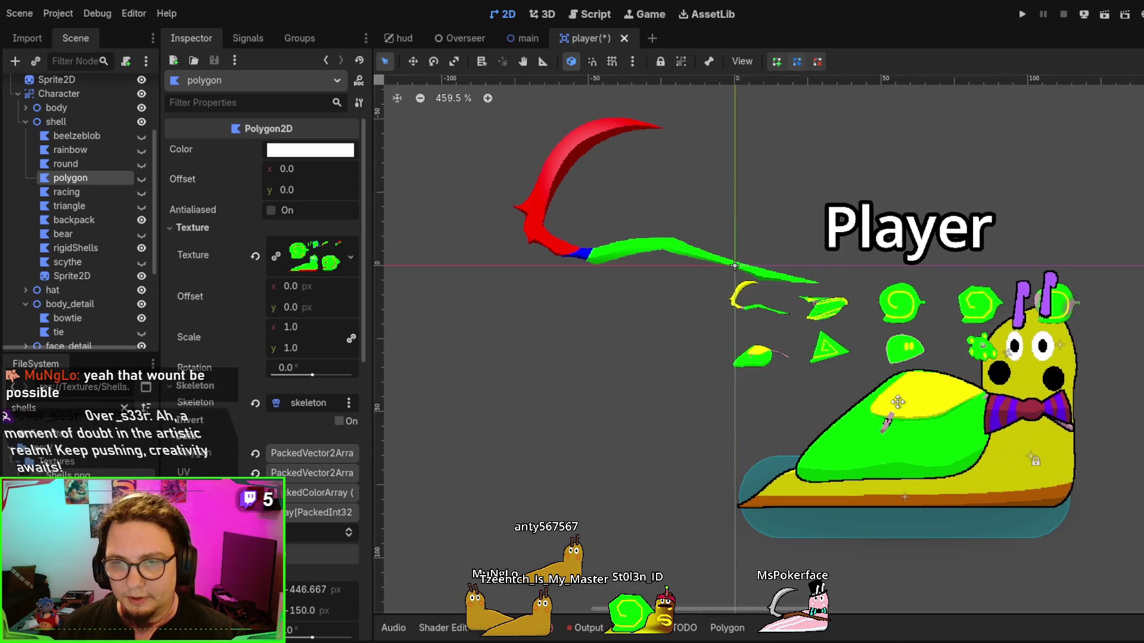
drag(898, 402, 644, 359)
scroll(81, 309, down, 5)
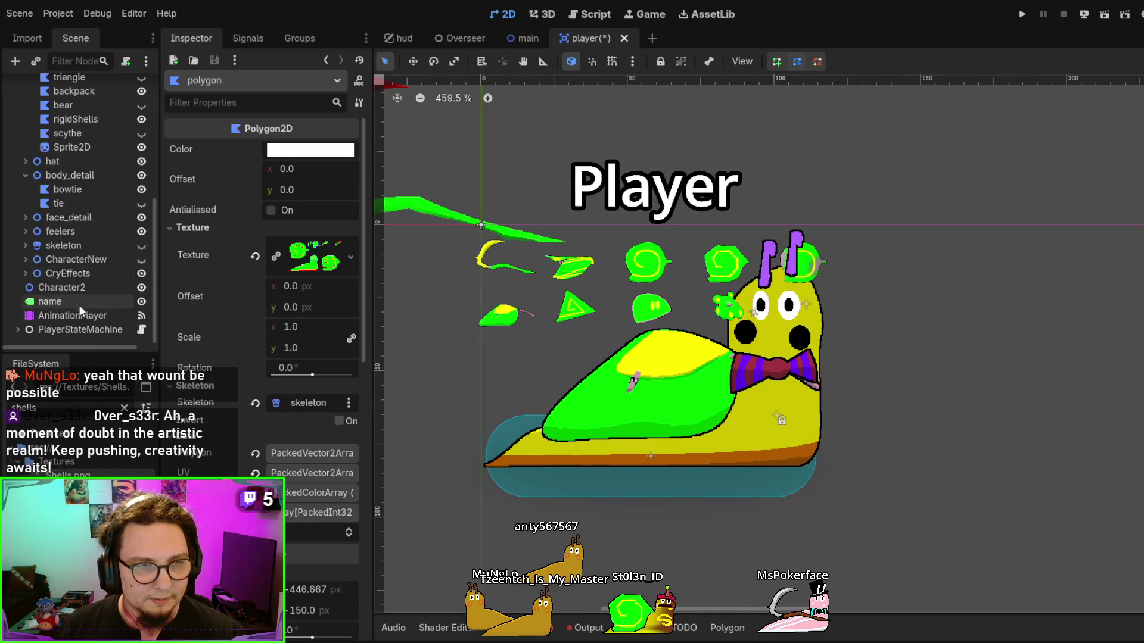
Play the AnimationPlayer's running animation, then stop it rewound at 0.0 s
click(80, 314)
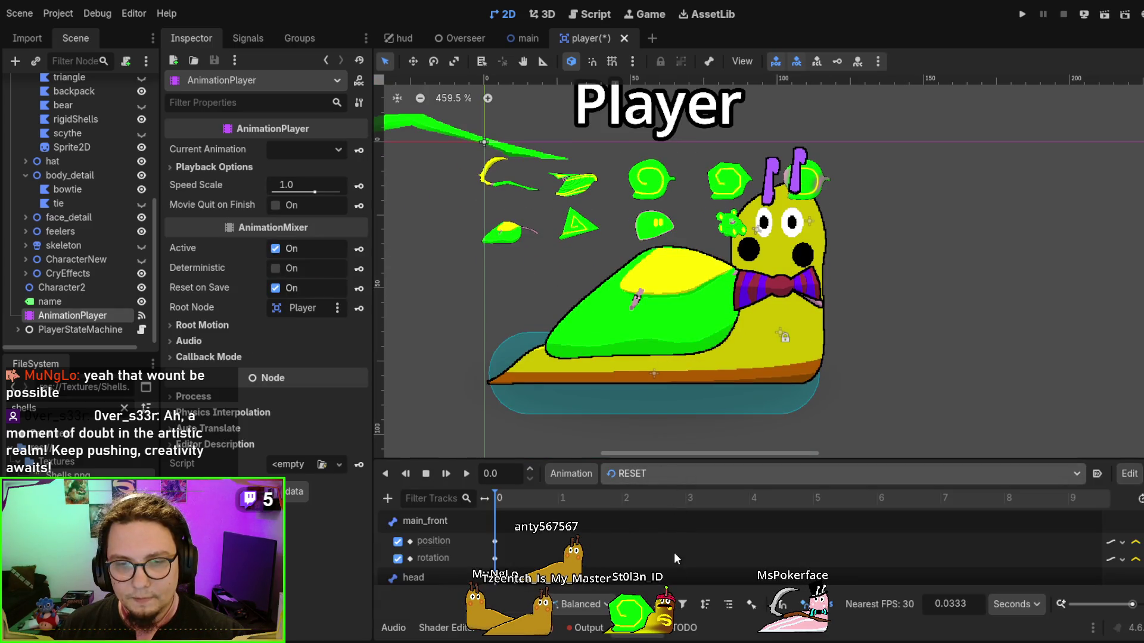
click(670, 590)
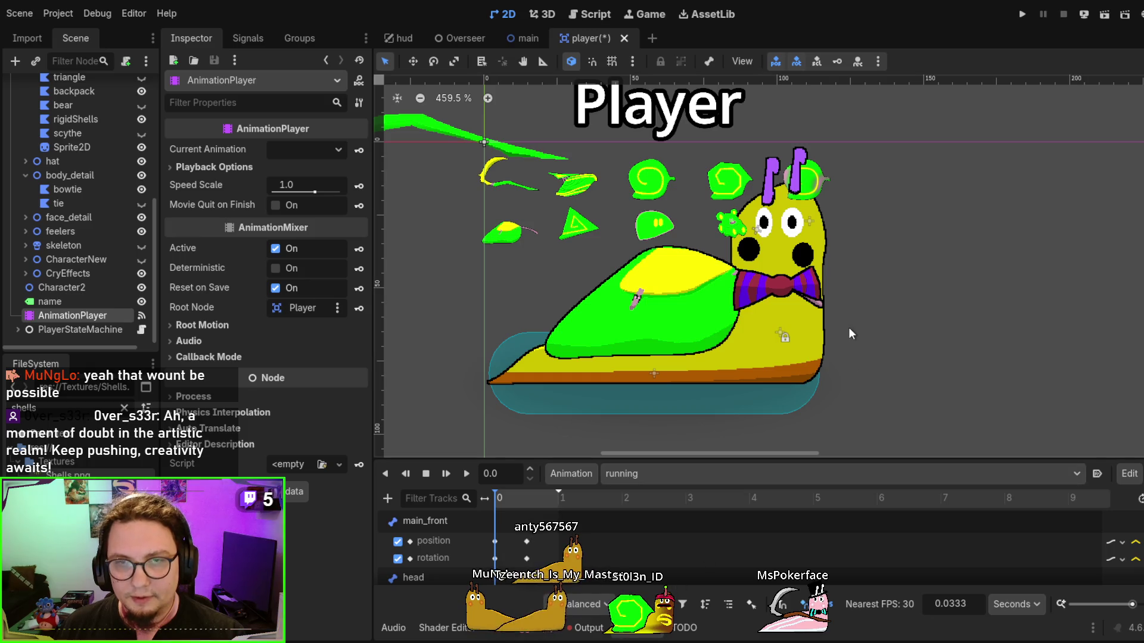
click(466, 474)
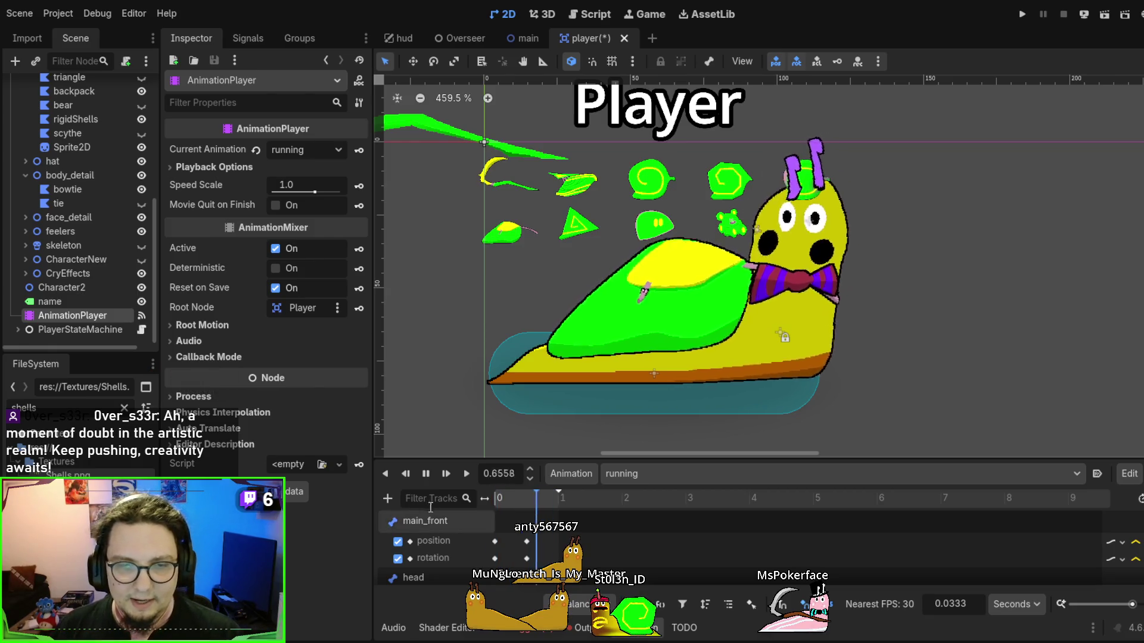
click(424, 477)
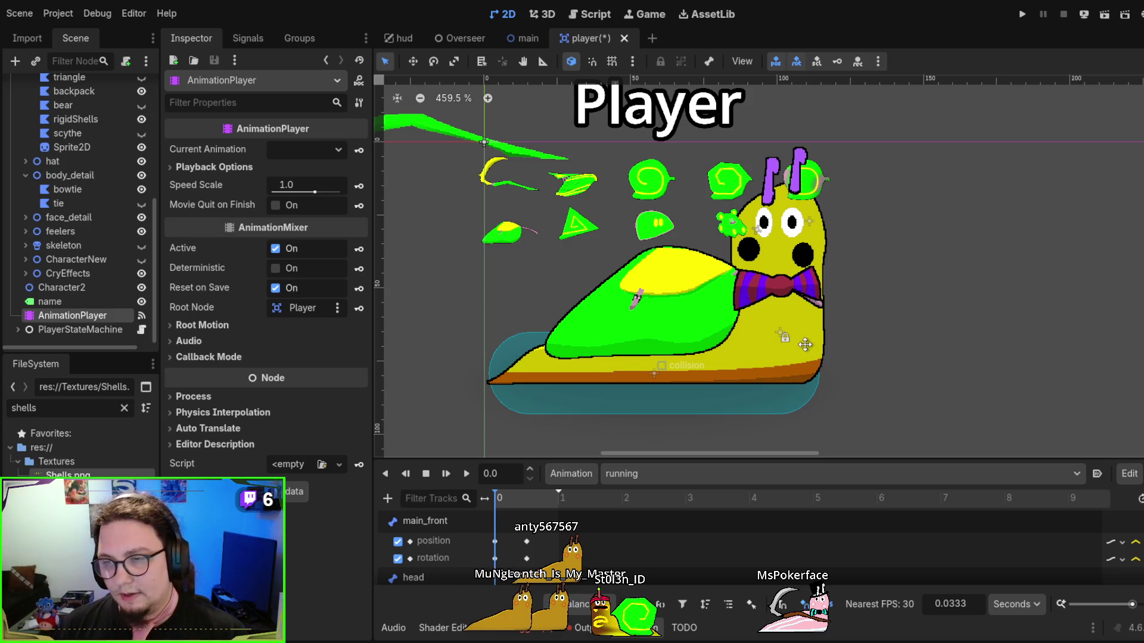
scroll(919, 412, down, 2)
click(472, 180)
Select the scythe sprite and center it in the 2D canvas
click(449, 160)
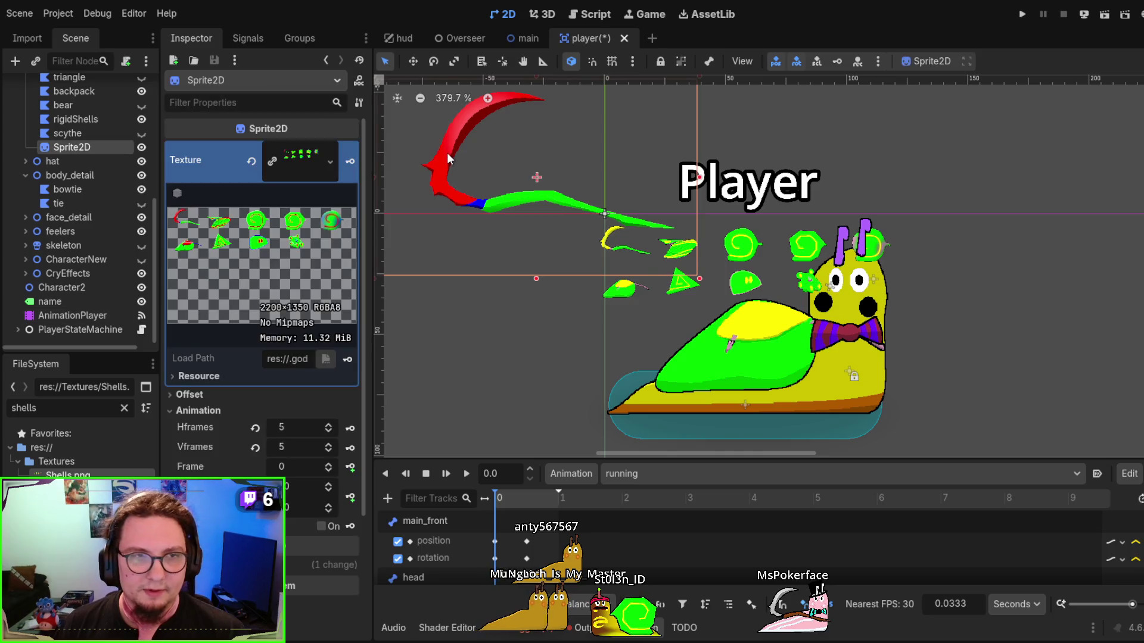
drag(449, 160, 536, 244)
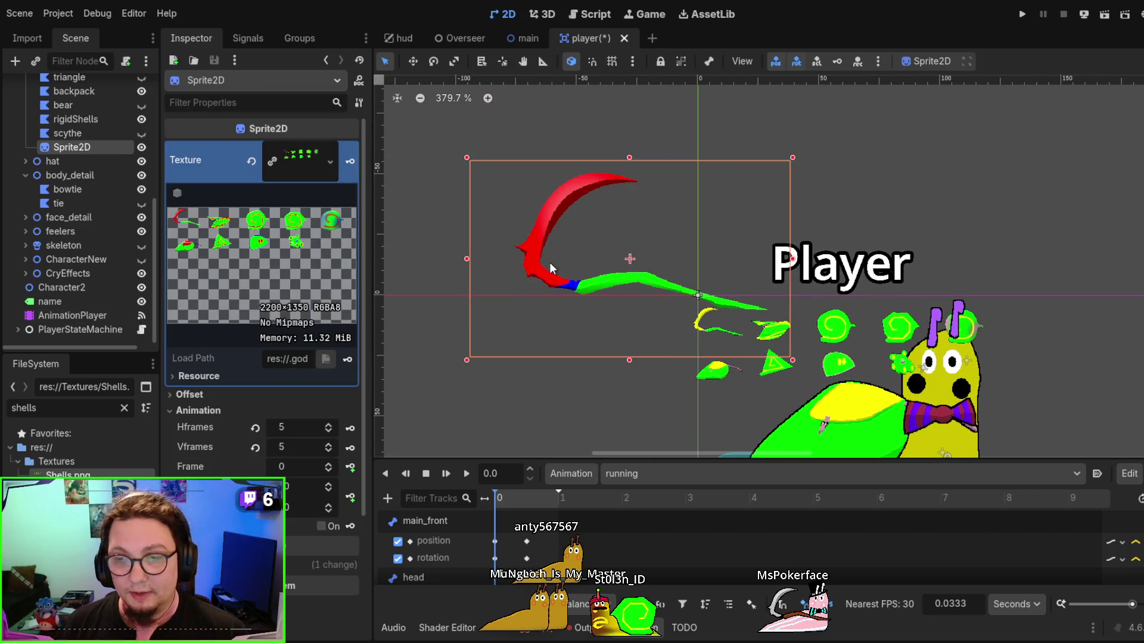
scroll(83, 172, up, 5)
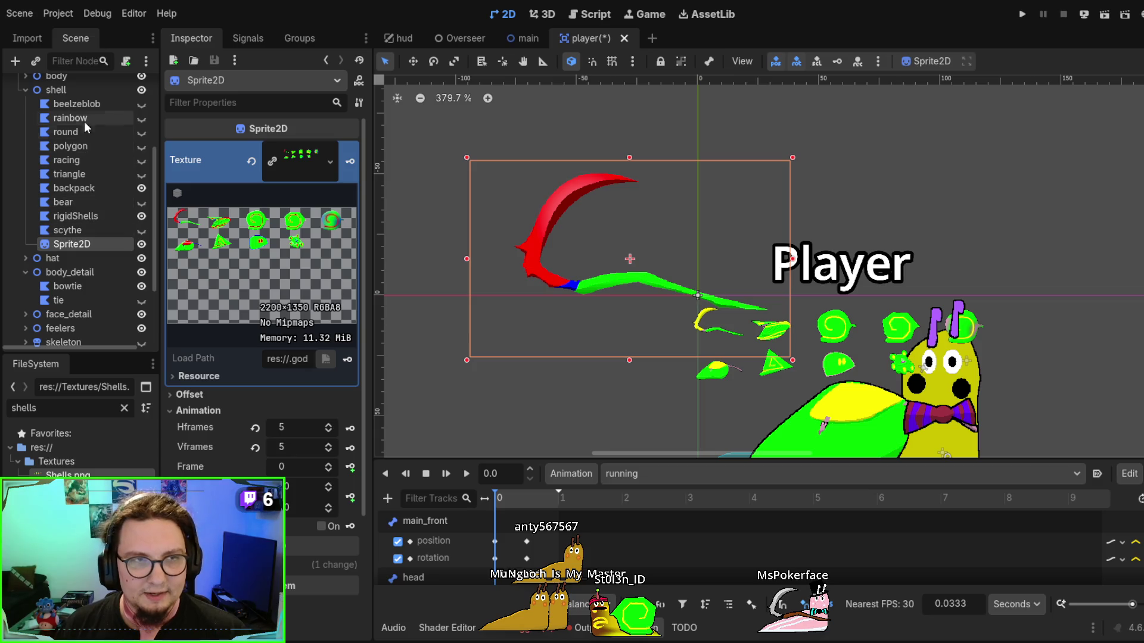
Select rigidShells and frame its 440×270 atlas region with the red scythe shell in the Polygon editor
click(90, 215)
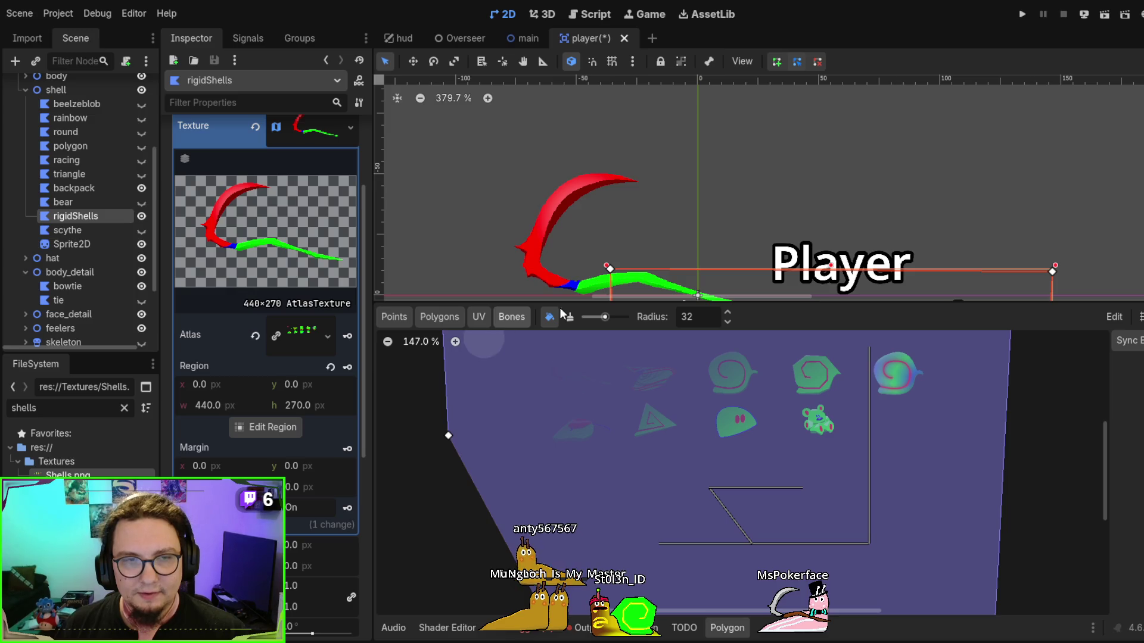
drag(561, 306, 791, 405)
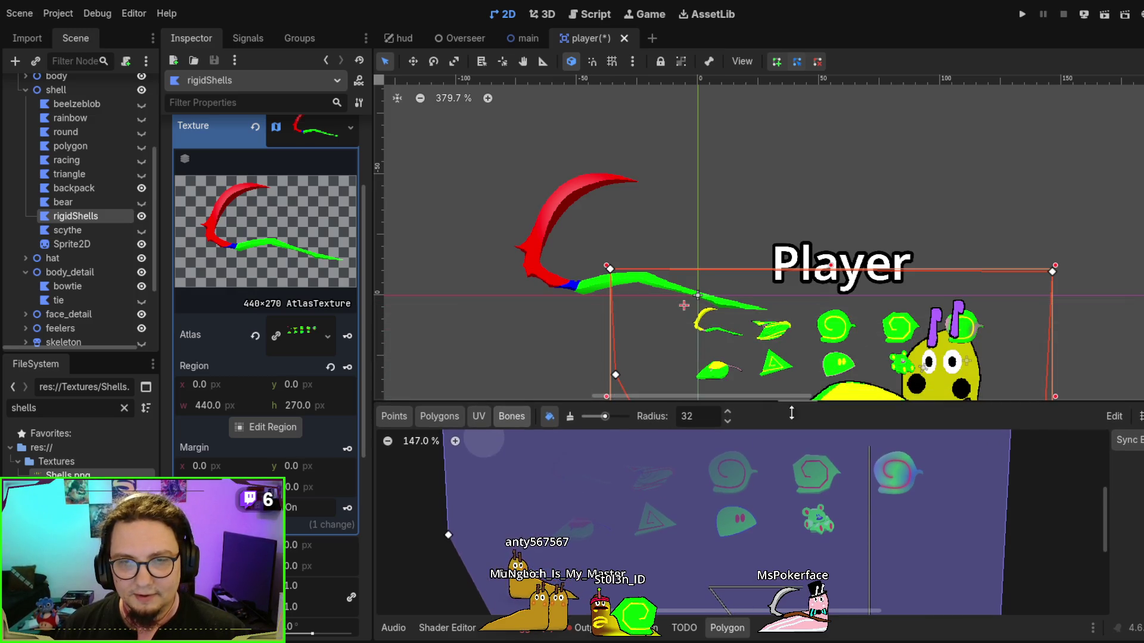
drag(638, 551, 636, 506)
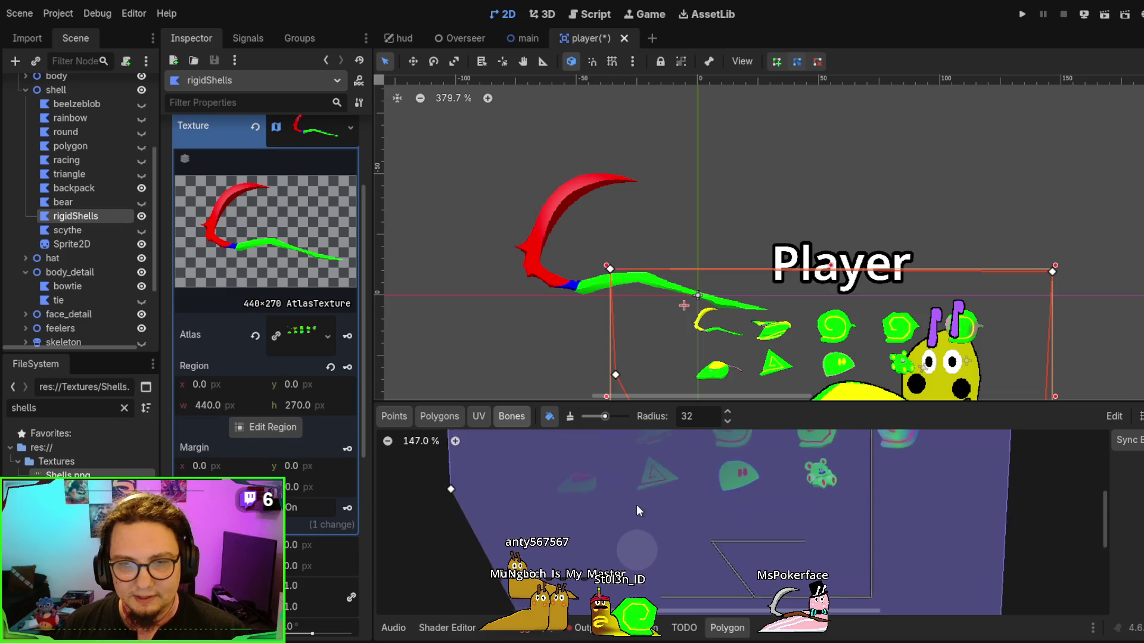
scroll(639, 495, down, 2)
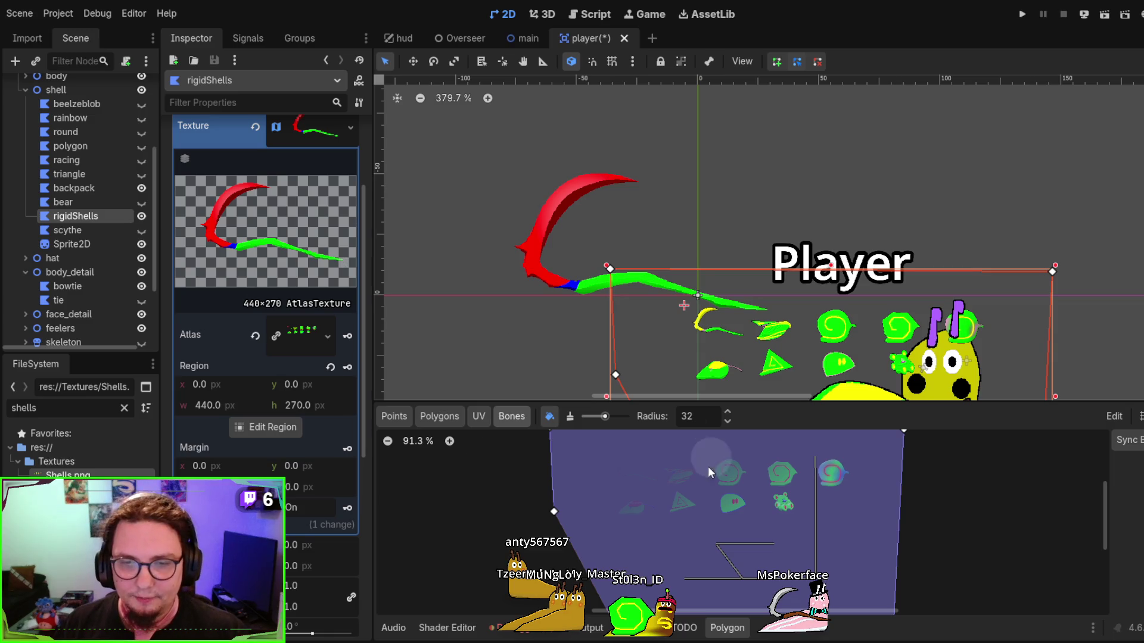
scroll(702, 488, up, 2)
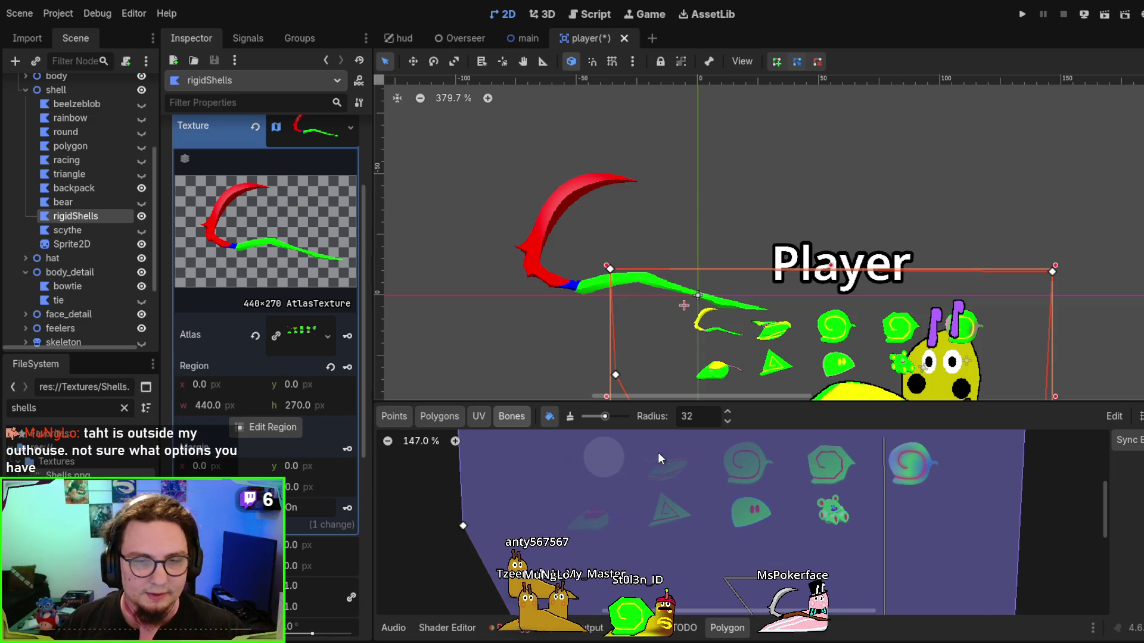
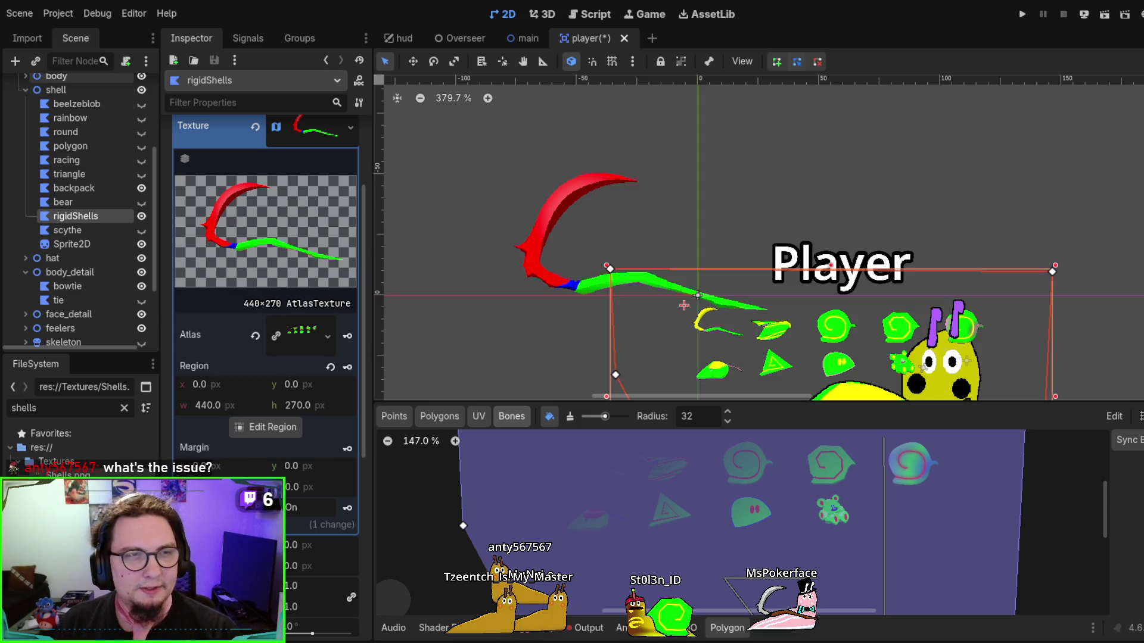
Add a trial AnimatedSprite2D under shell and compare it with the Sprite2D's 5×5 spritesheet frames
click(71, 91)
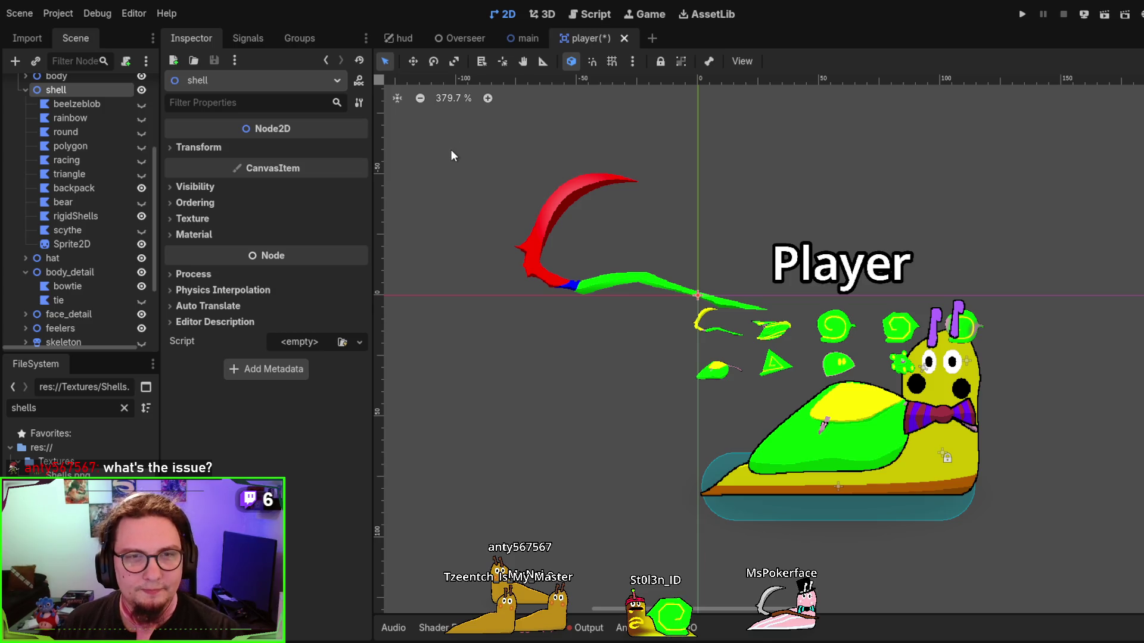
key(ctrl+v)
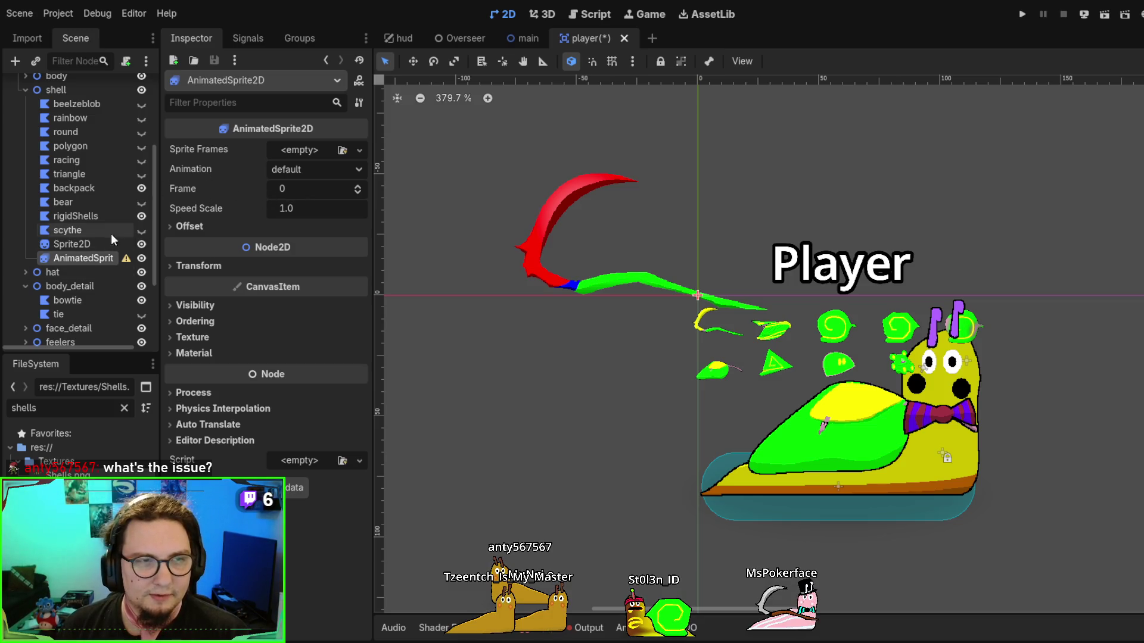
click(71, 243)
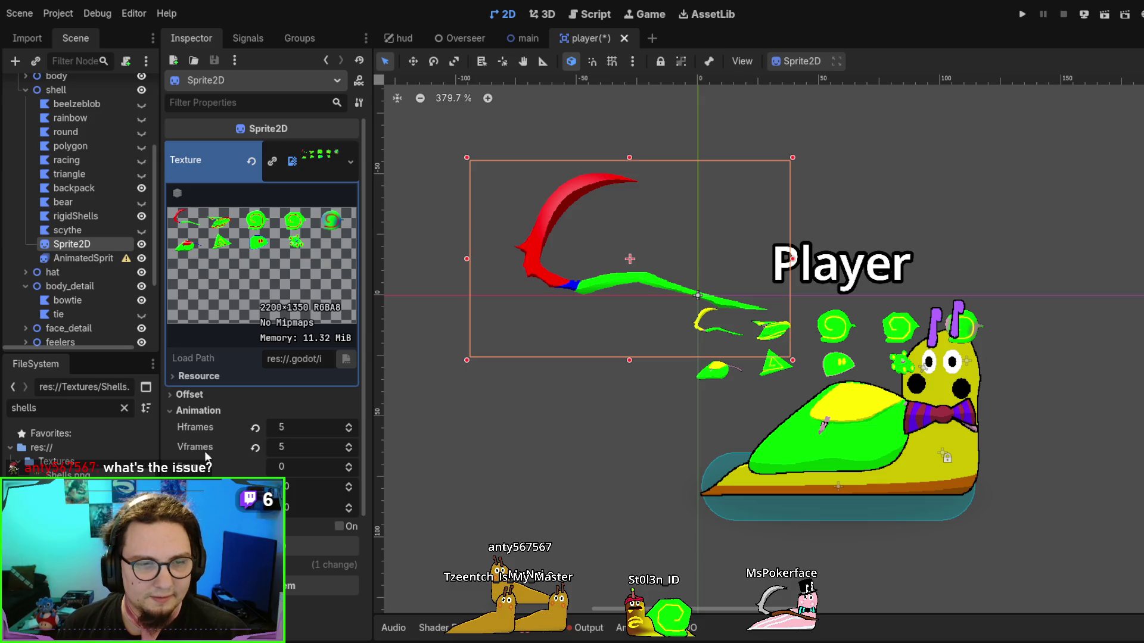
click(78, 260)
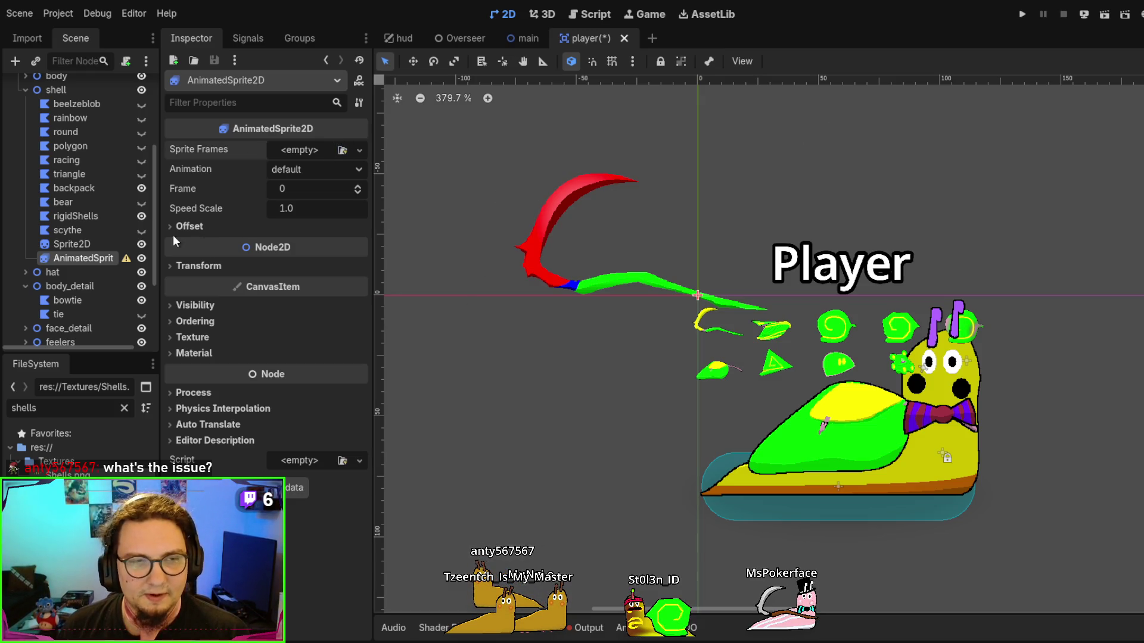
Delete the trial AnimatedSprite2D so only the Sprite2D remains selected under shell
click(195, 266)
click(192, 269)
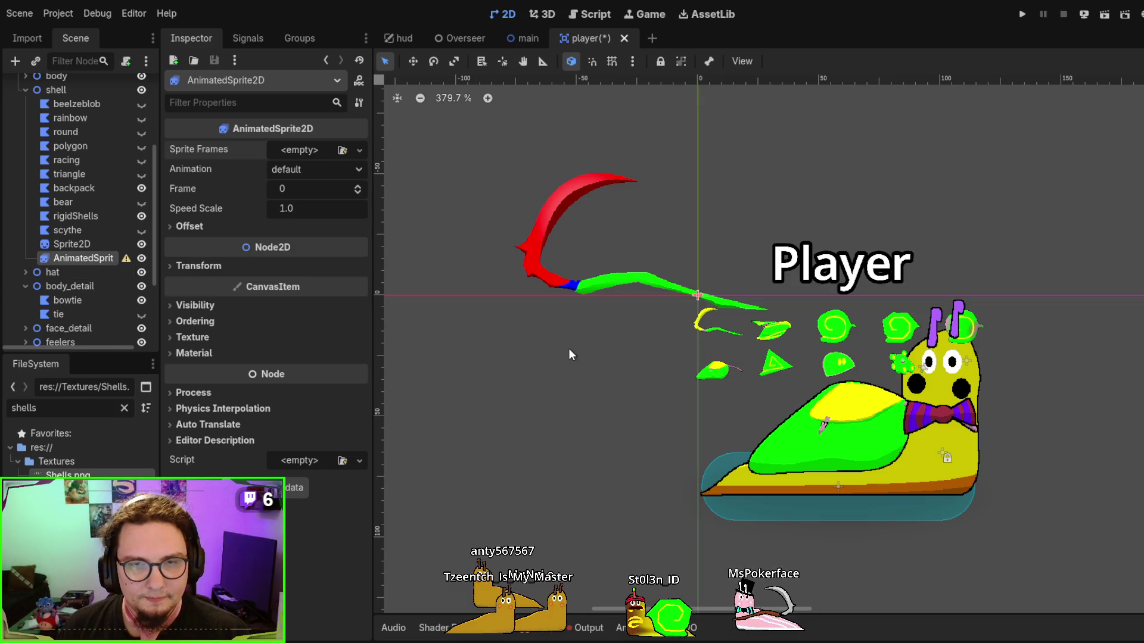
key(Delete)
click(70, 245)
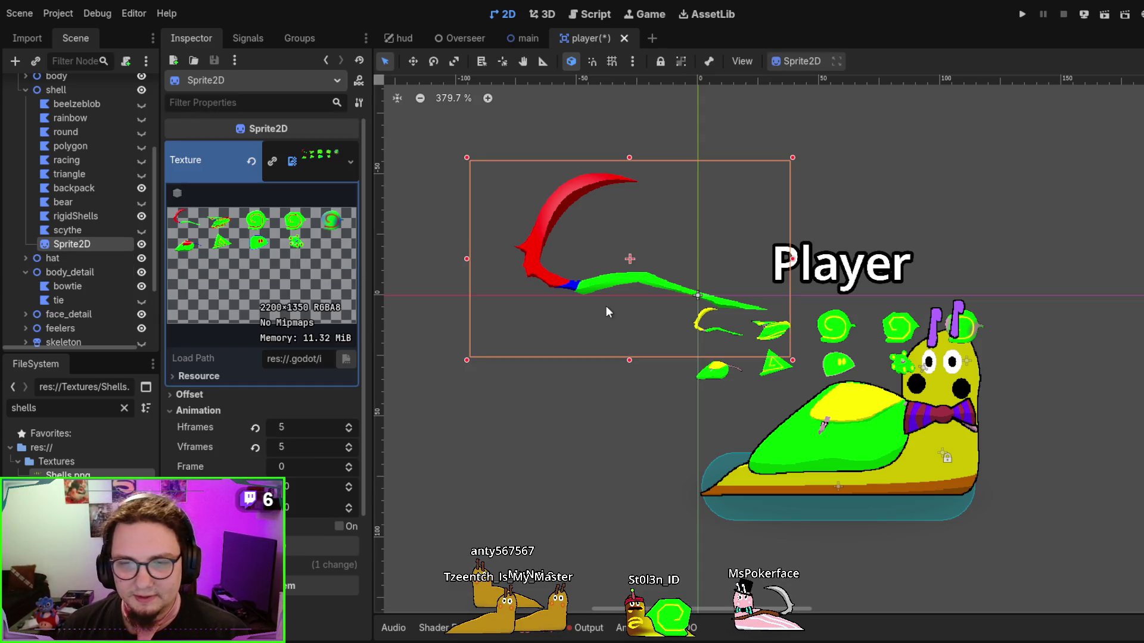
Frame the shell sprite in the 2D viewport and reselect the Sprite2D
scroll(695, 305, up, 2)
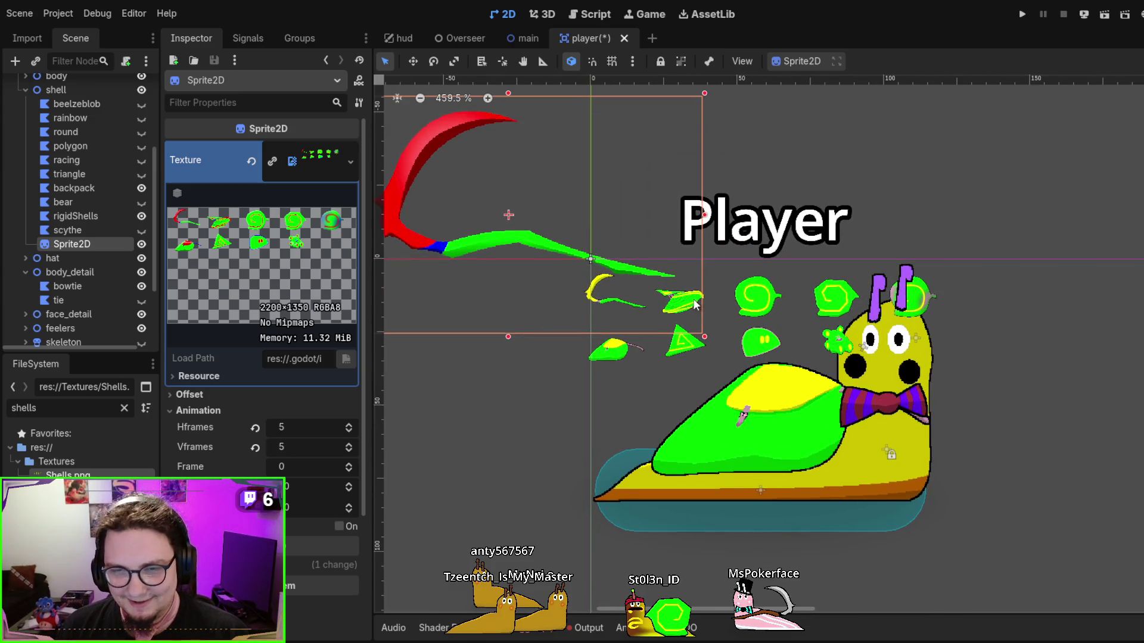
scroll(695, 305, down, 3)
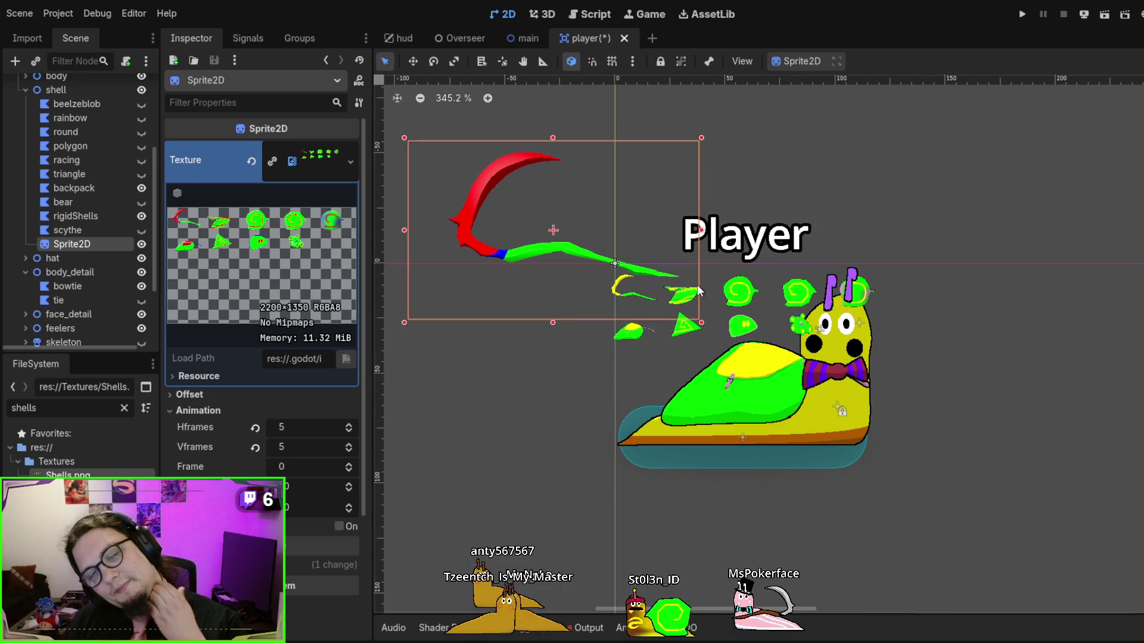
drag(491, 196, 509, 203)
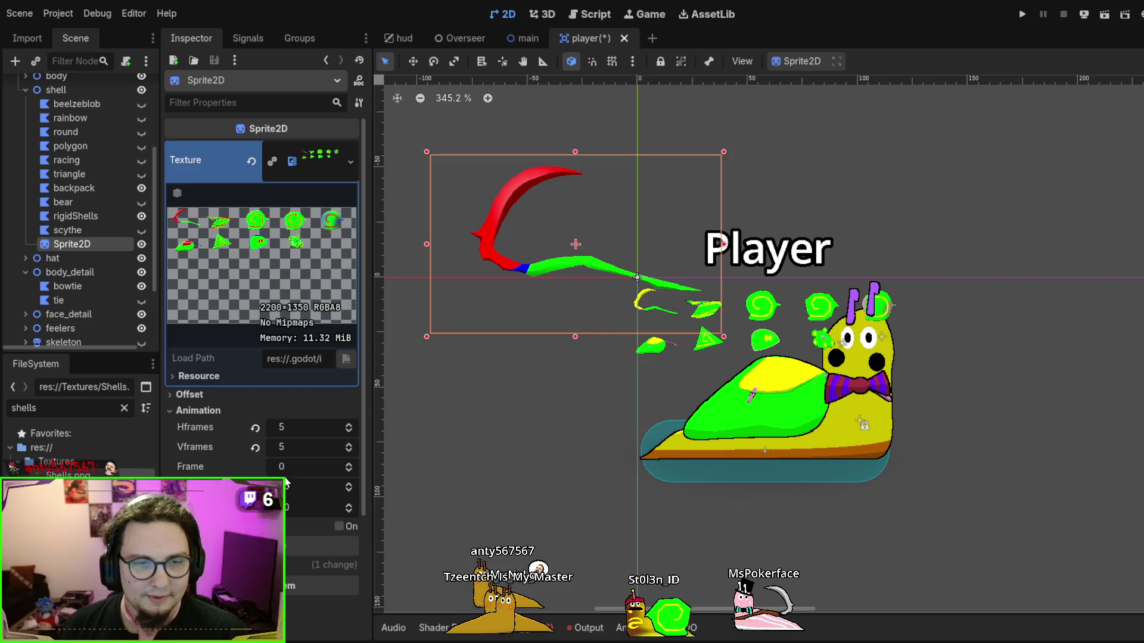
mouse_move(539, 254)
mouse_down()
mouse_move(642, 291)
mouse_move(511, 227)
mouse_move(599, 272)
mouse_move(605, 290)
mouse_move(503, 191)
mouse_move(528, 202)
mouse_move(520, 224)
mouse_up()
click(600, 277)
key(Escape)
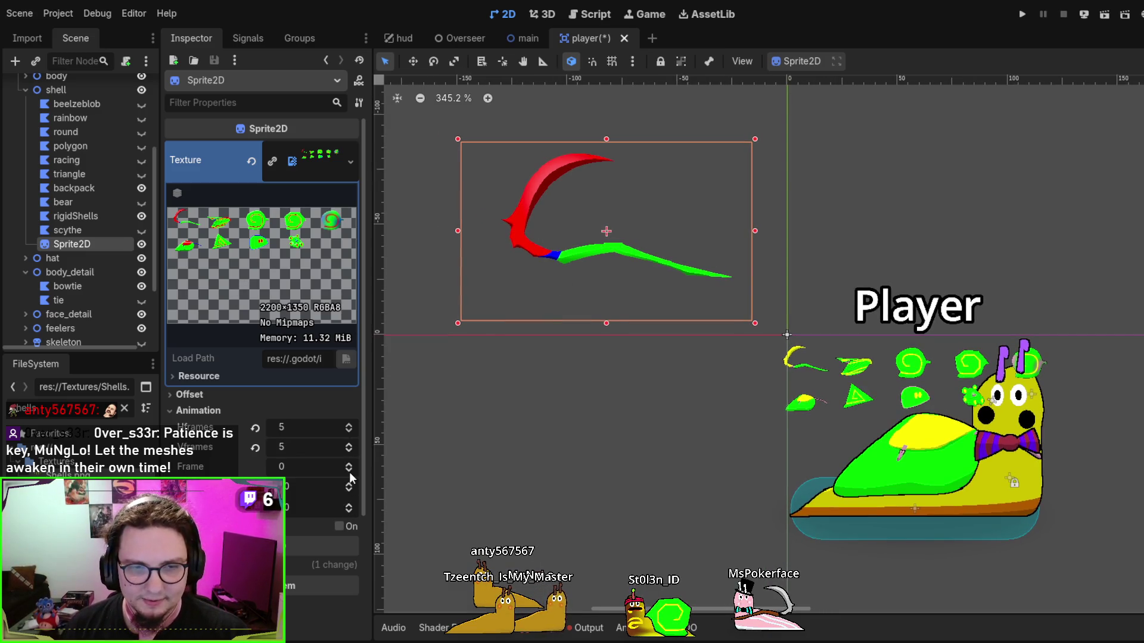
Advance the Sprite2D to frame 5, the green leaf shell, and shift it slightly right and down
click(348, 466)
click(348, 466)
click(348, 465)
click(349, 465)
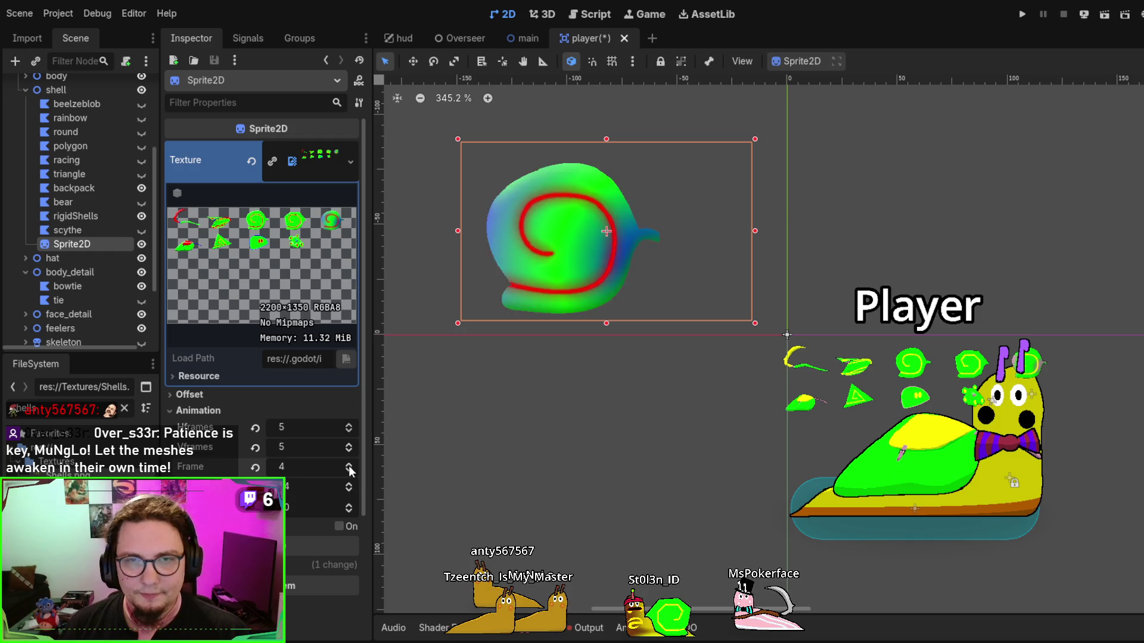
click(348, 466)
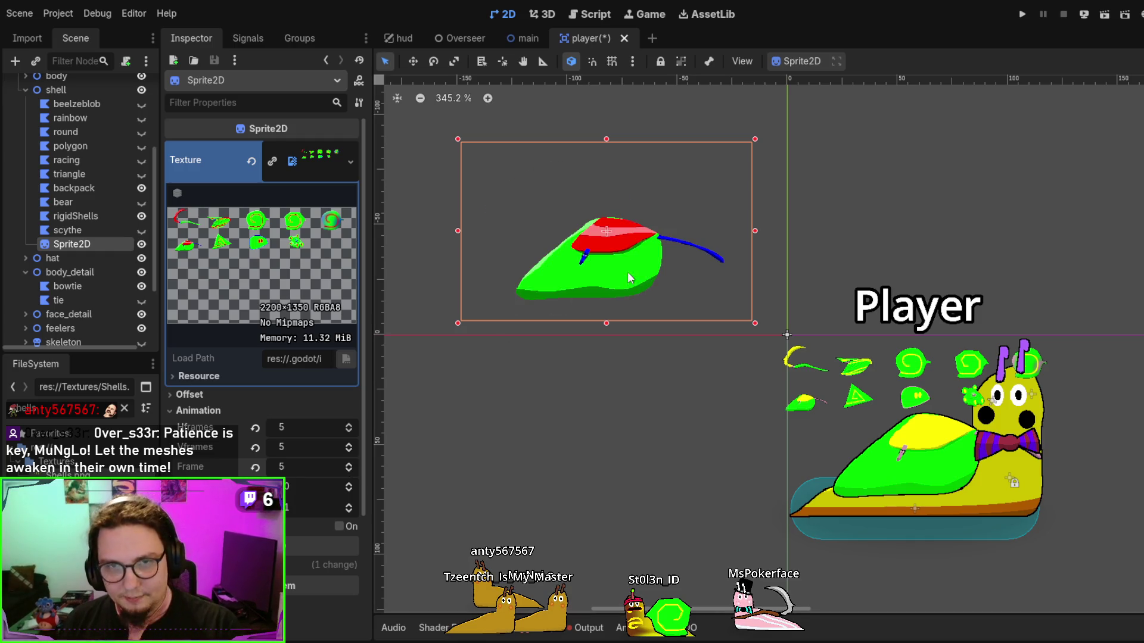
mouse_move(629, 268)
mouse_down()
mouse_move(674, 270)
mouse_move(651, 249)
mouse_move(662, 283)
mouse_up()
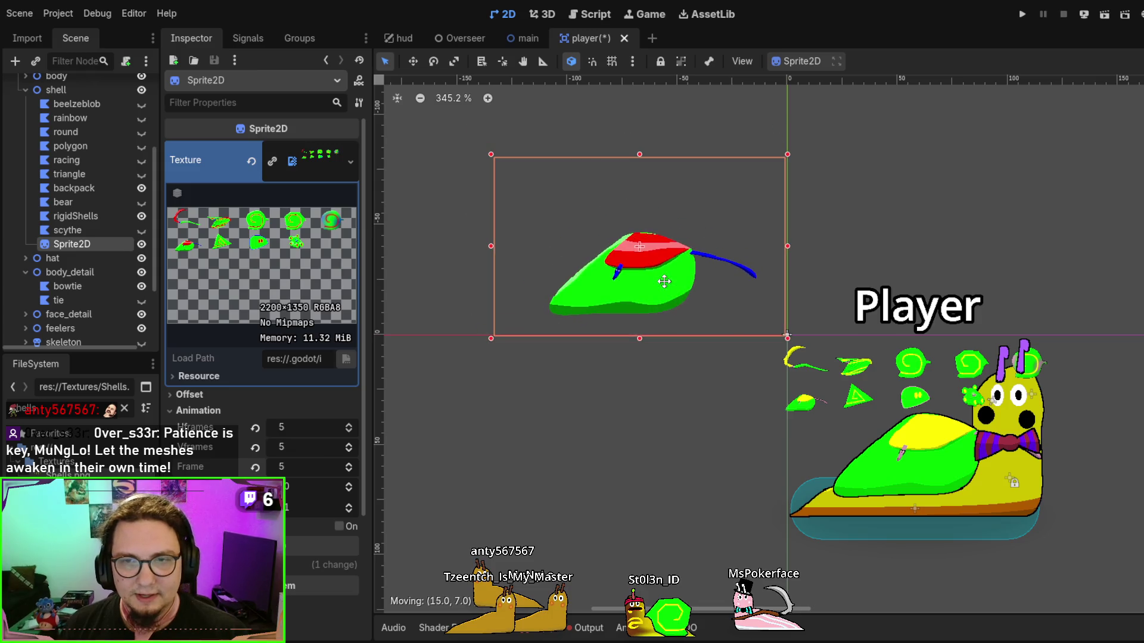
mouse_move(778, 500)
mouse_down()
mouse_move(671, 452)
mouse_move(697, 403)
mouse_up()
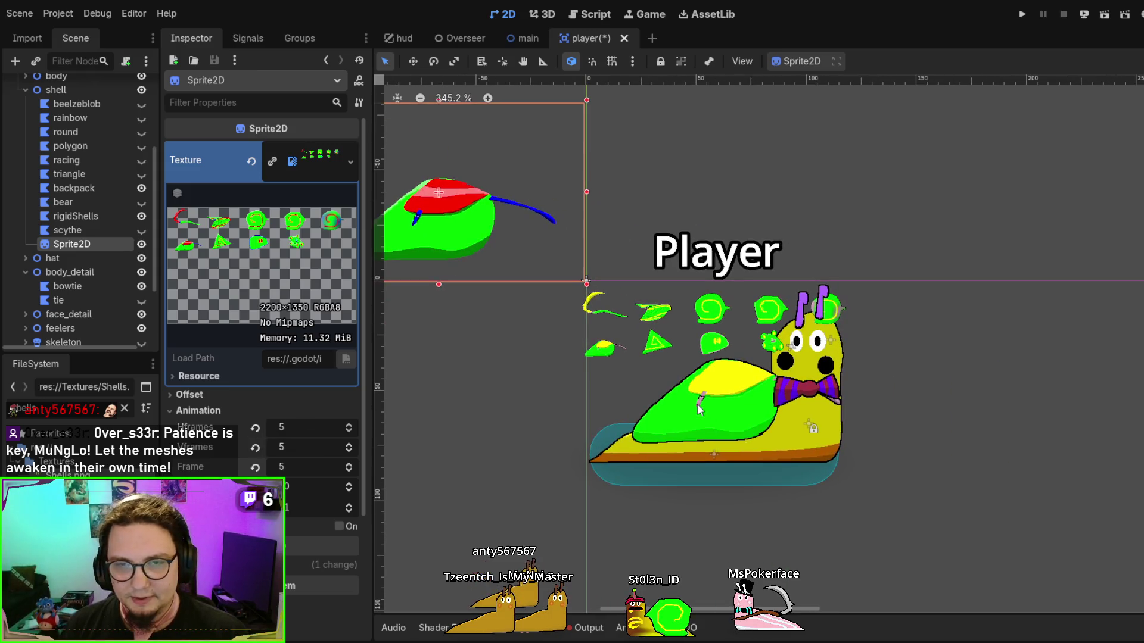
click(77, 215)
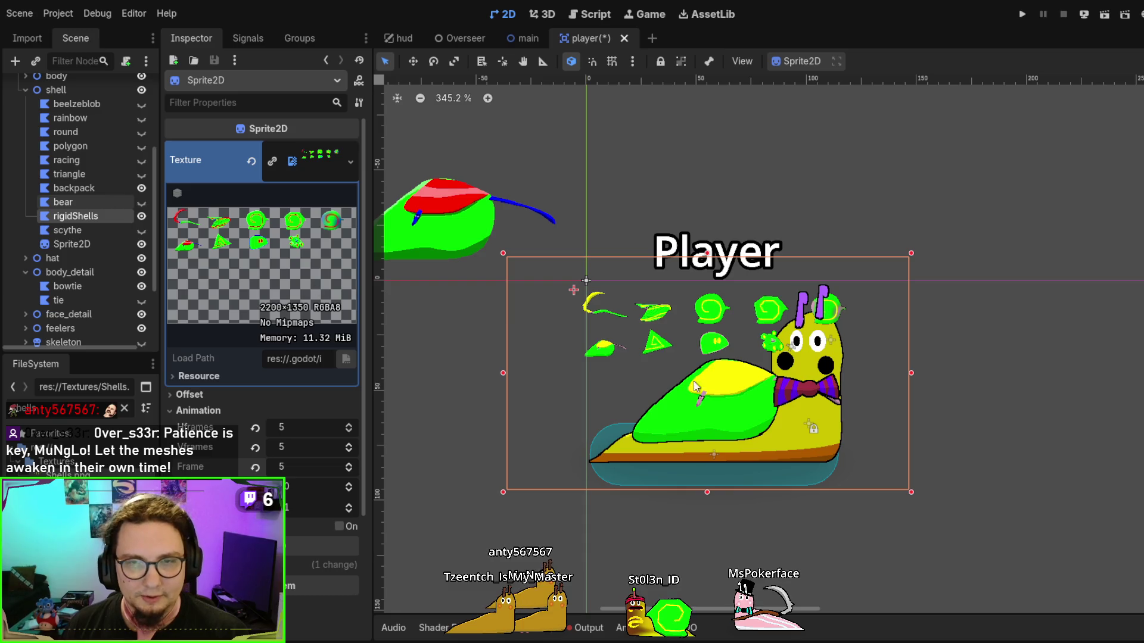
click(77, 183)
scroll(685, 467, up, 5)
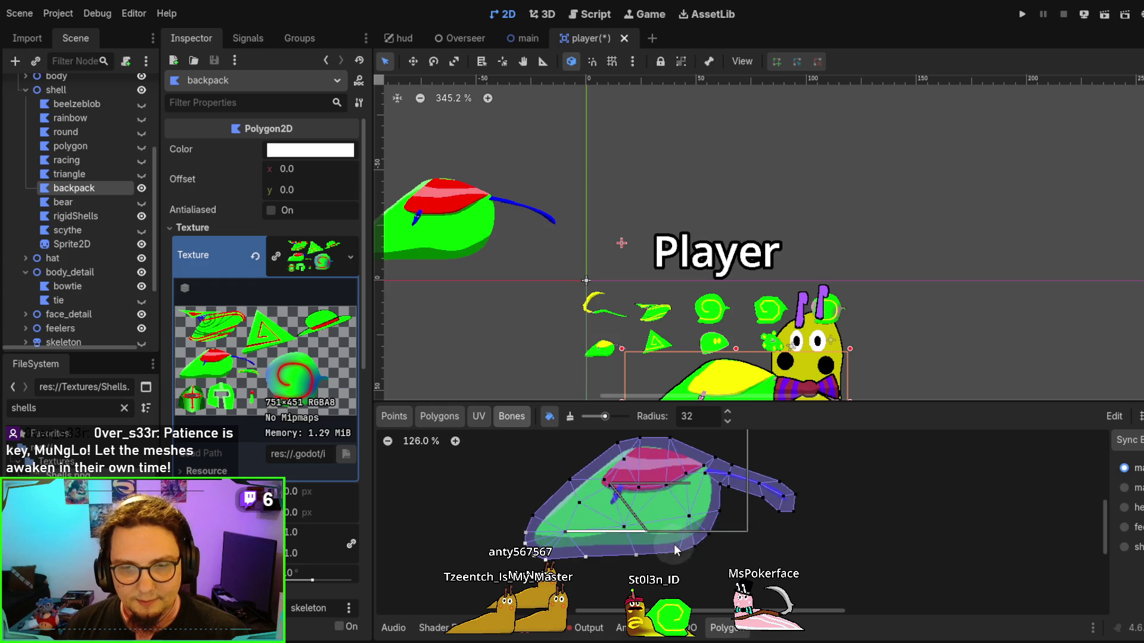
drag(720, 543, 776, 546)
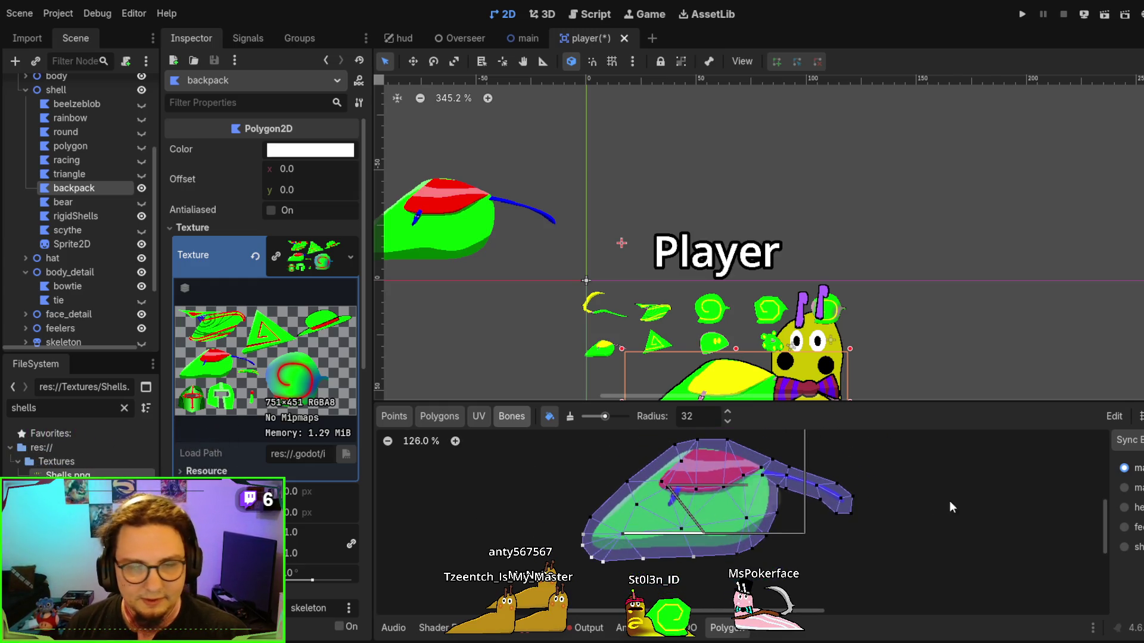
scroll(808, 195, down, 4)
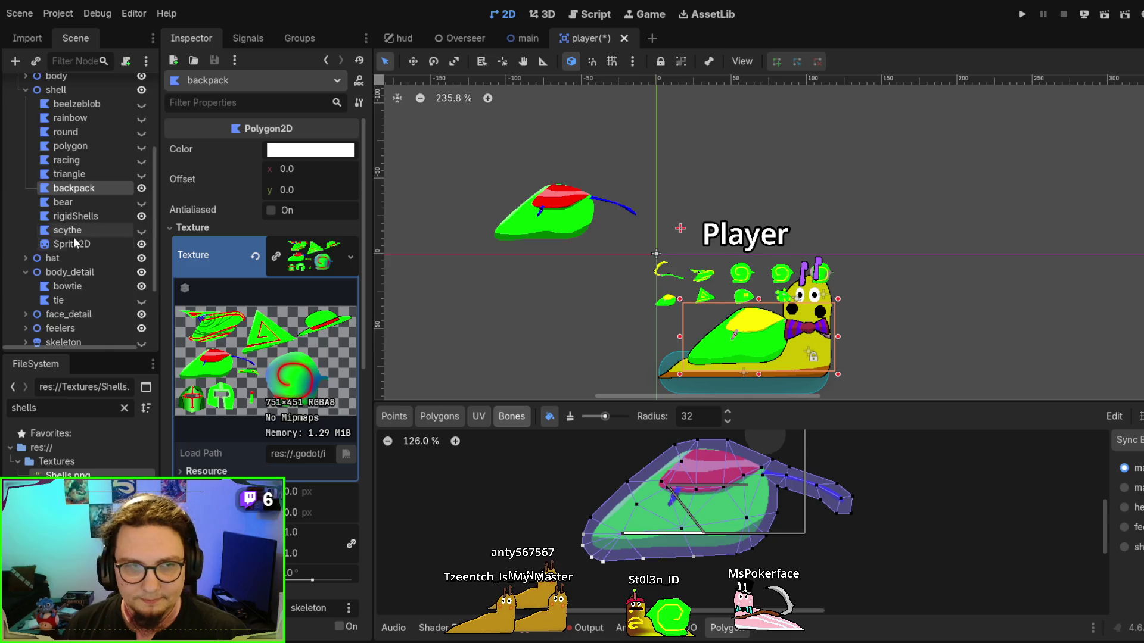
scroll(89, 238, down, 3)
scroll(712, 289, up, 2)
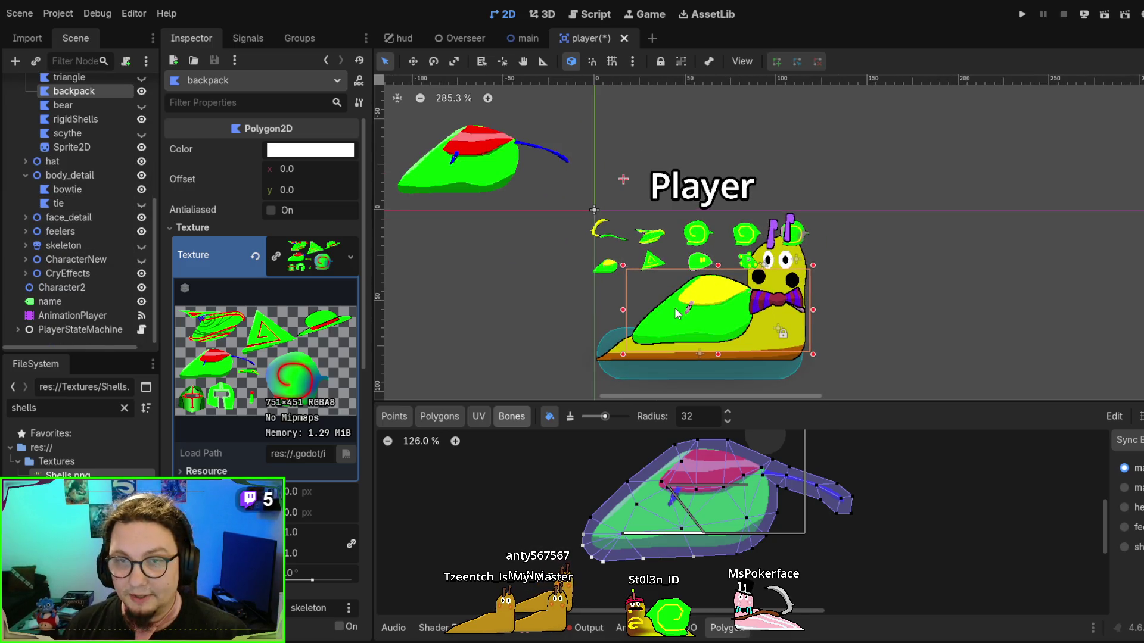
scroll(498, 234, up, 3)
scroll(498, 235, left, 3)
click(530, 223)
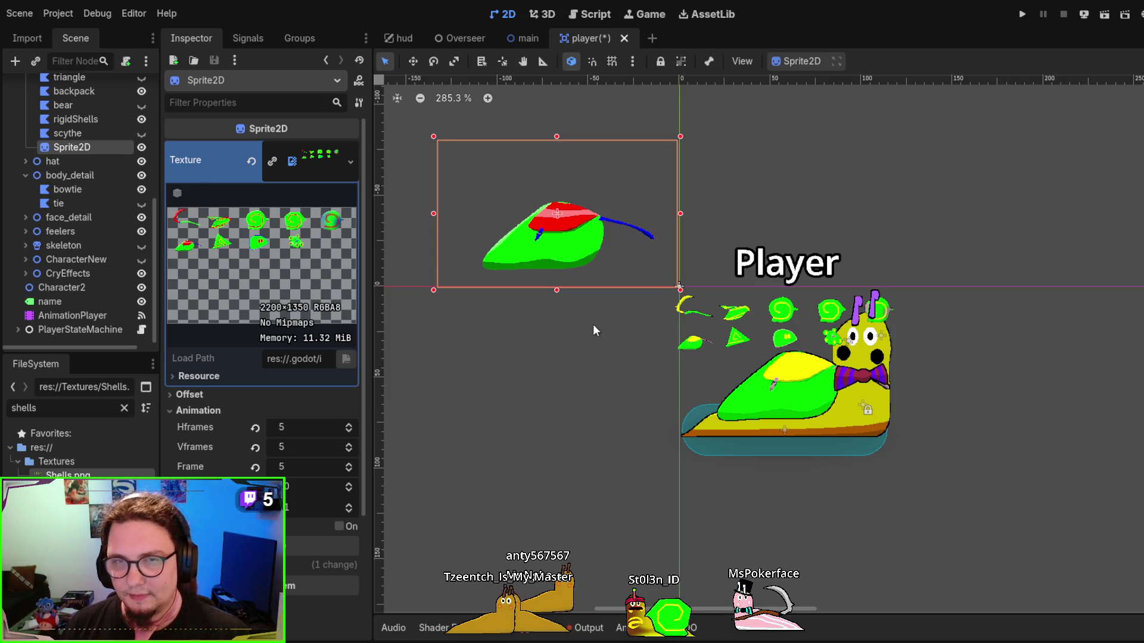
click(798, 391)
scroll(773, 261, up, 2)
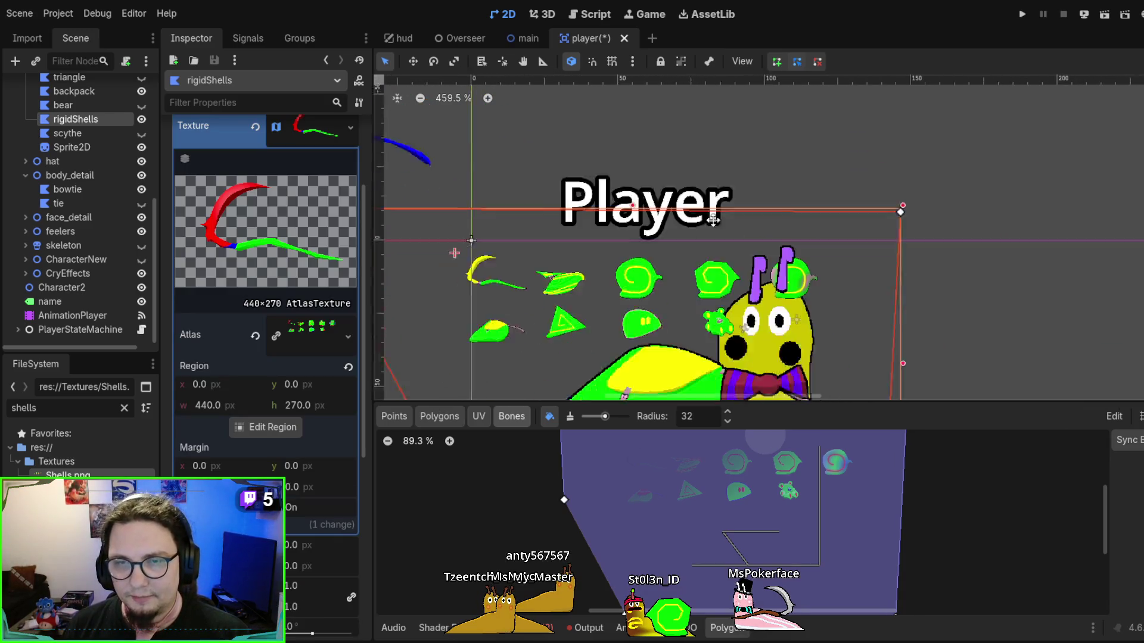
scroll(740, 110, up, 1)
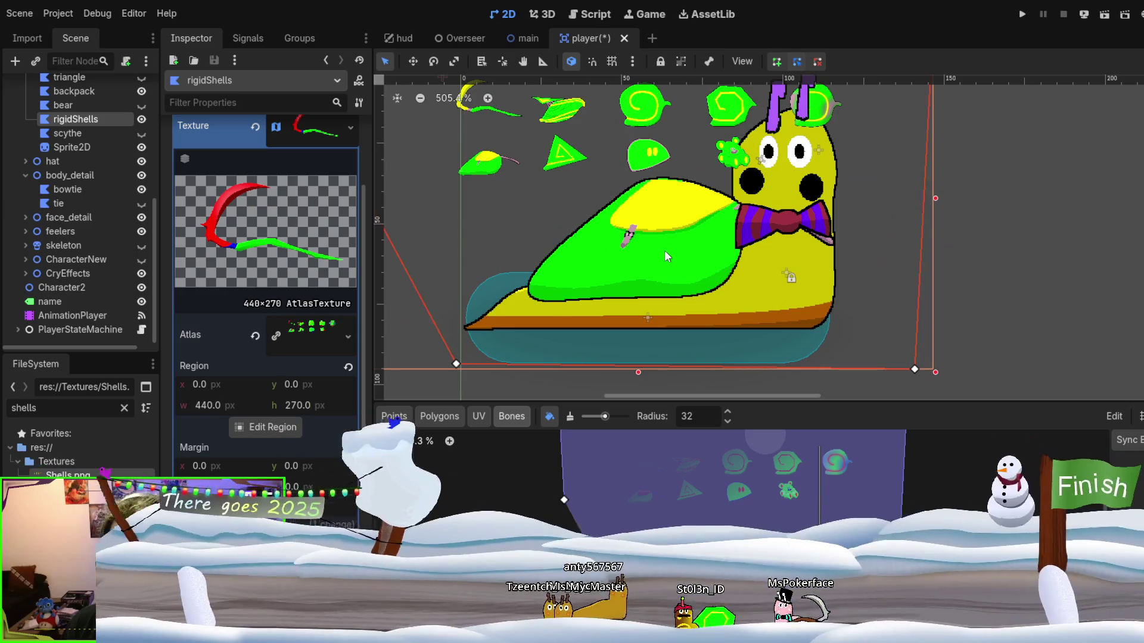
scroll(69, 186, up, 3)
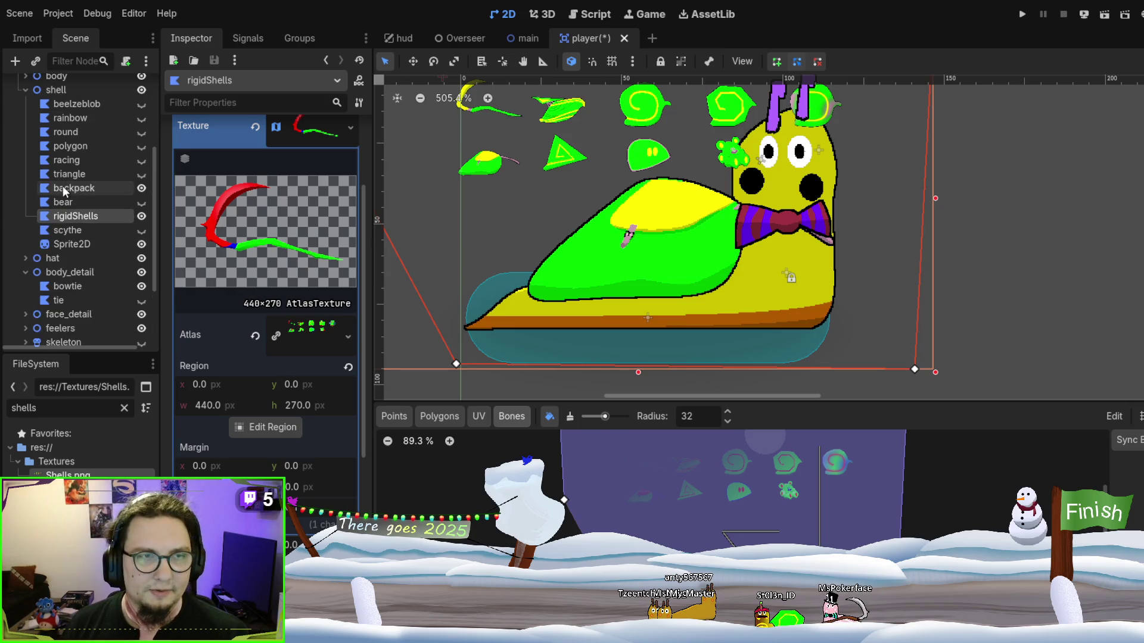
scroll(646, 250, up, 1)
scroll(104, 184, up, 2)
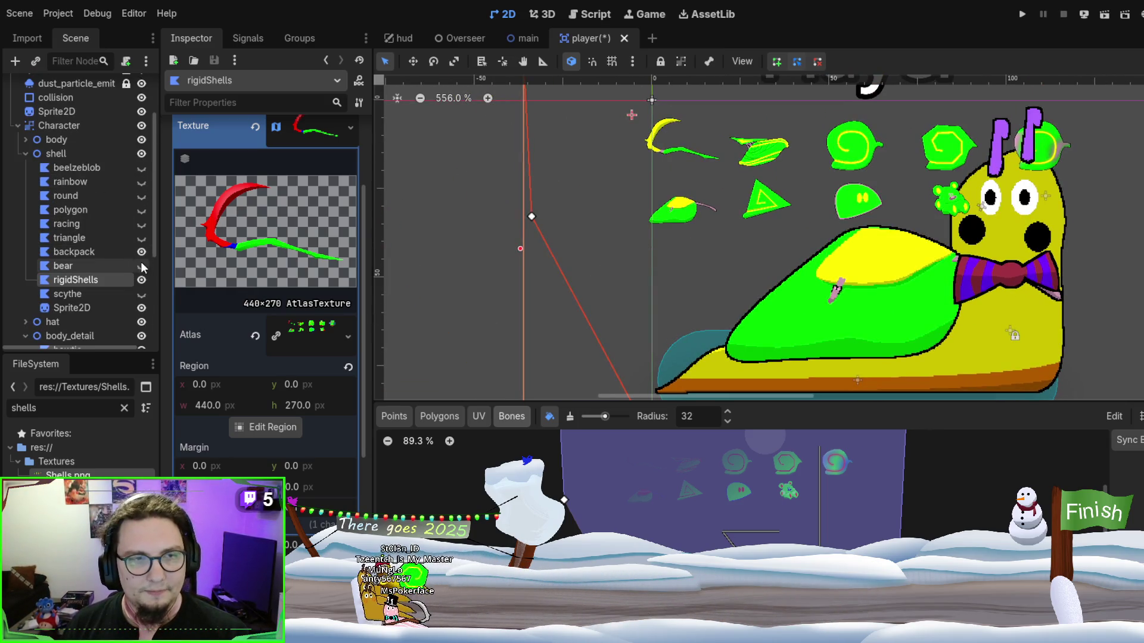
click(141, 280)
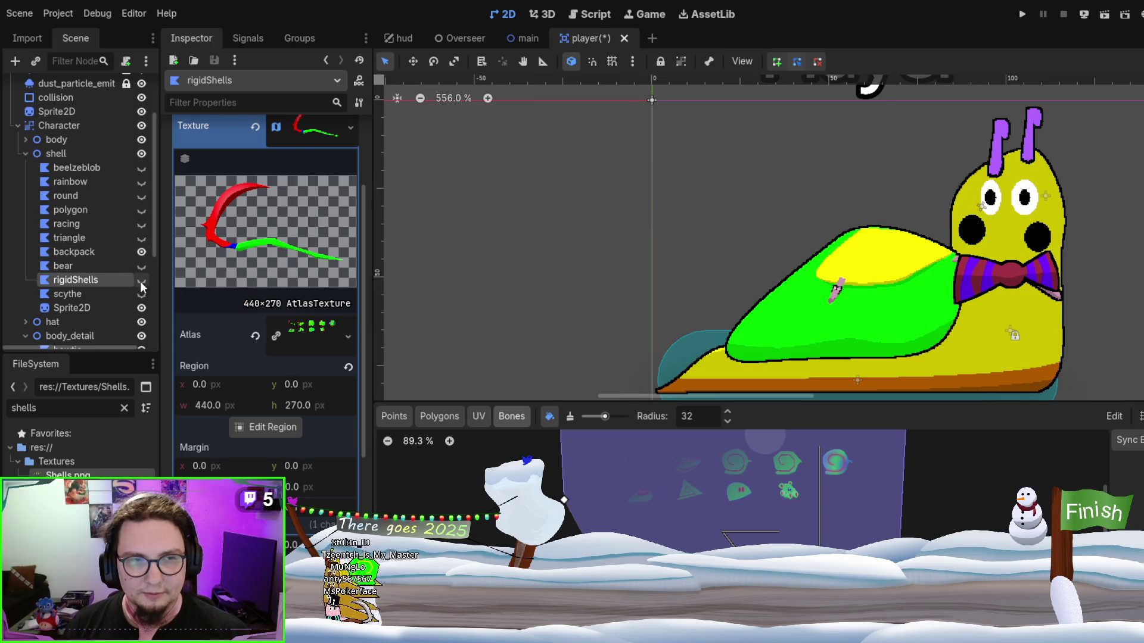
click(141, 281)
click(142, 282)
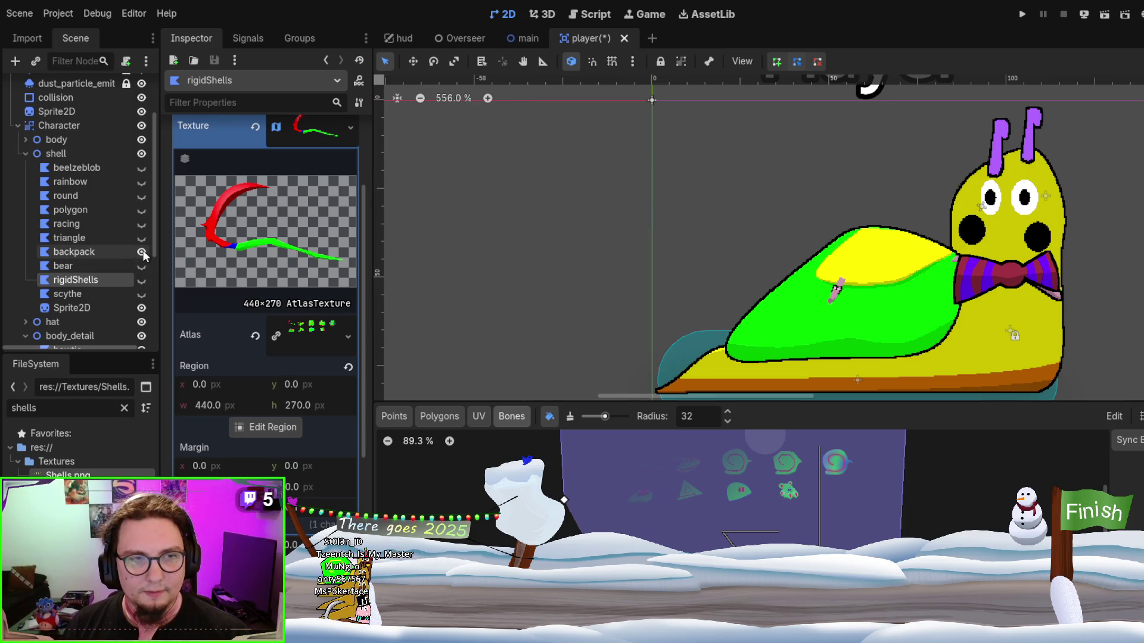
click(142, 252)
click(141, 238)
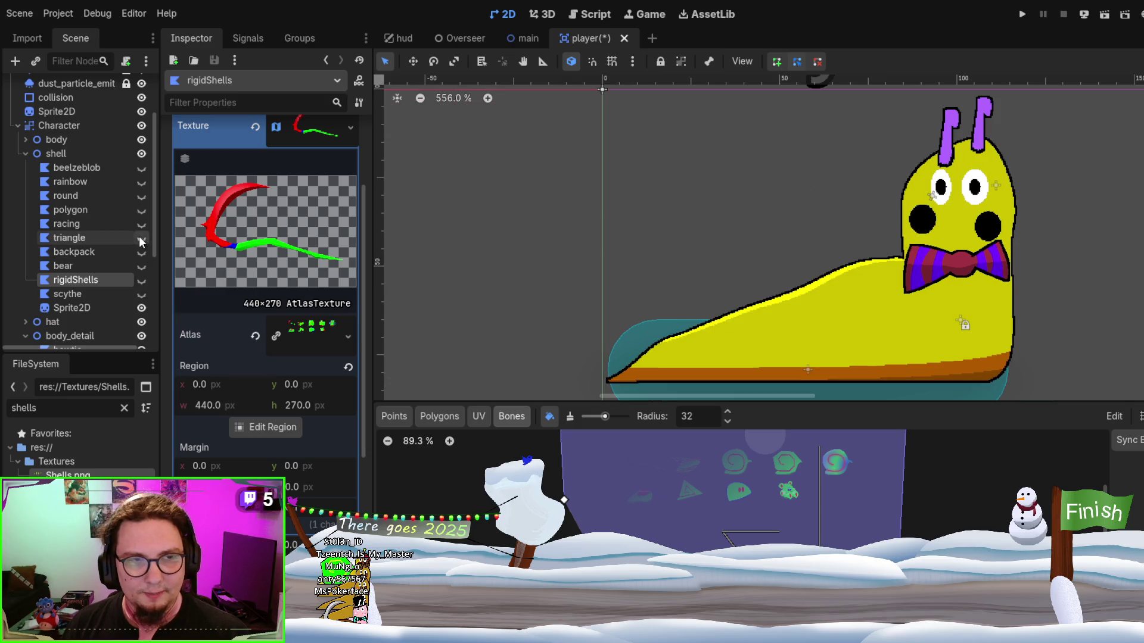
click(103, 240)
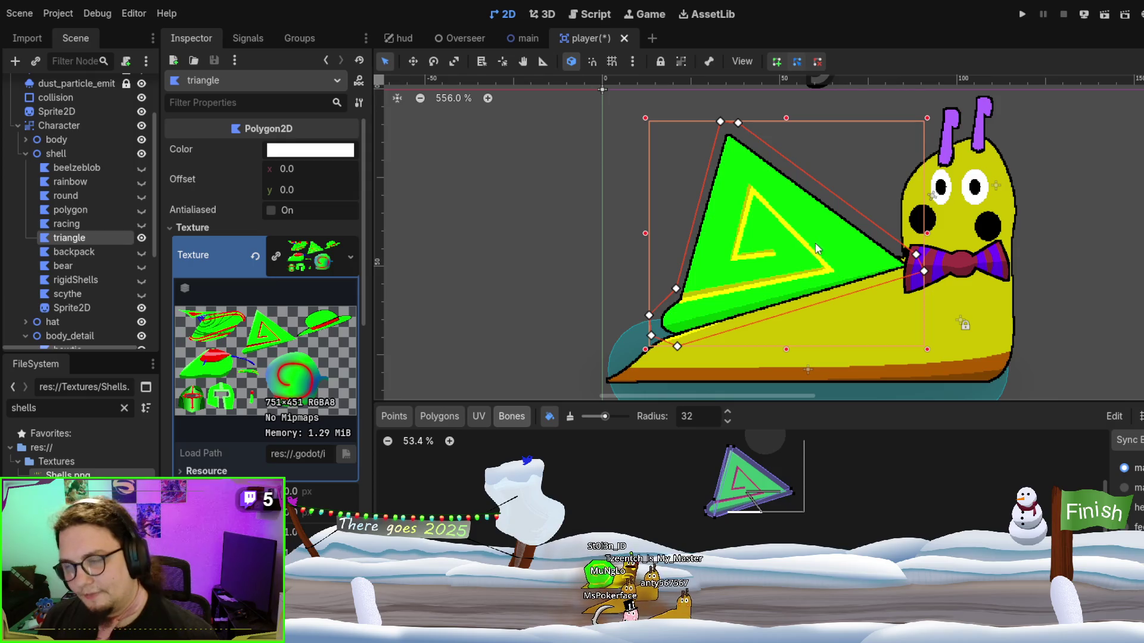
click(142, 239)
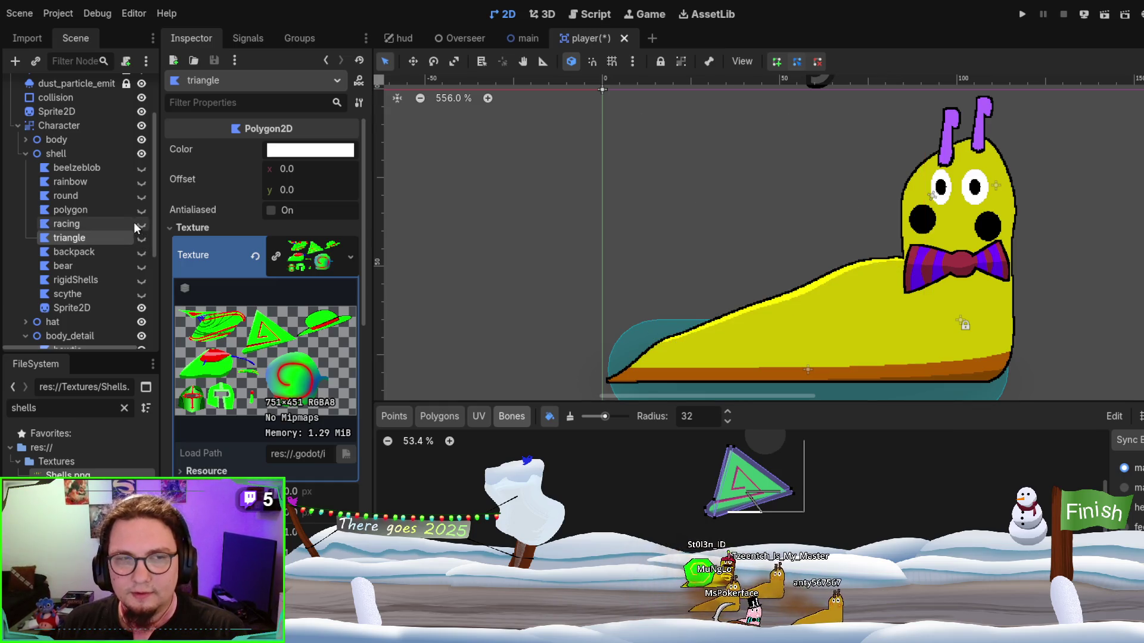
click(117, 181)
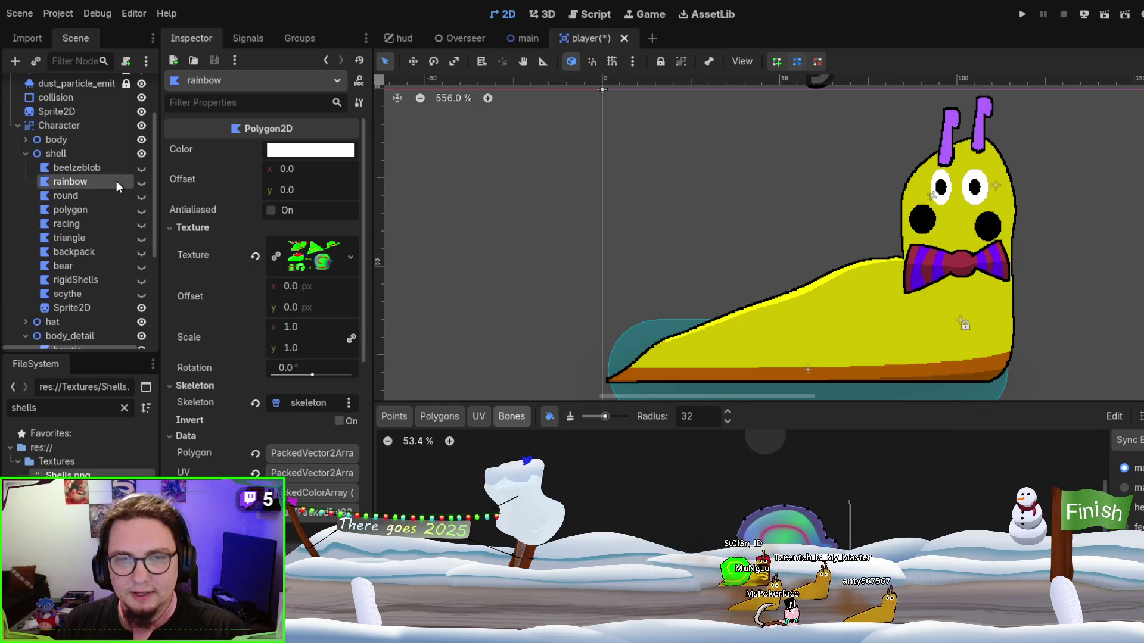
click(111, 225)
click(102, 251)
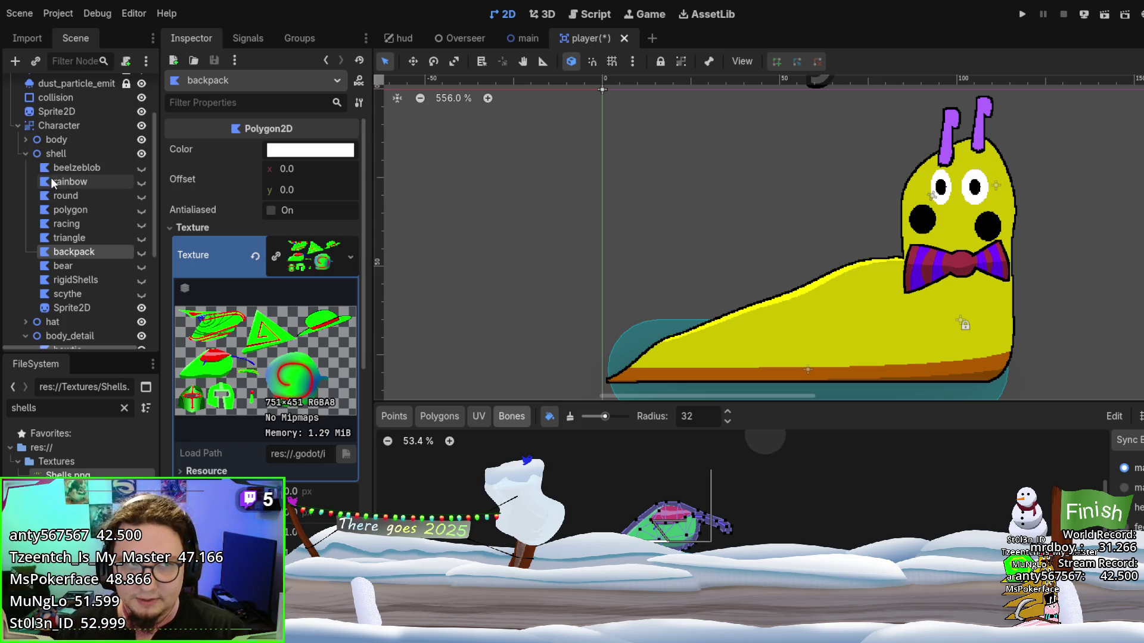
click(83, 169)
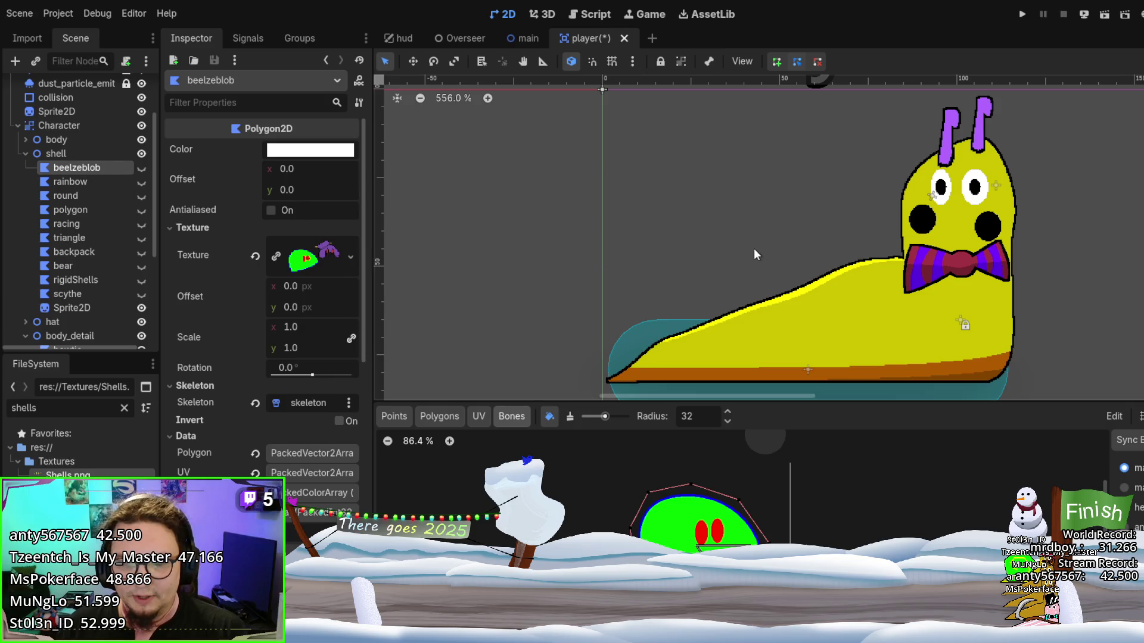
scroll(717, 243, down, 5)
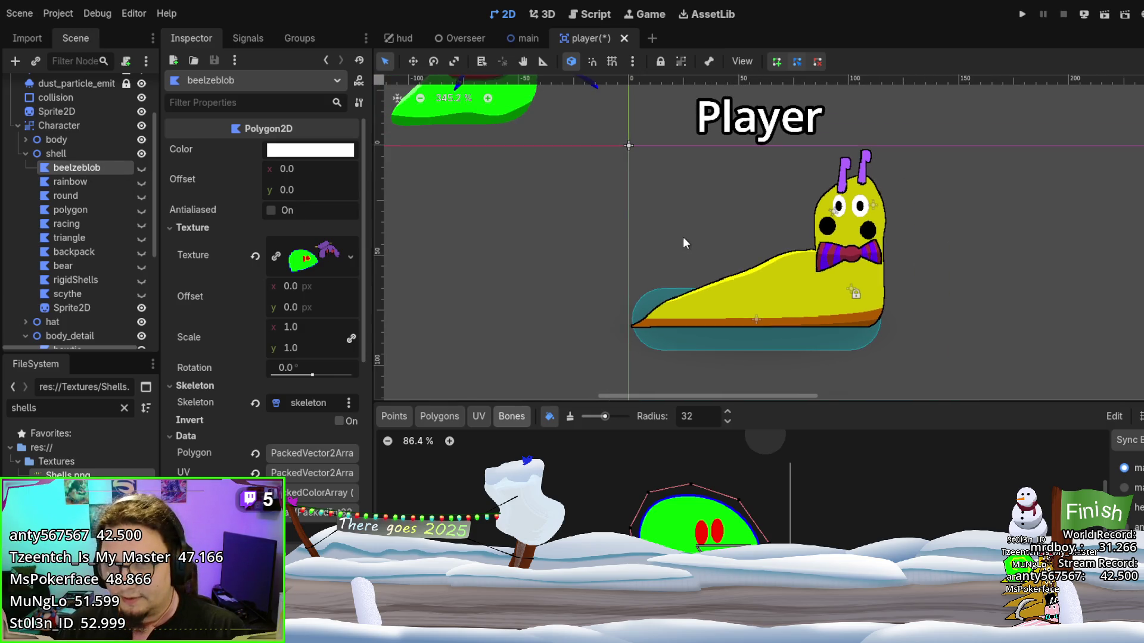
scroll(649, 272, down, 1)
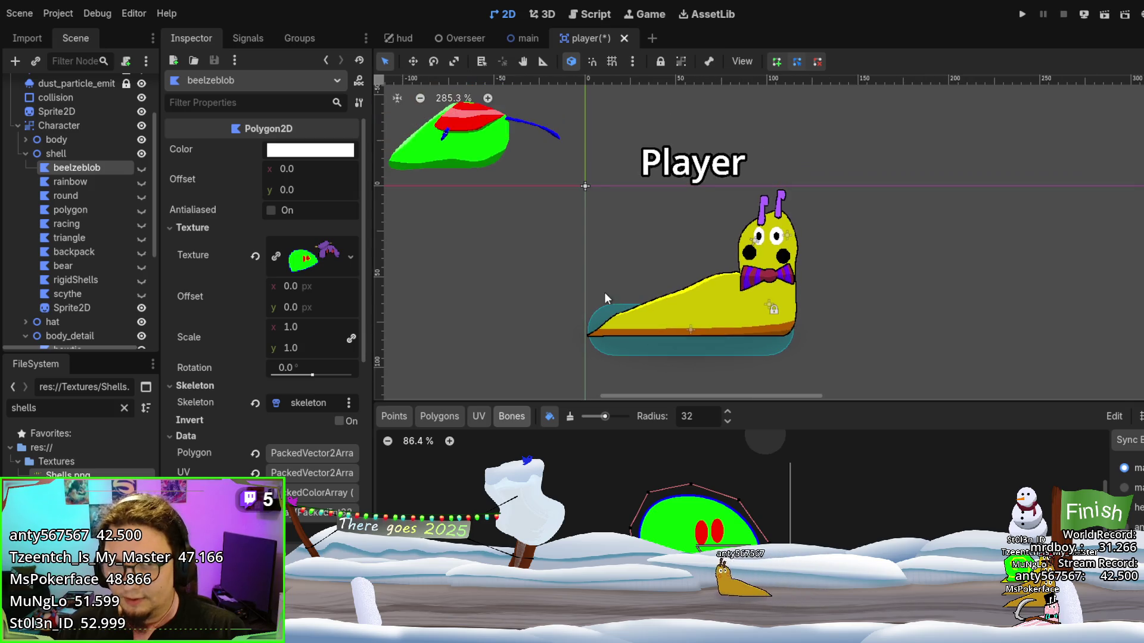
scroll(604, 292, up, 2)
Assign the shell.tres material to the green shell Sprite2D's CanvasItem Material
click(535, 174)
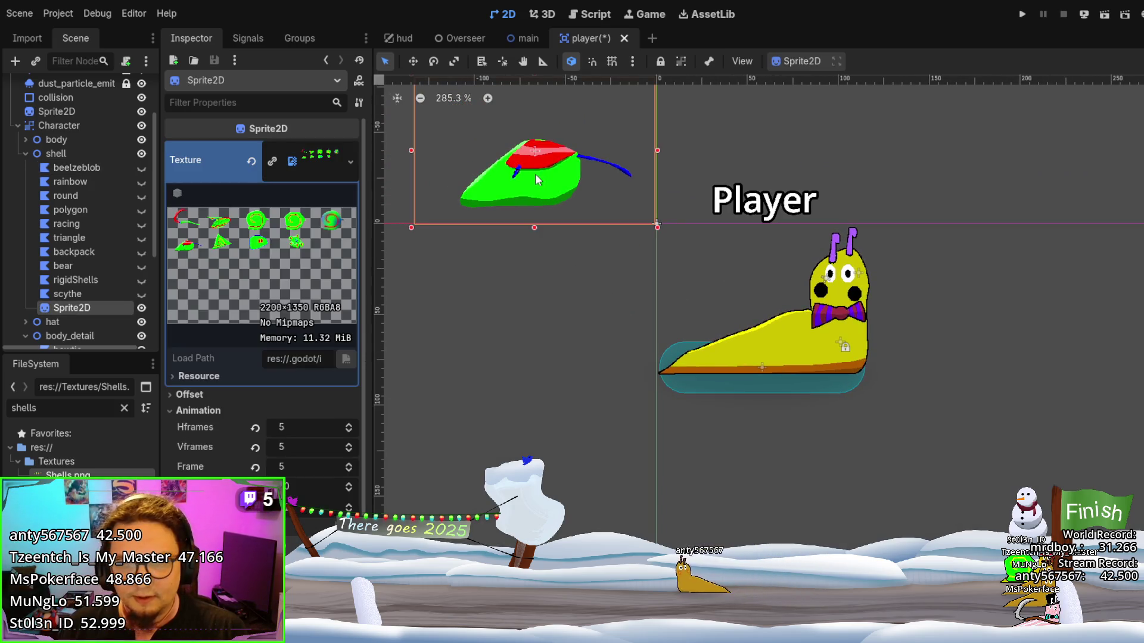
scroll(306, 304, down, 3)
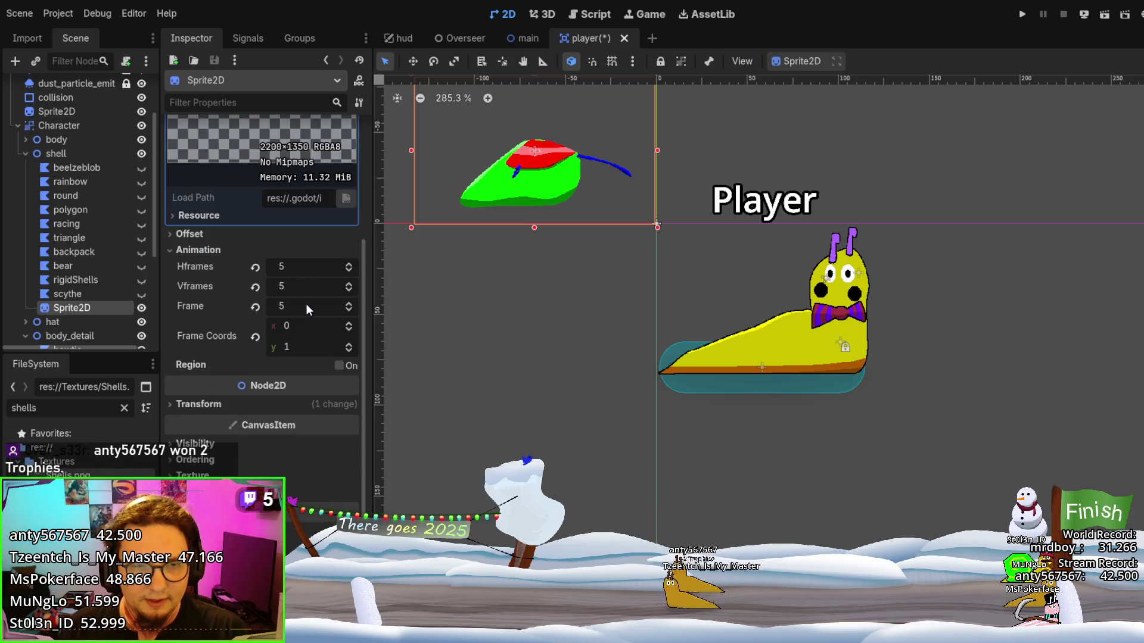
scroll(330, 468, down, 1)
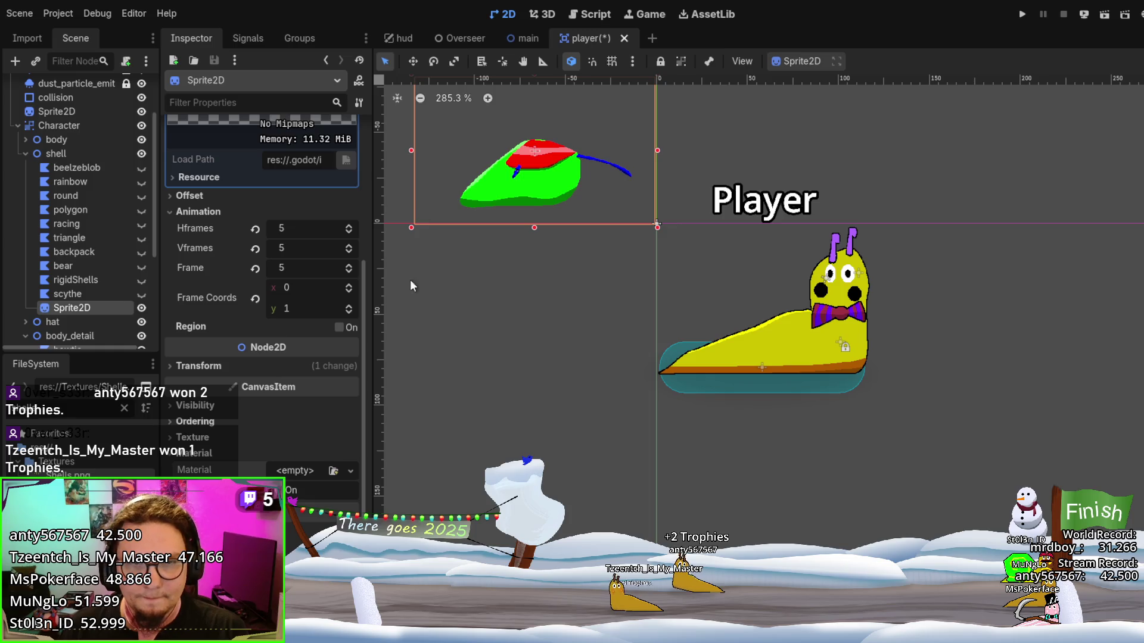
key(ctrl+z)
scroll(584, 333, down, 3)
scroll(545, 266, up, 6)
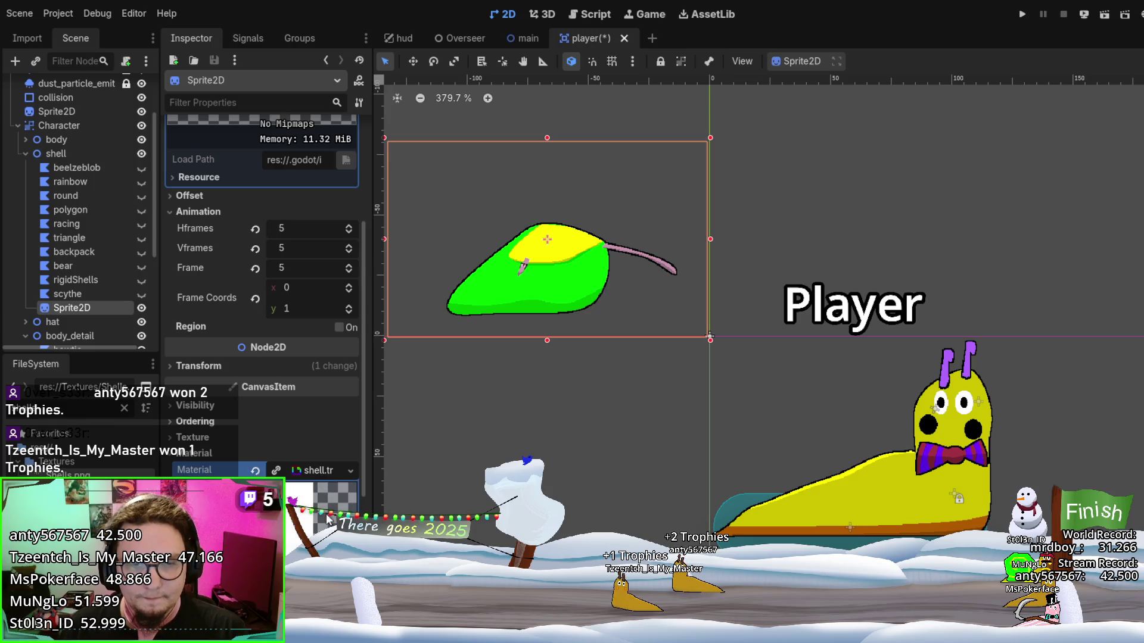
Expand the shell material and set its New Secondary colour to pale mint
click(316, 470)
scroll(307, 458, down, 2)
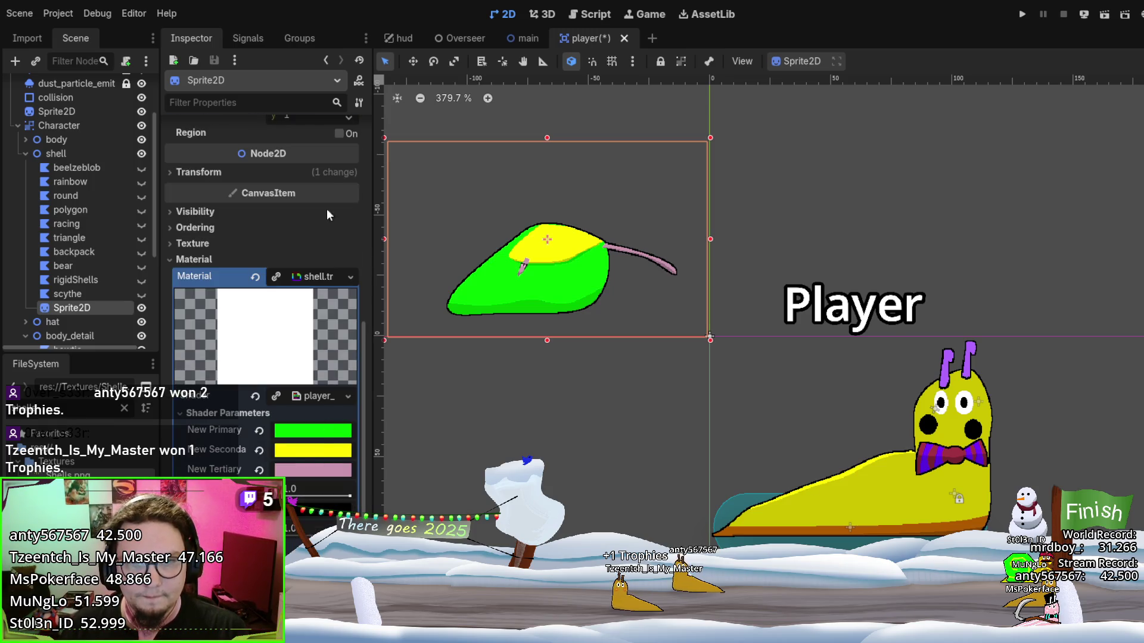
key(ctrl+z)
key(ctrl+shift+z)
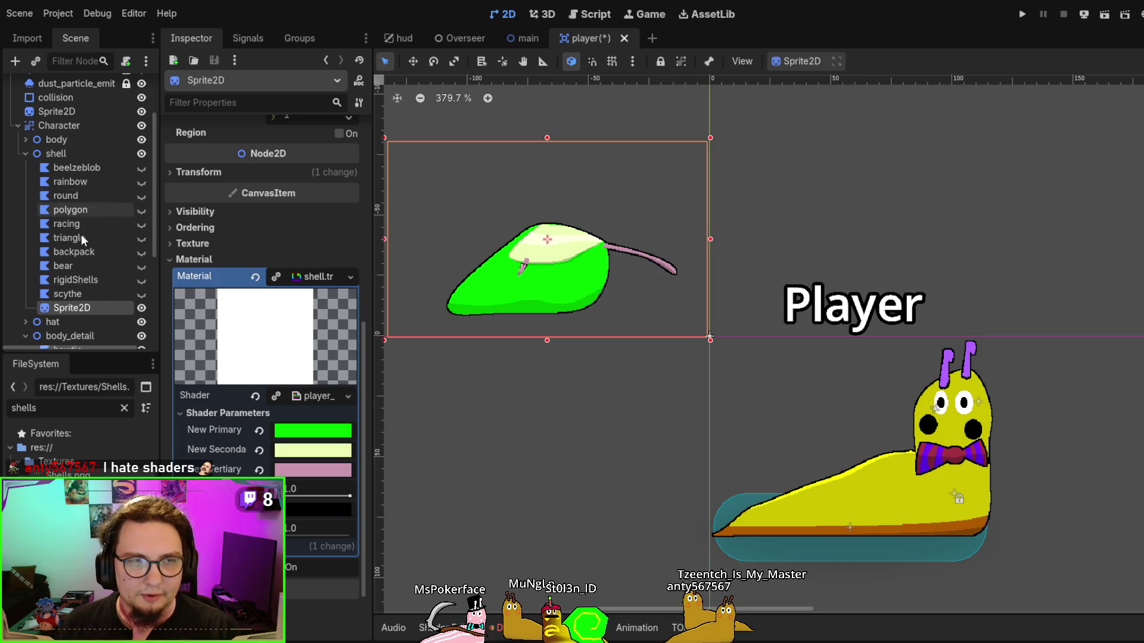
scroll(88, 307, down, 5)
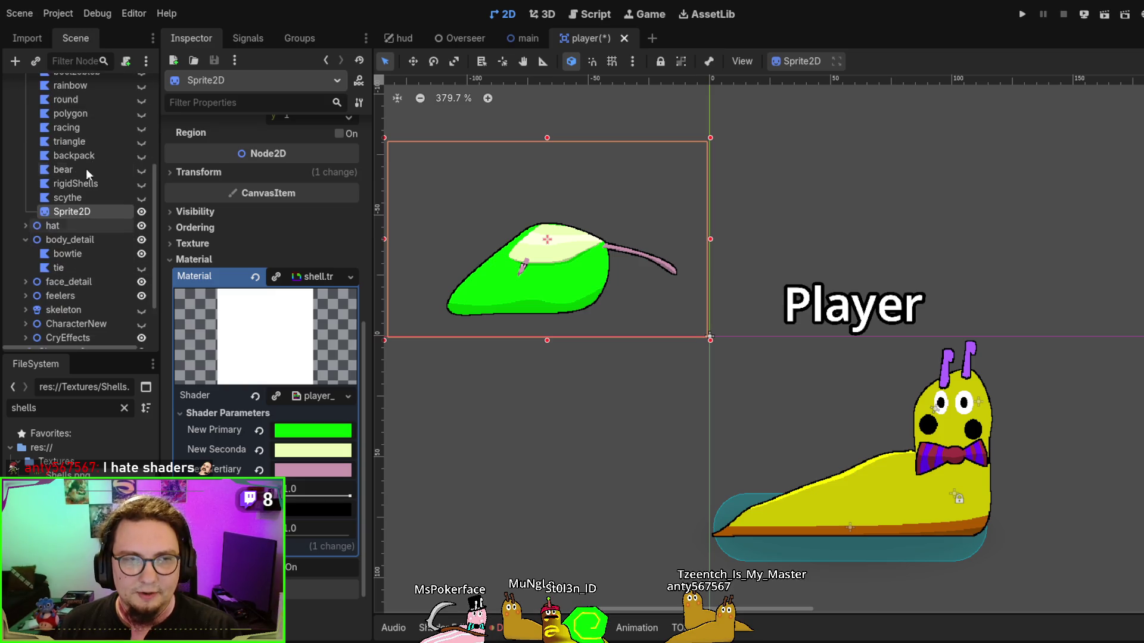
scroll(62, 274, up, 3)
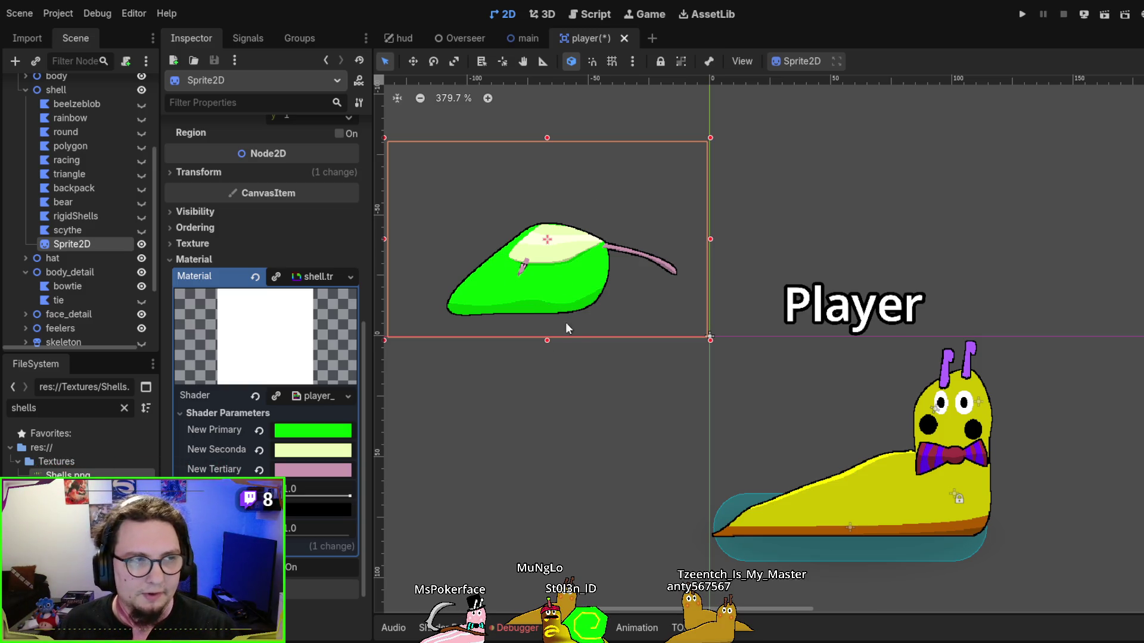
scroll(579, 274, up, 3)
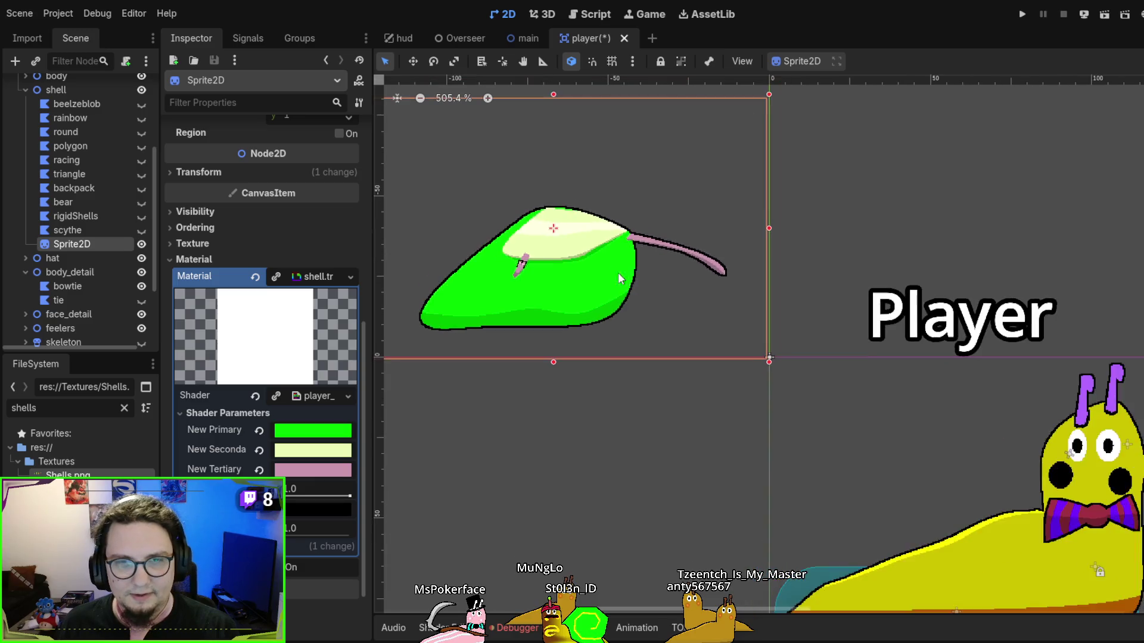
Read through the player shader code in an enlarged editor panel, then select rigidShells
click(322, 396)
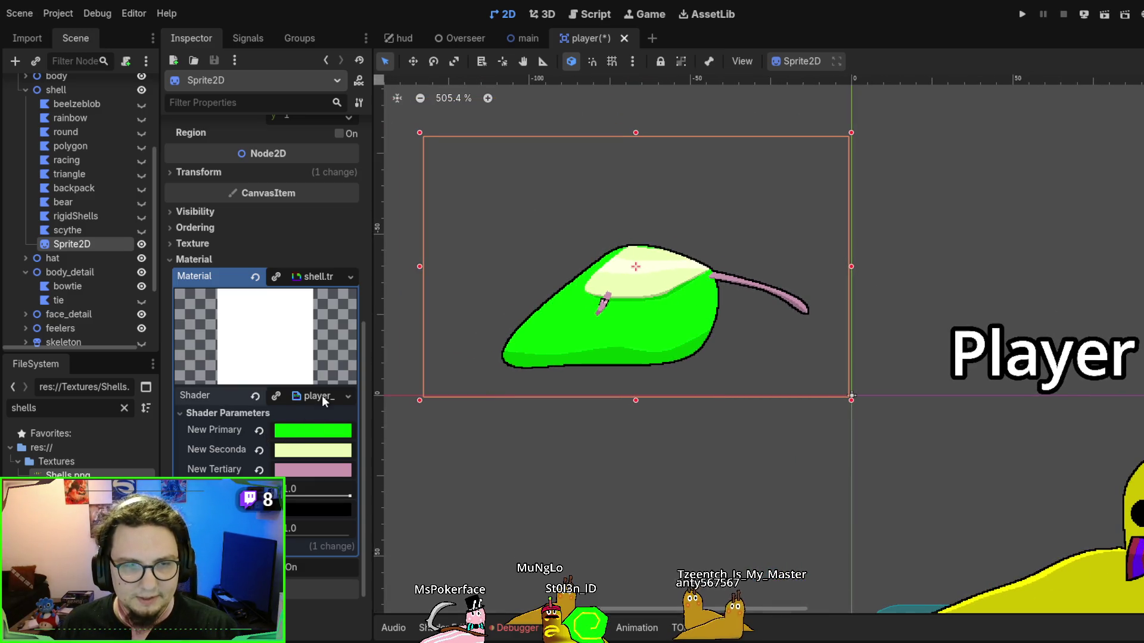
drag(726, 420, 726, 102)
scroll(887, 308, down, 15)
scroll(887, 308, down, 15)
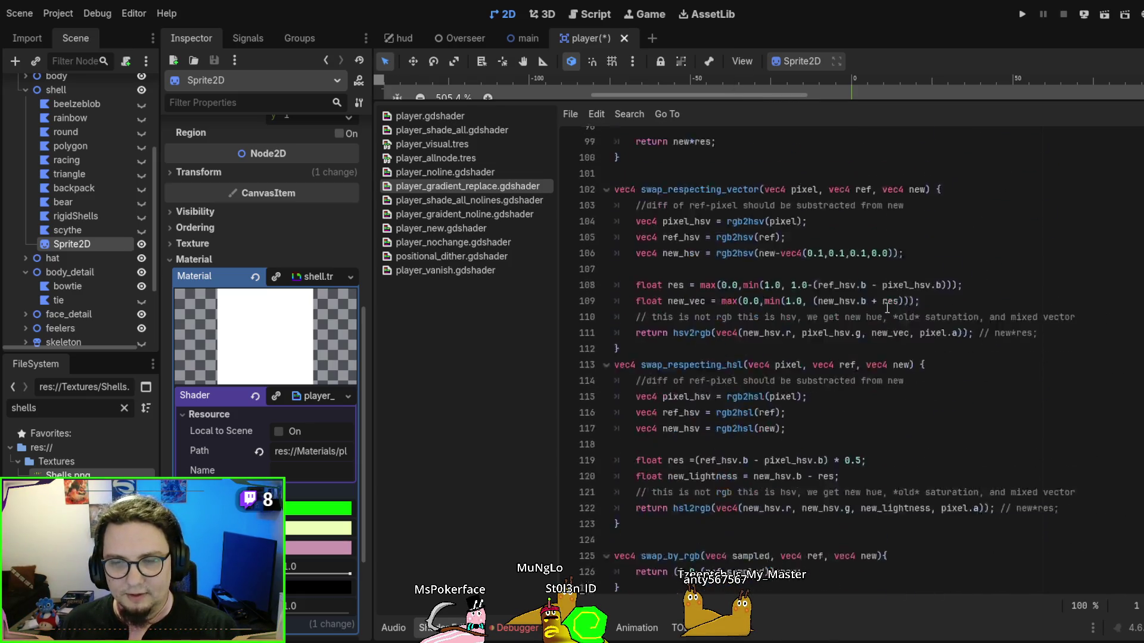
scroll(884, 269, down, 17)
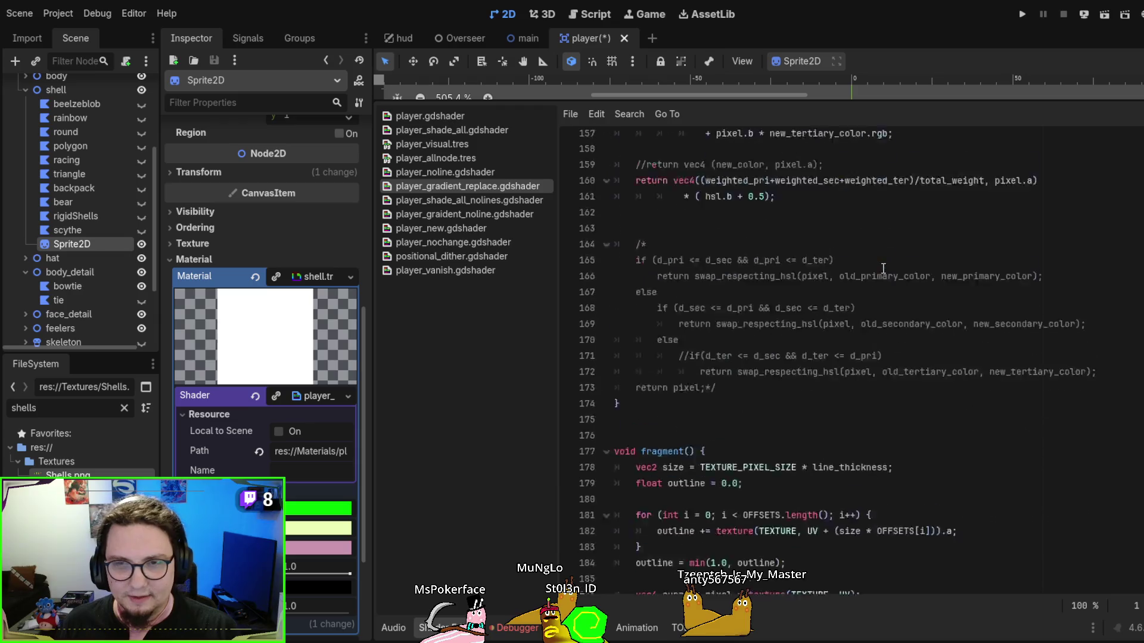
scroll(854, 127, up, 20)
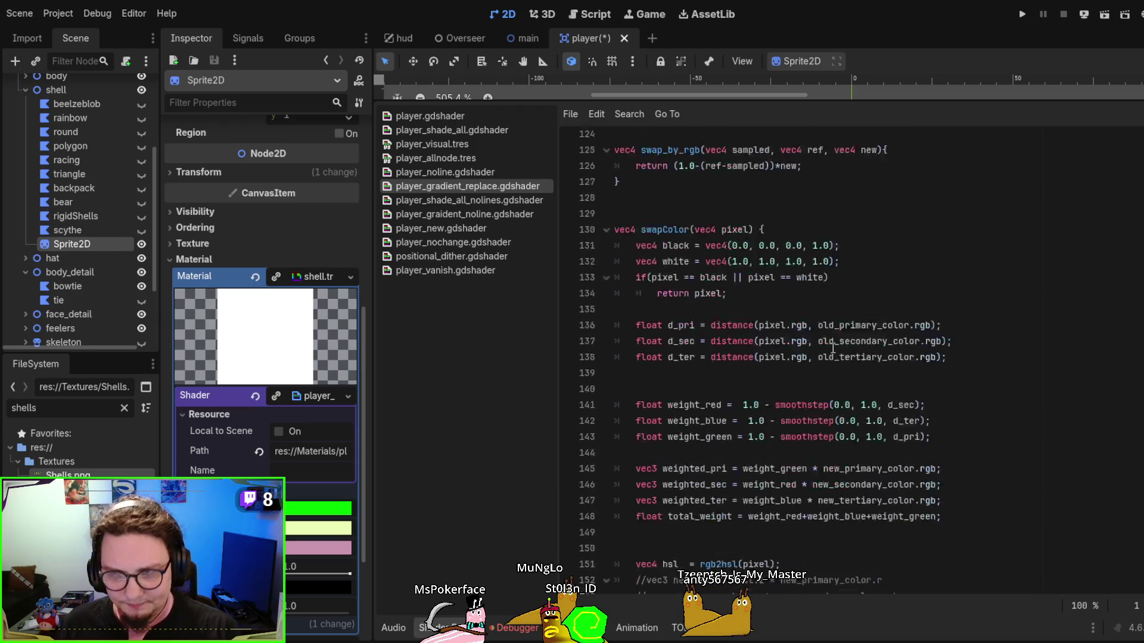
drag(855, 109, 655, 420)
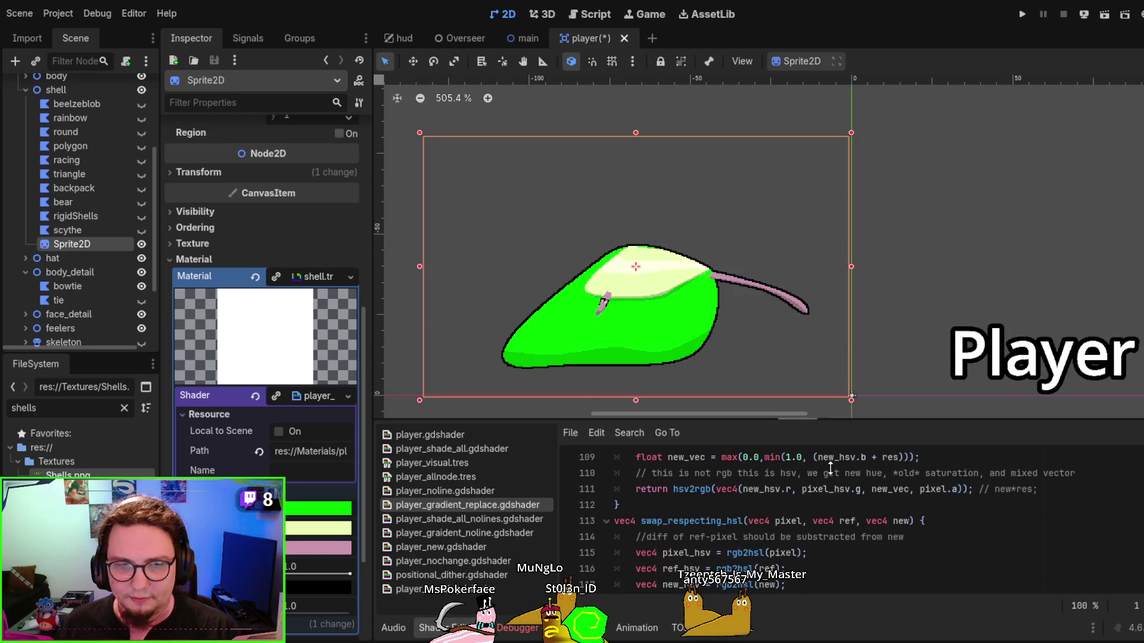
click(86, 217)
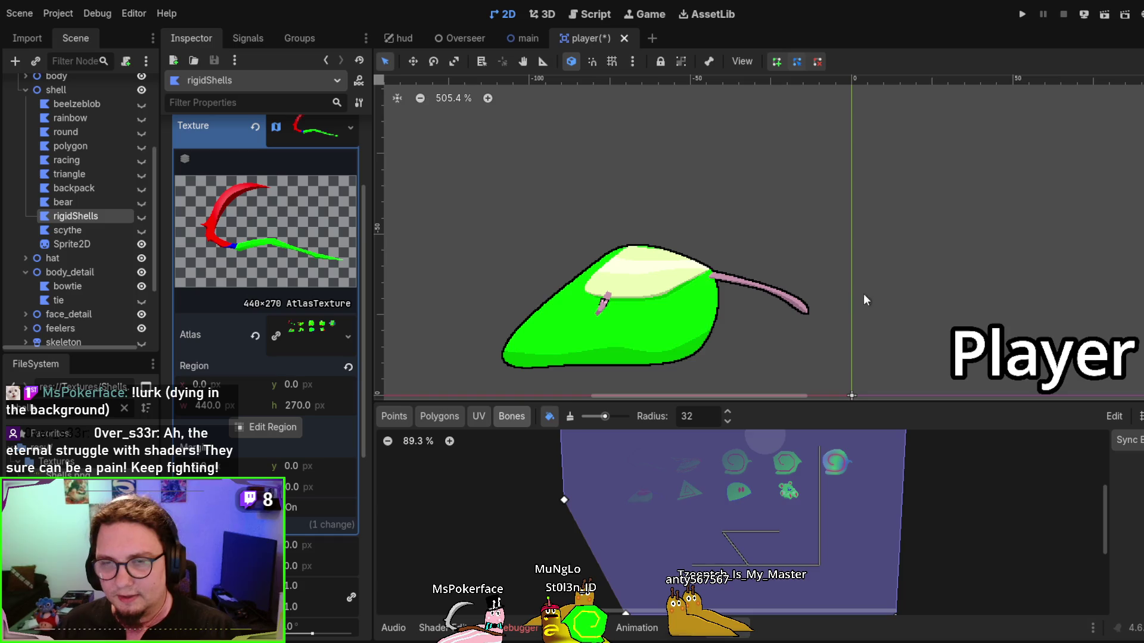
Zoom and pan to frame the slug and its shell, then select the scythe node
scroll(863, 296, down, 3)
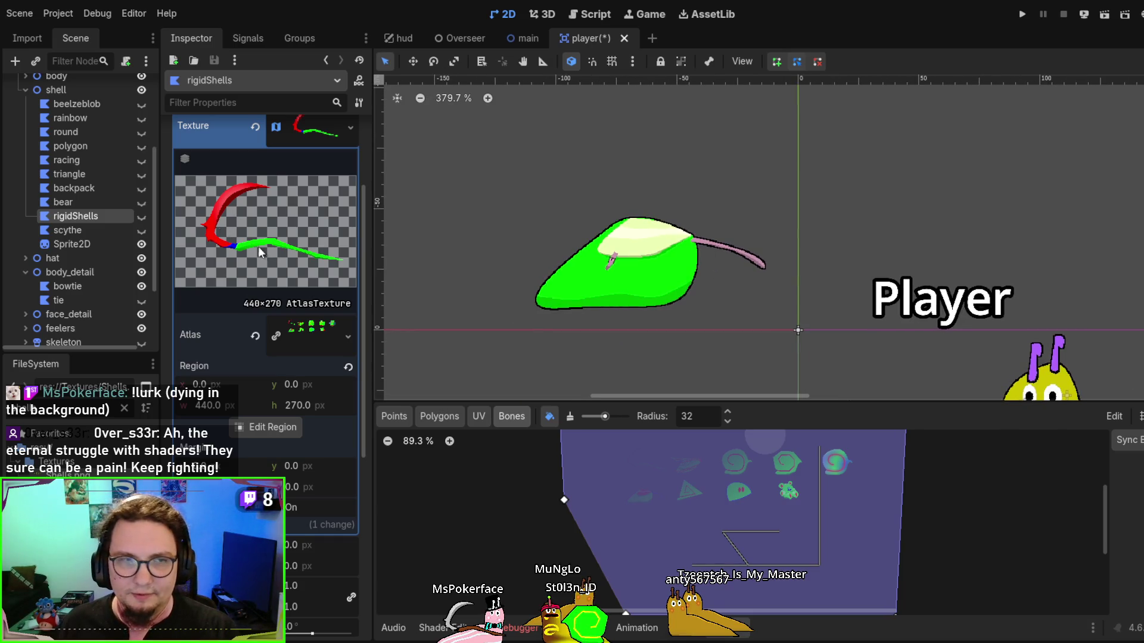
drag(813, 299, 783, 256)
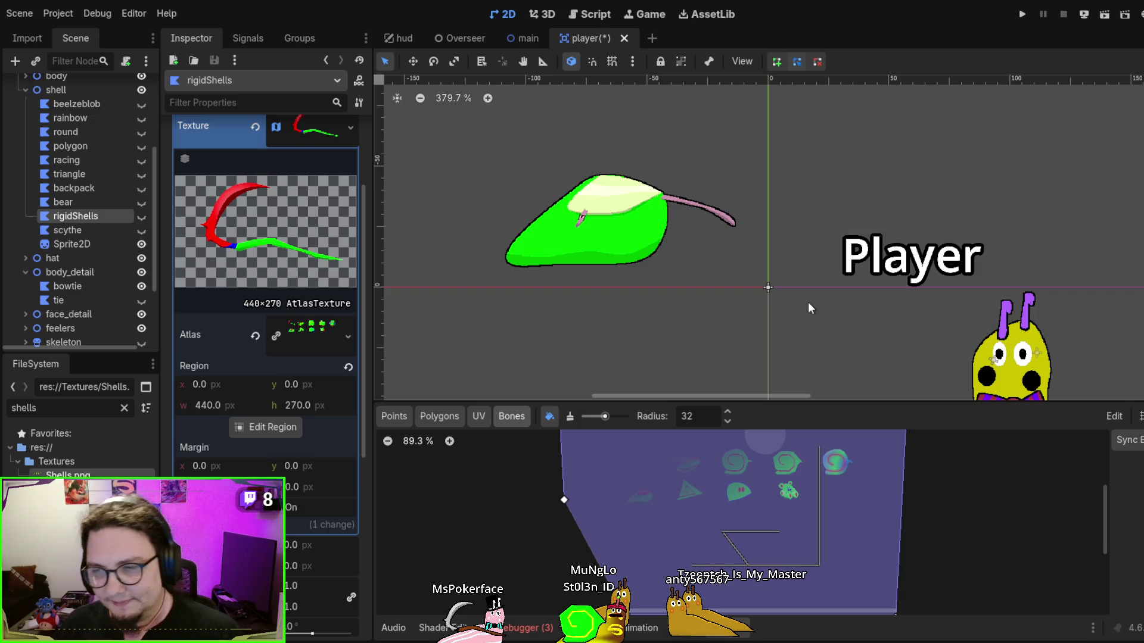
scroll(803, 297, down, 1)
drag(803, 296, 694, 229)
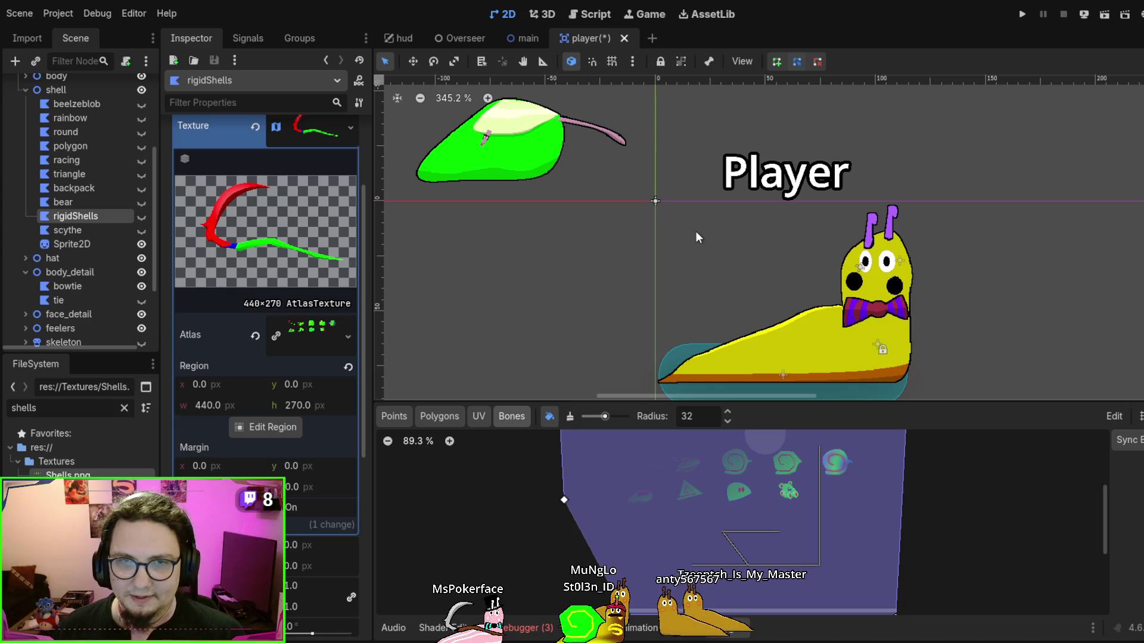
scroll(748, 274, down, 1)
drag(774, 271, 770, 245)
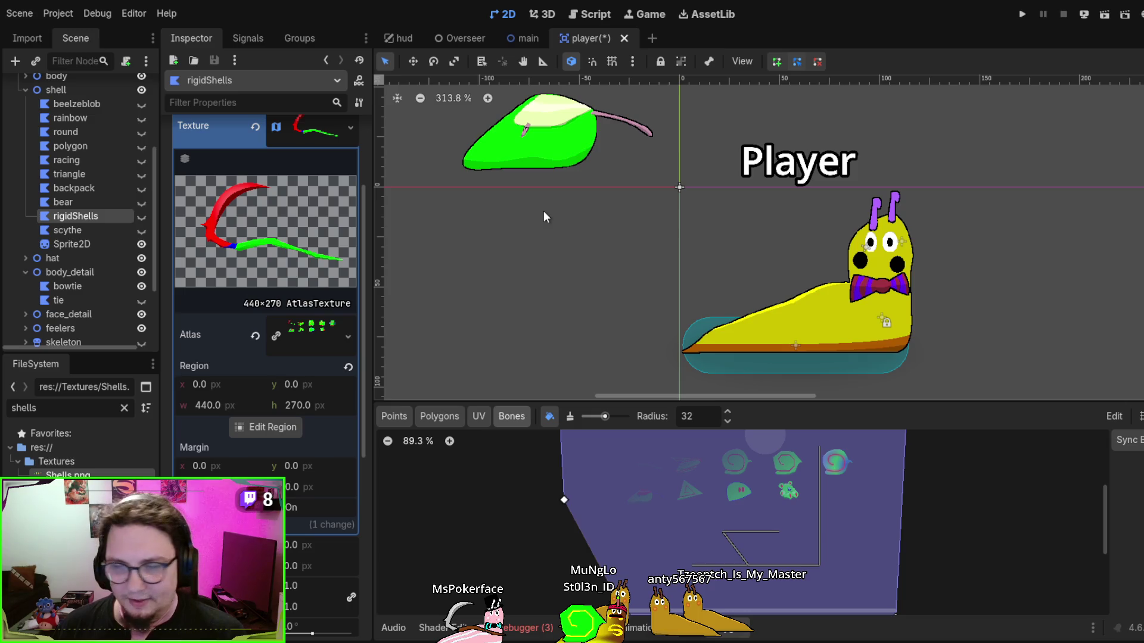
click(67, 231)
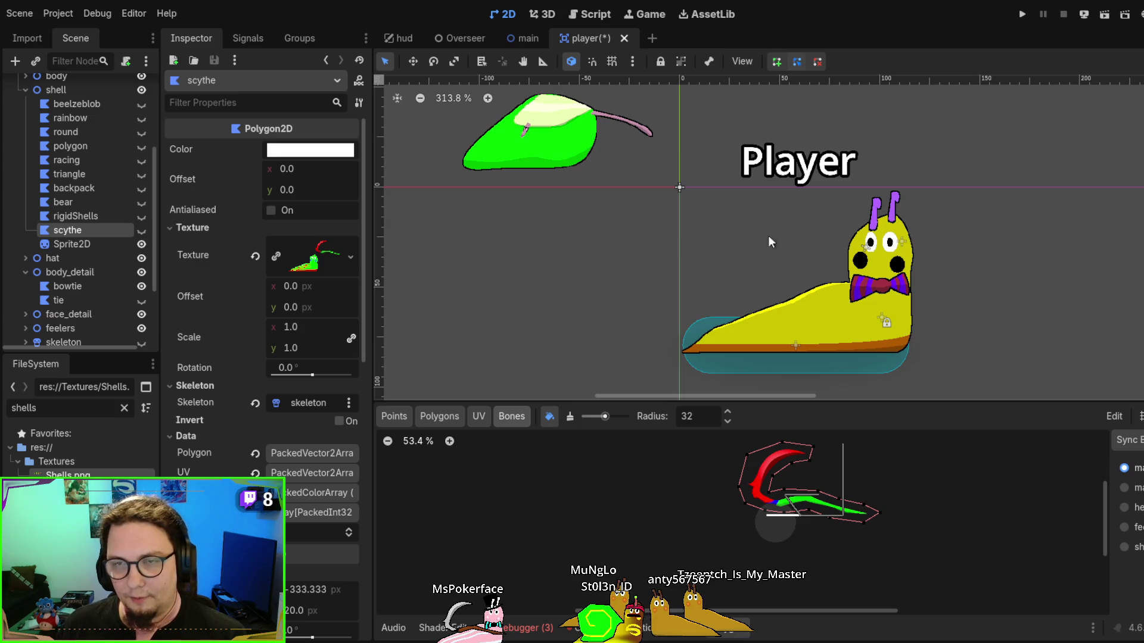
scroll(103, 238, down, 3)
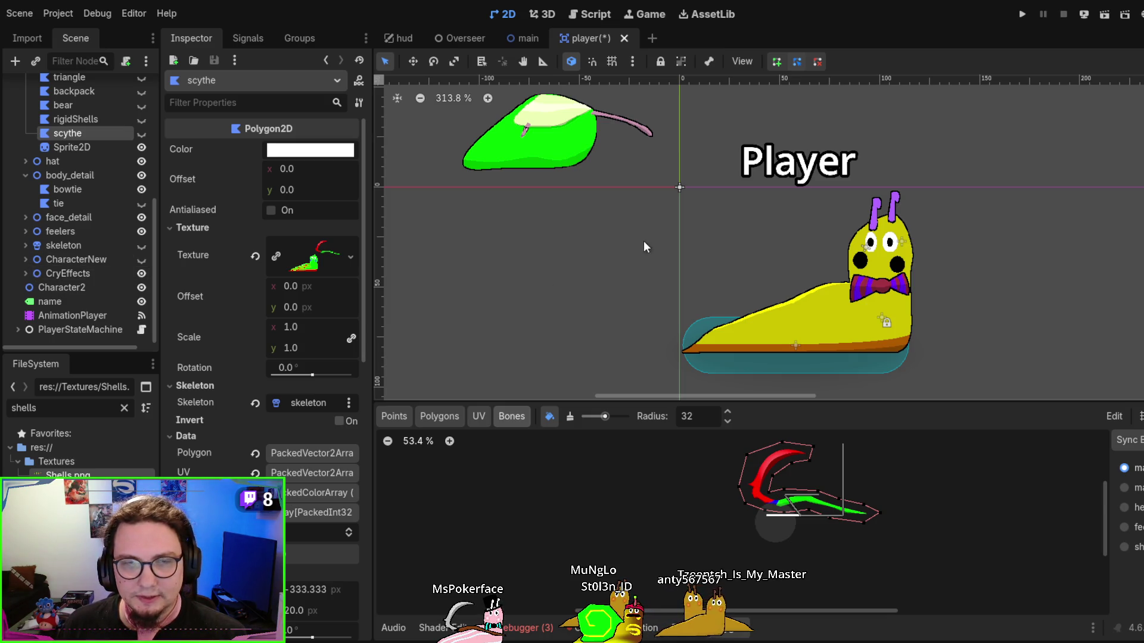
Select the green shell sprite, hide the shader panel, and bring its Animation settings into view
click(555, 162)
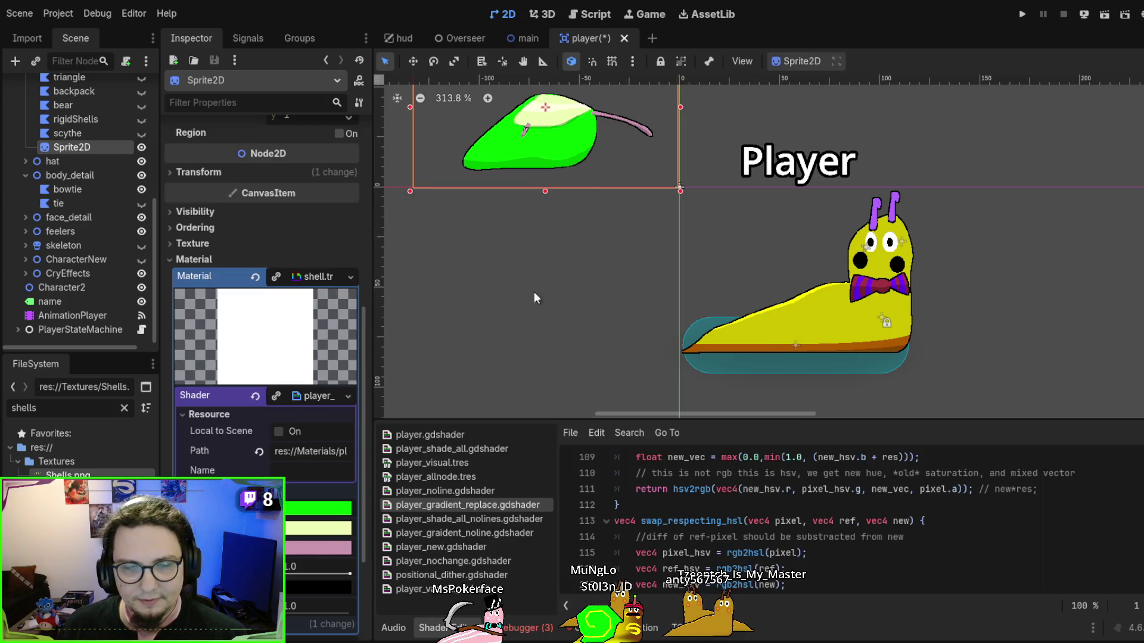
drag(489, 181, 552, 296)
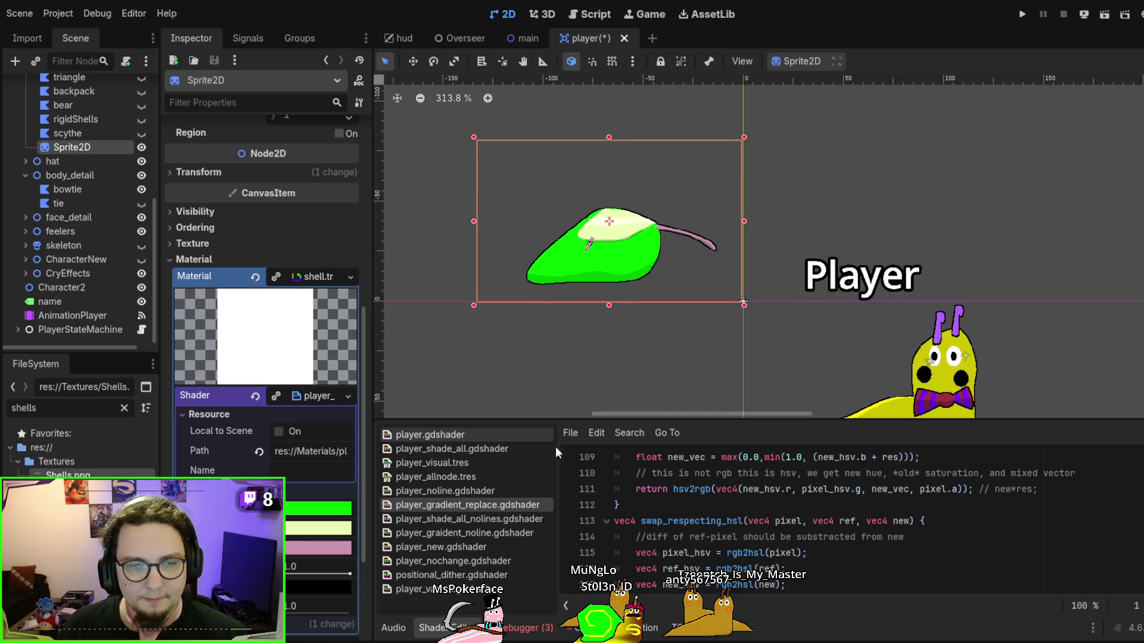
click(432, 628)
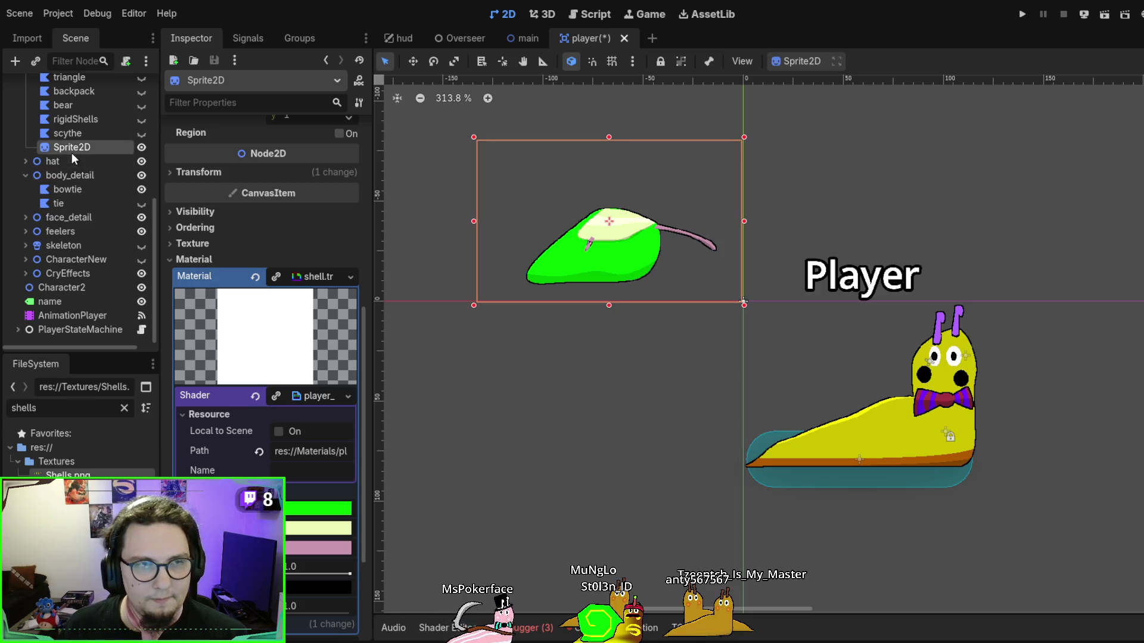
scroll(306, 294, down, 2)
scroll(306, 292, down, 3)
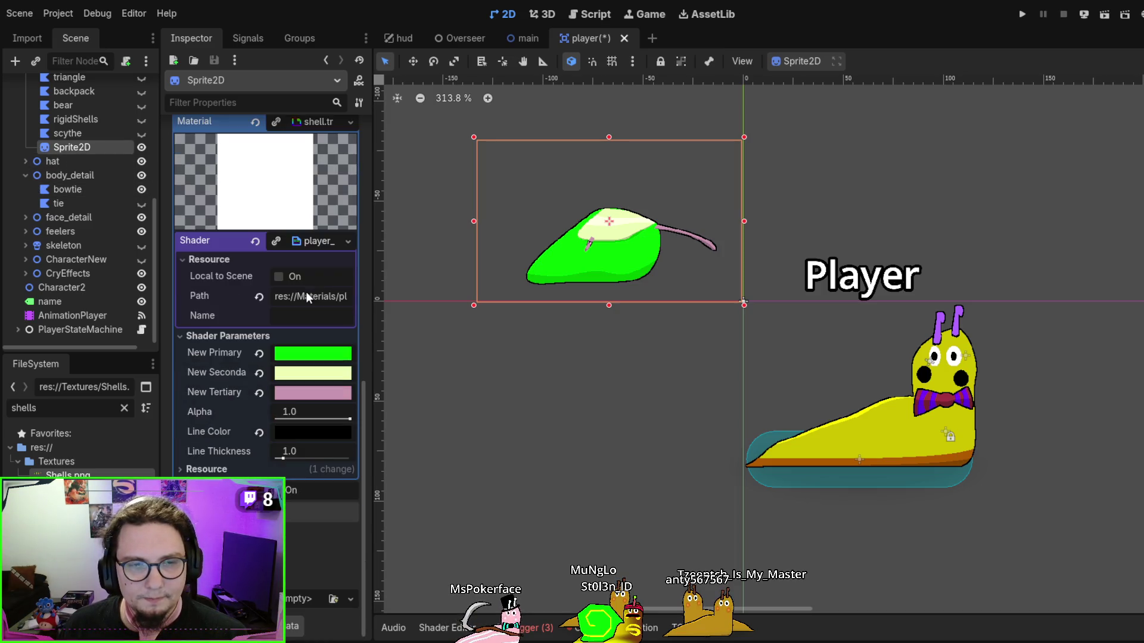
scroll(305, 290, up, 10)
scroll(318, 444, up, 1)
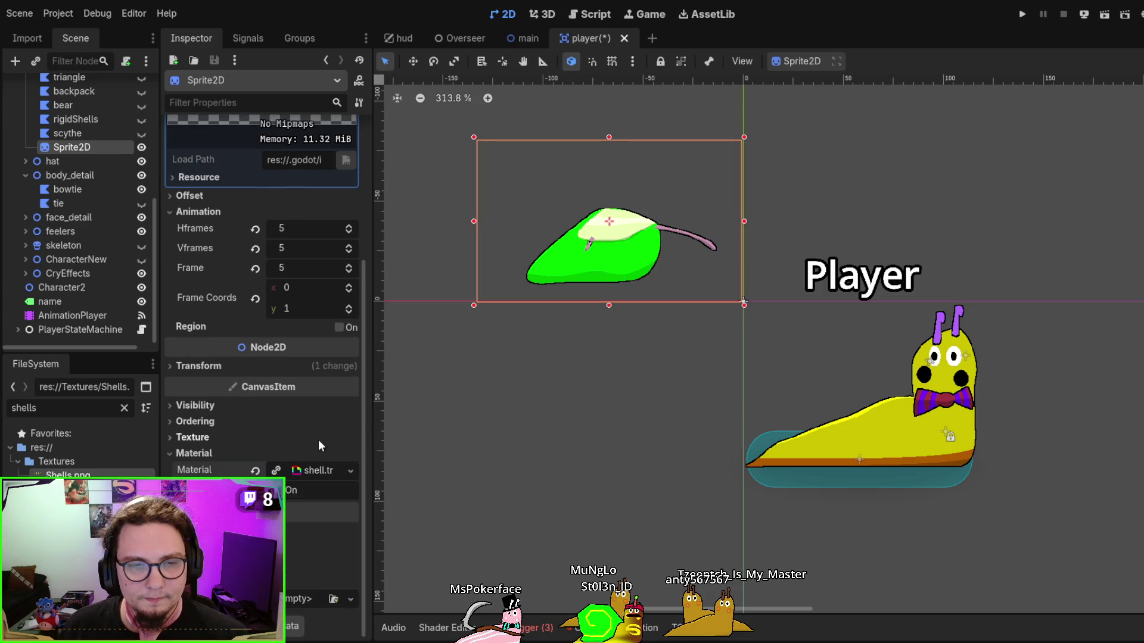
scroll(319, 383, up, 6)
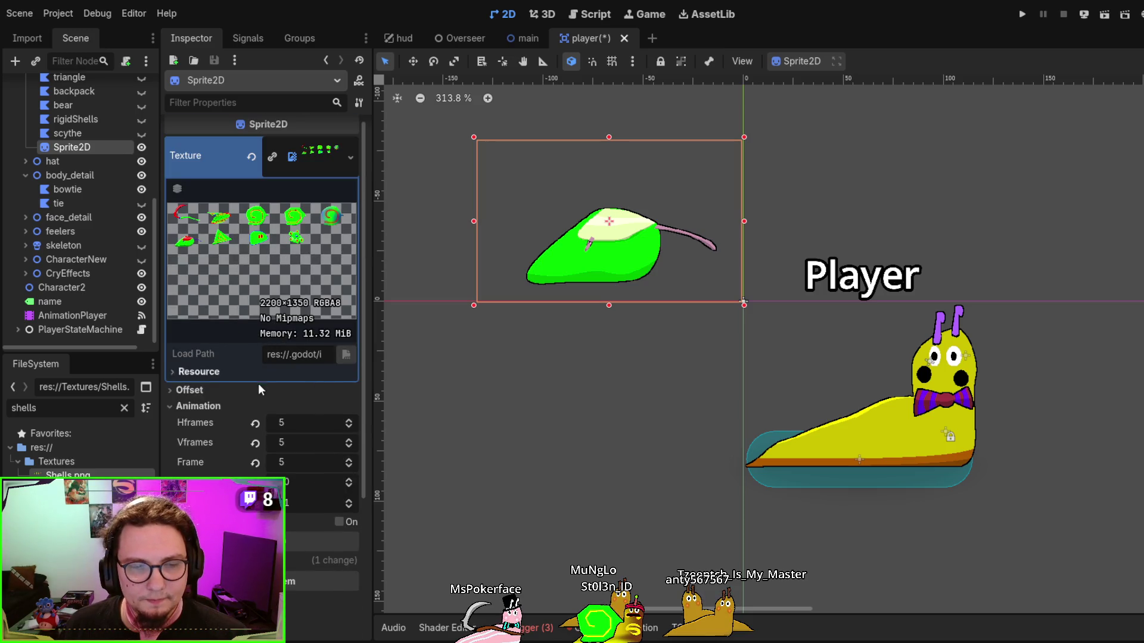
scroll(259, 393, down, 6)
scroll(312, 390, up, 4)
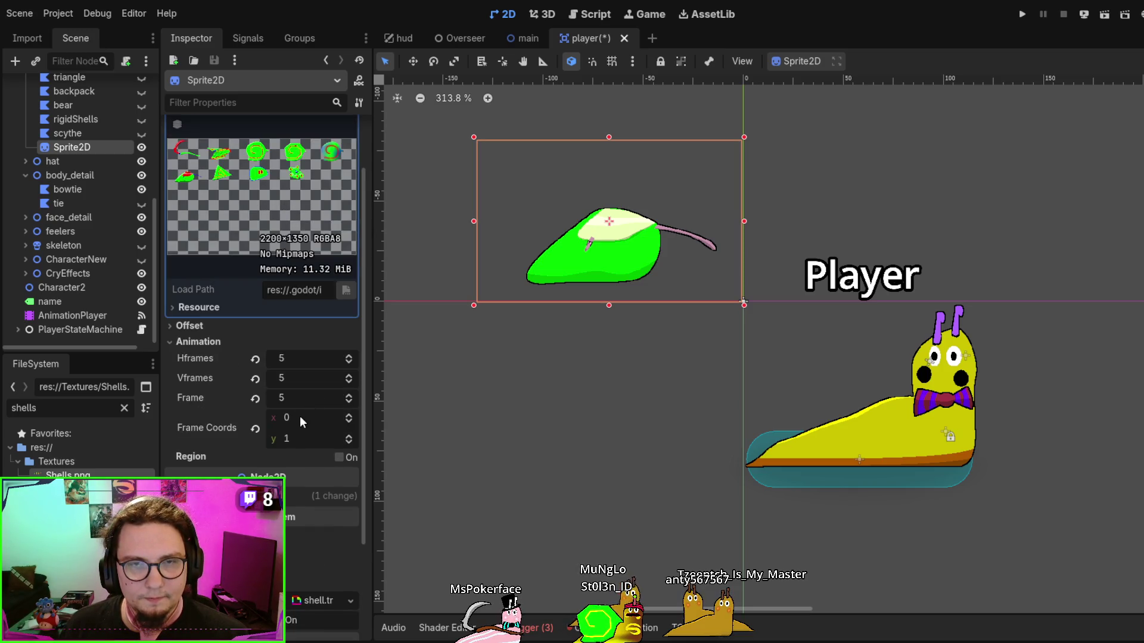
Step the Frame past the triangle and eyed-blob frames, then back to frame 4
click(348, 418)
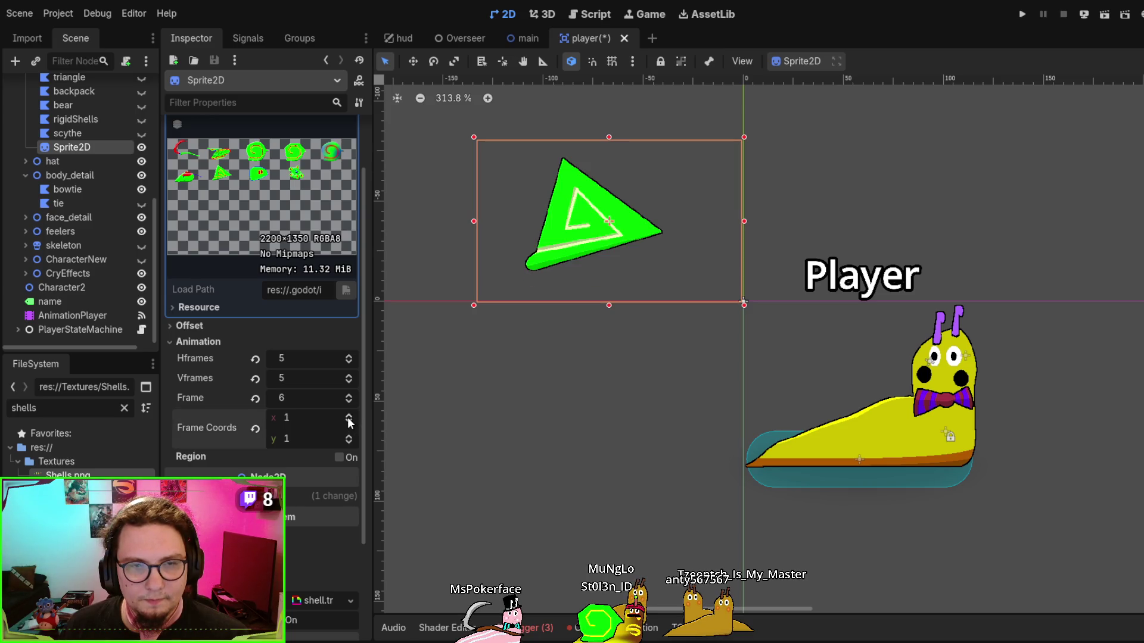
click(348, 418)
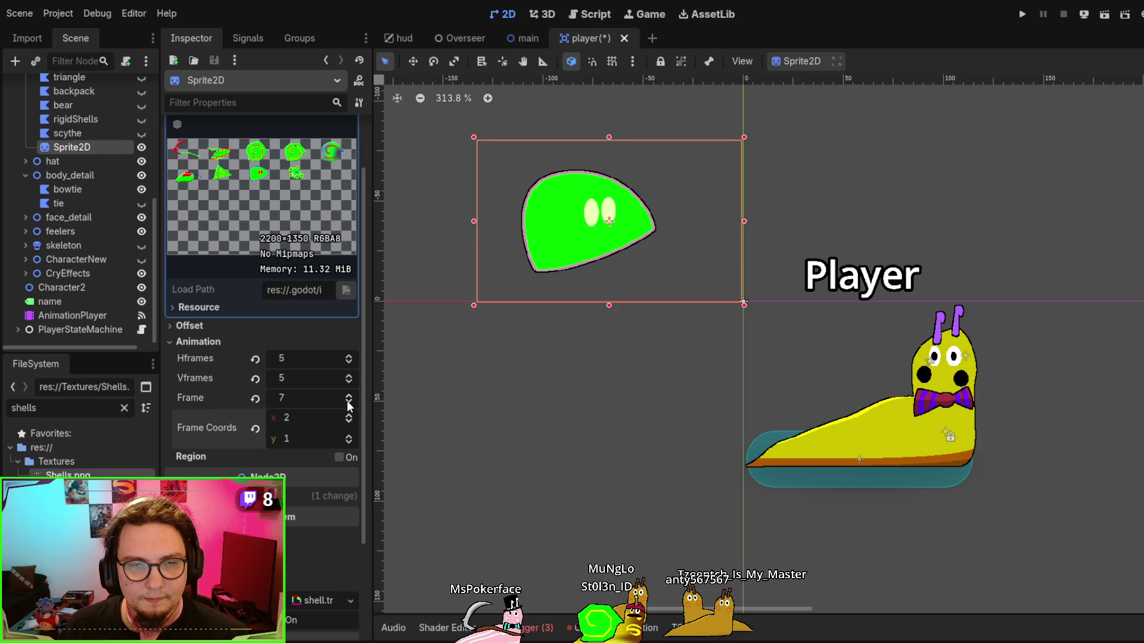
click(349, 403)
click(349, 402)
click(349, 402)
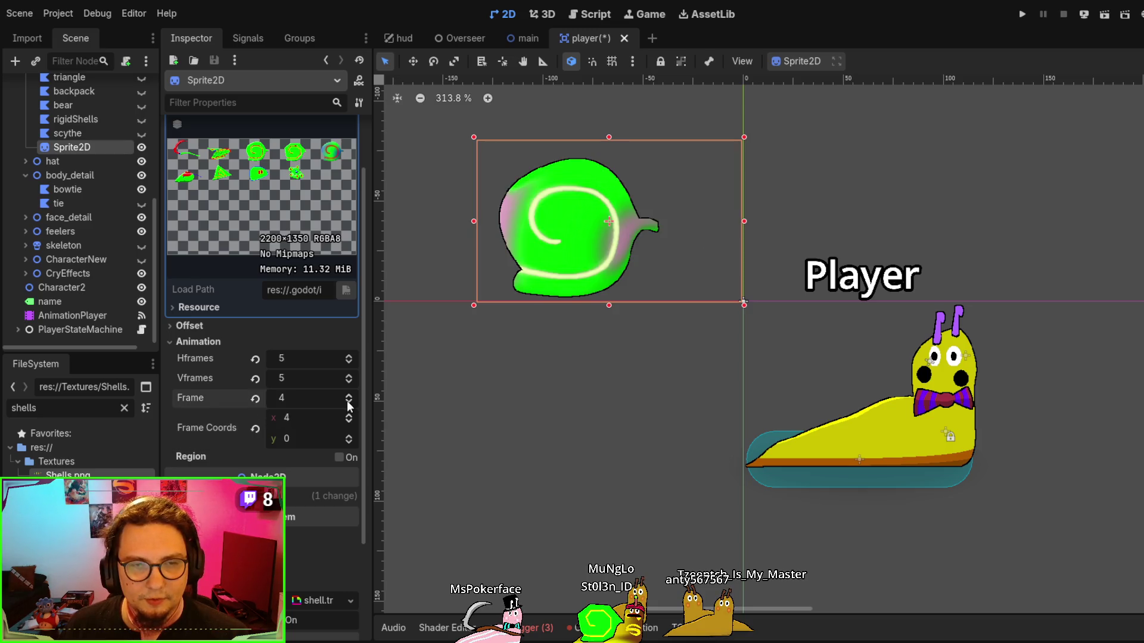
Check the second-row frames up to empty frame 9, then return to frame 4, the swirl shell
click(348, 395)
click(348, 395)
click(349, 395)
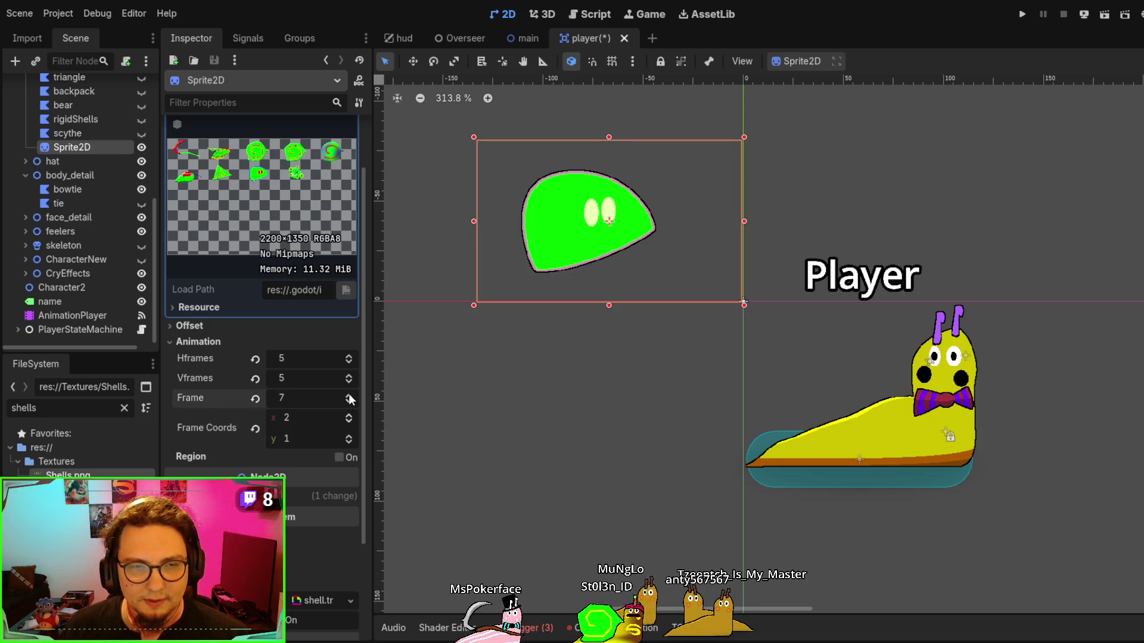
click(349, 395)
click(348, 395)
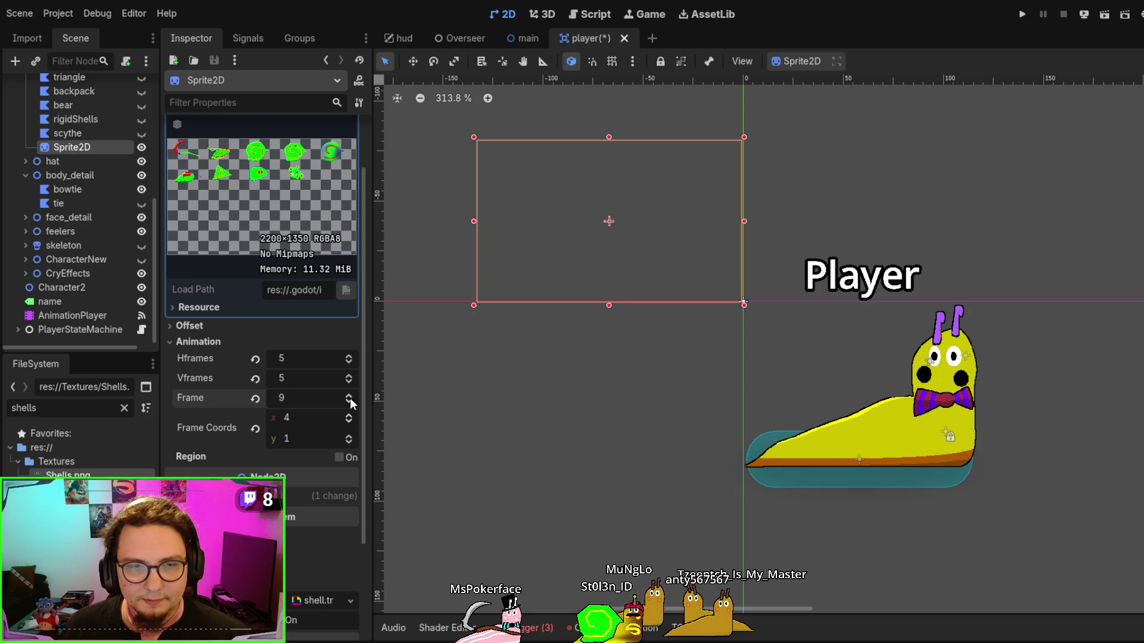
click(349, 402)
click(349, 402)
click(349, 402)
click(350, 401)
click(349, 401)
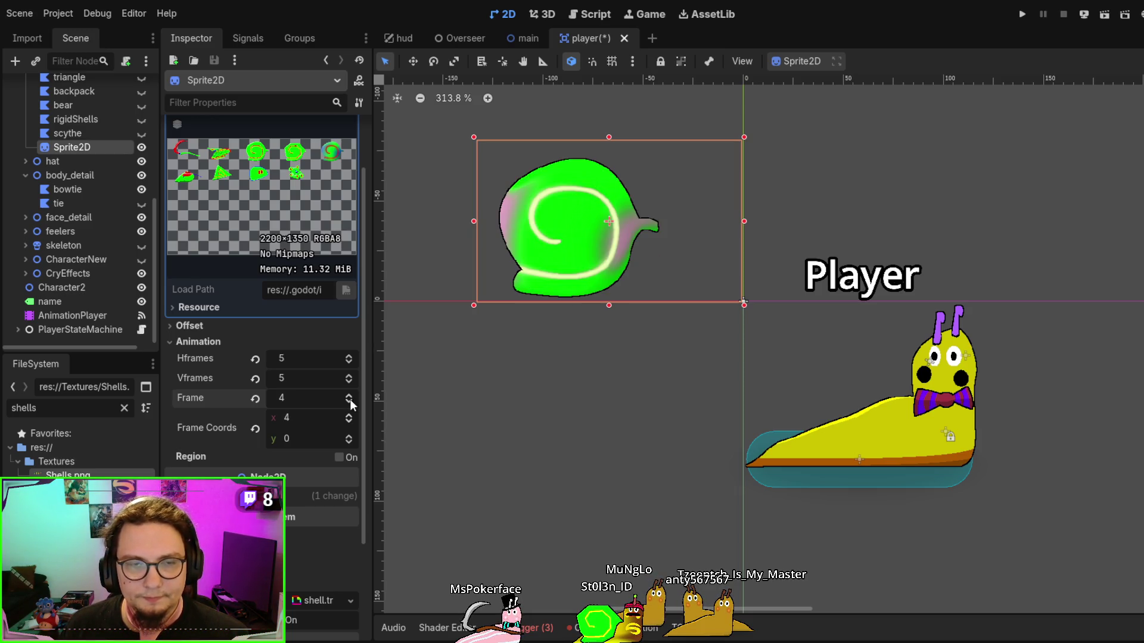
drag(531, 388, 582, 462)
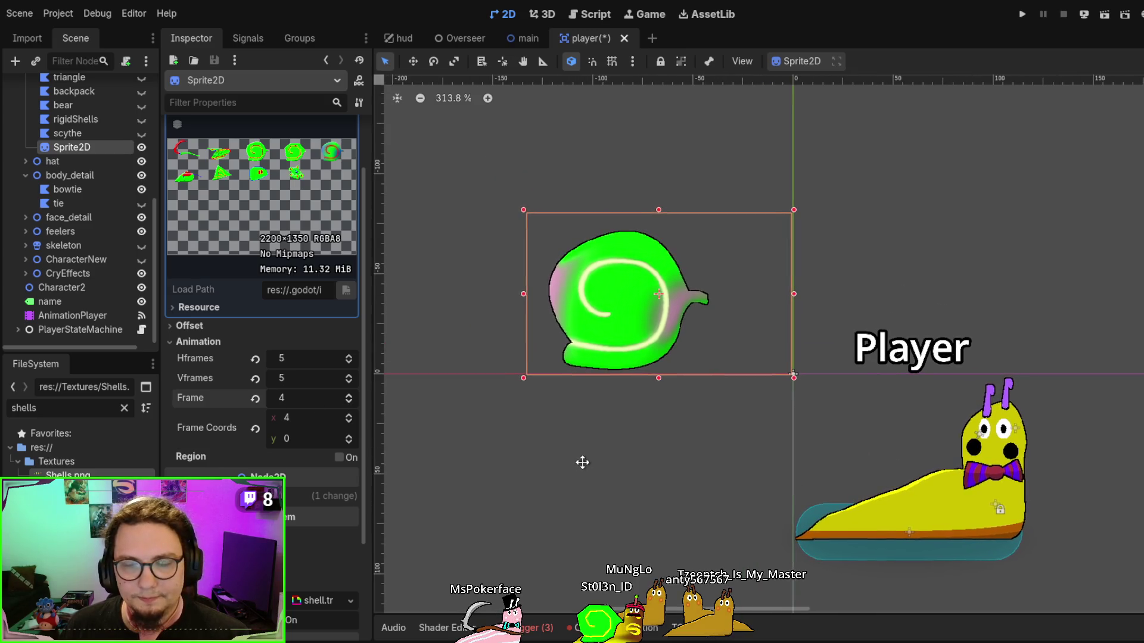
Set the shell sprite to frame 1, the striped leaf shell, and drag it onto the snail's back
click(349, 402)
click(349, 403)
click(349, 402)
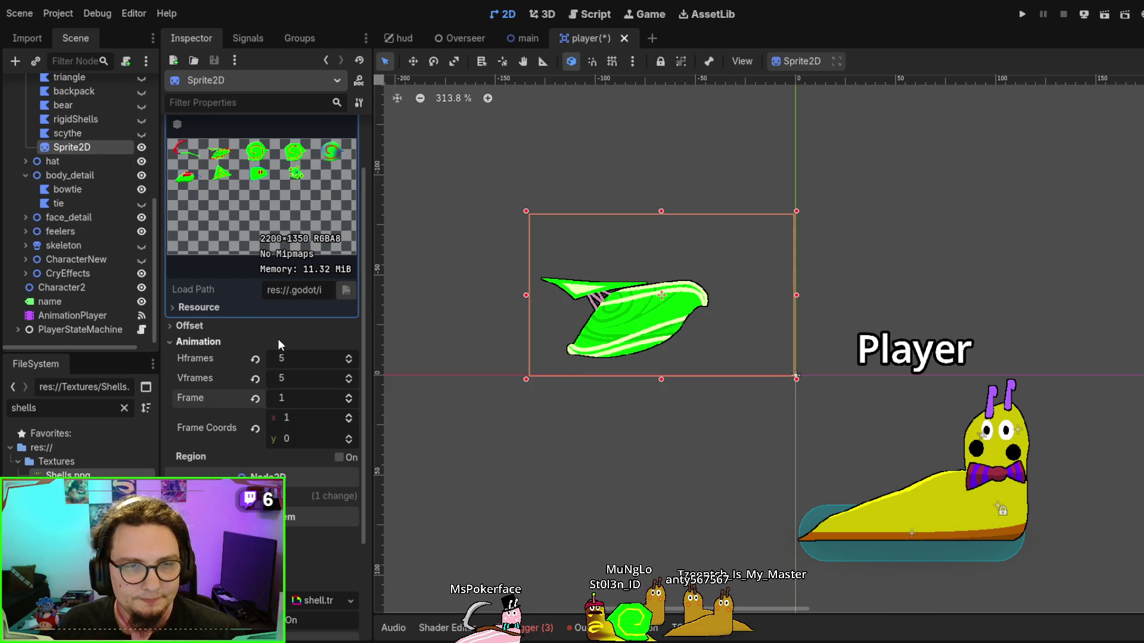
mouse_move(637, 326)
mouse_down()
mouse_move(921, 462)
mouse_move(895, 499)
mouse_up()
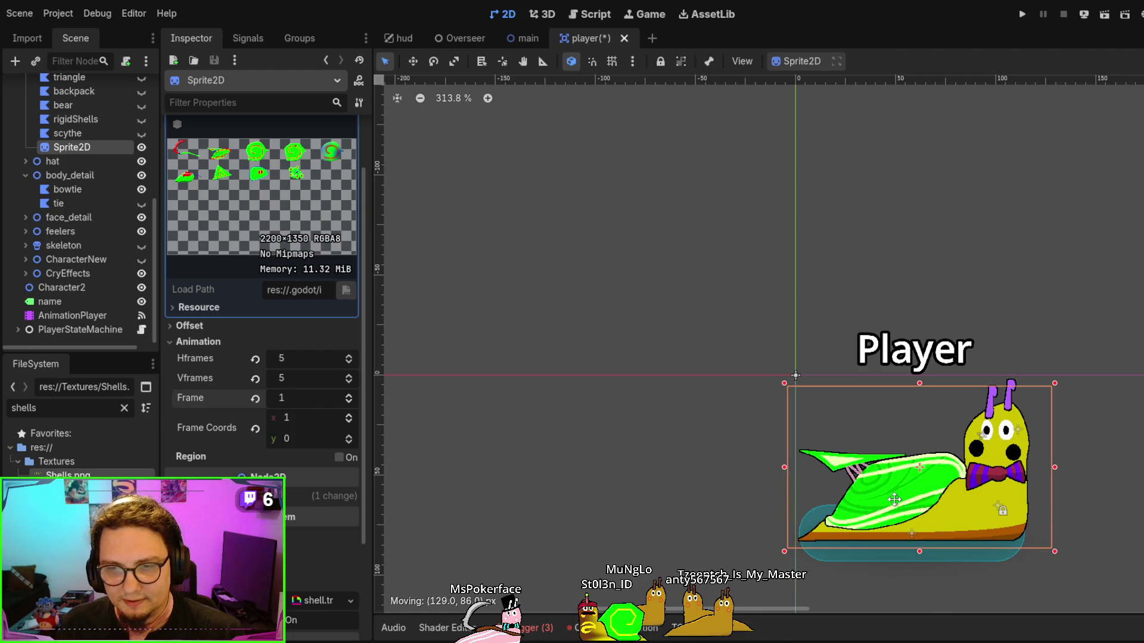
drag(873, 589, 757, 507)
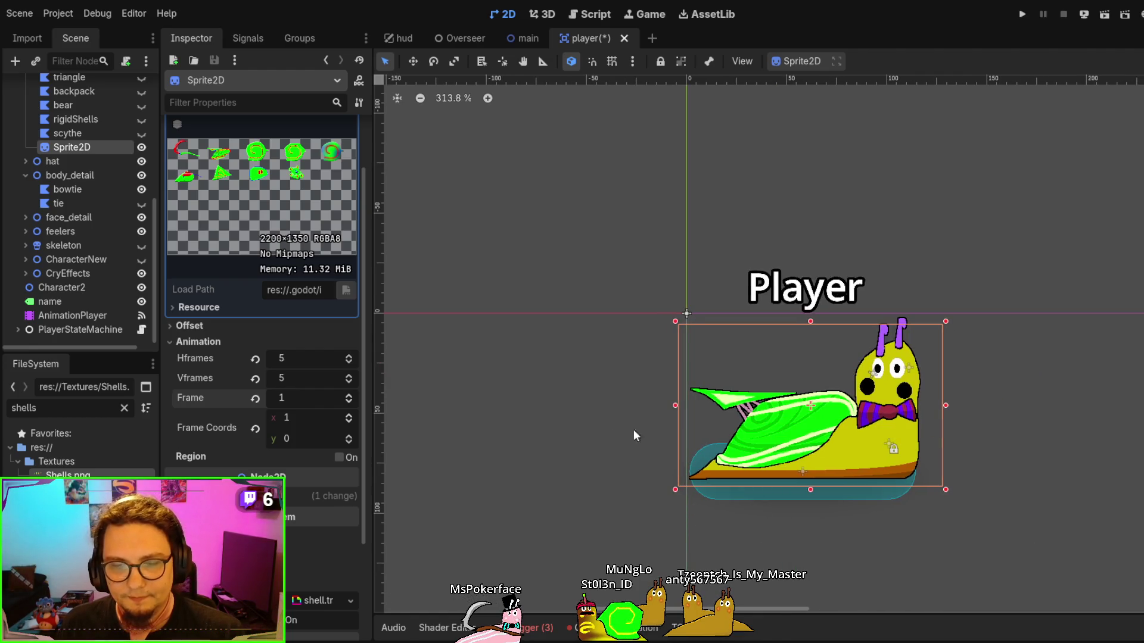
scroll(105, 163, up, 3)
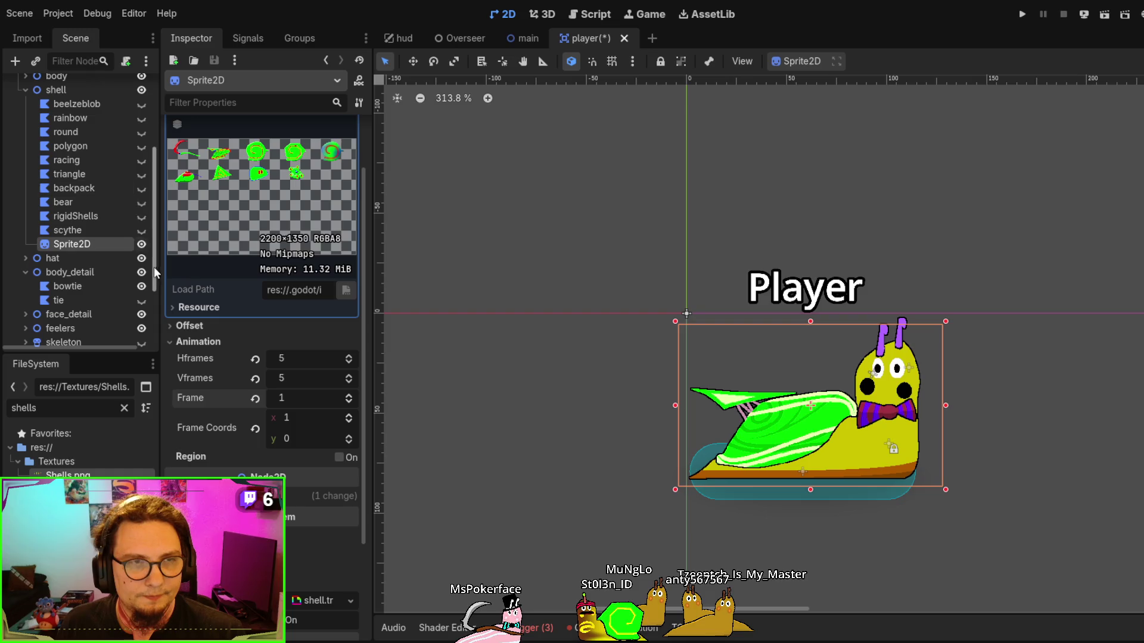
scroll(259, 297, down, 2)
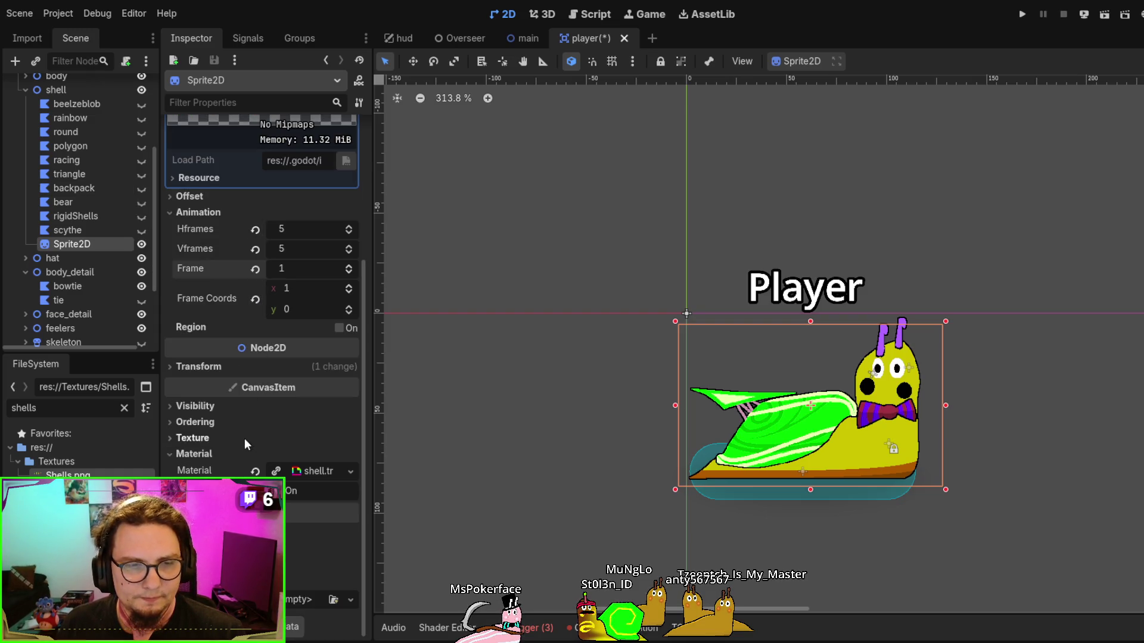
scroll(244, 439, up, 3)
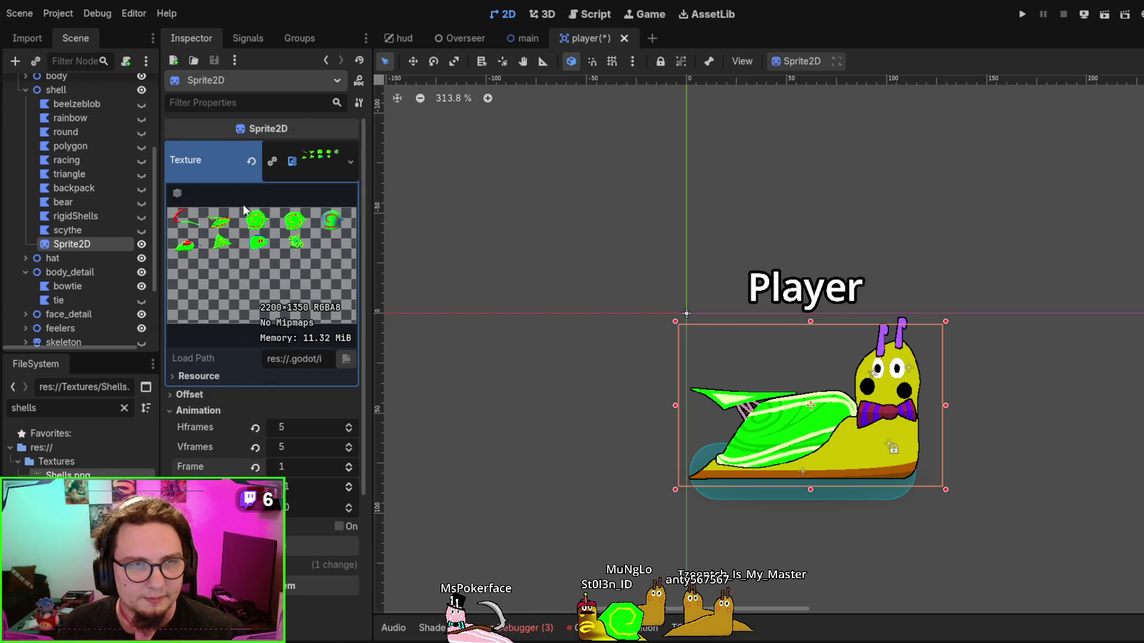
scroll(192, 332, down, 2)
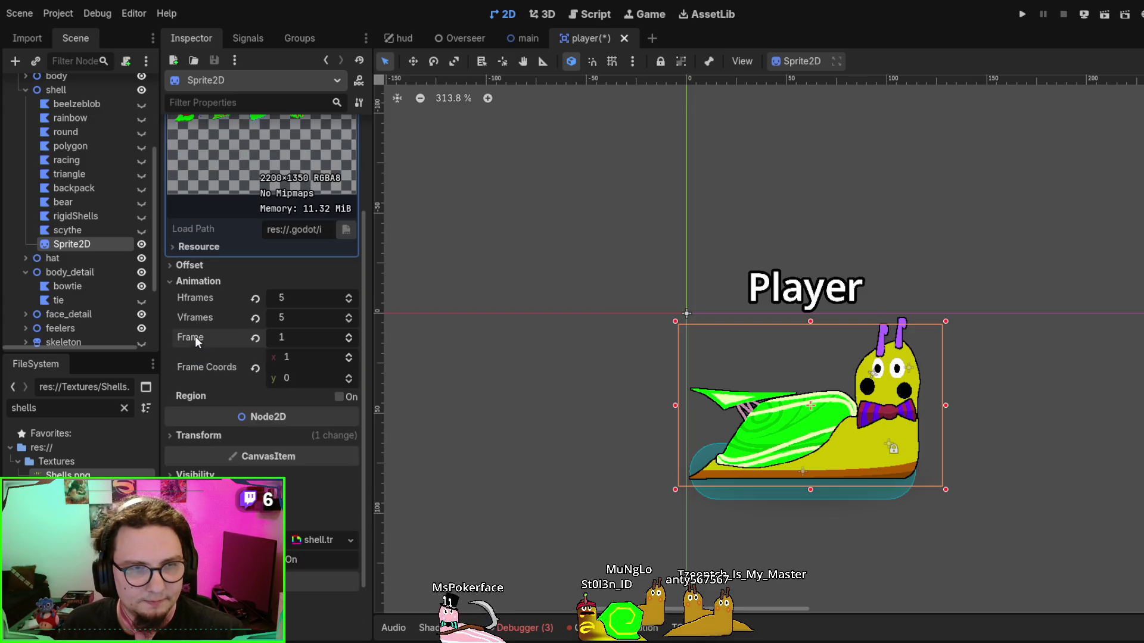
click(338, 399)
click(338, 403)
click(338, 403)
click(338, 403)
click(338, 399)
click(338, 399)
click(337, 399)
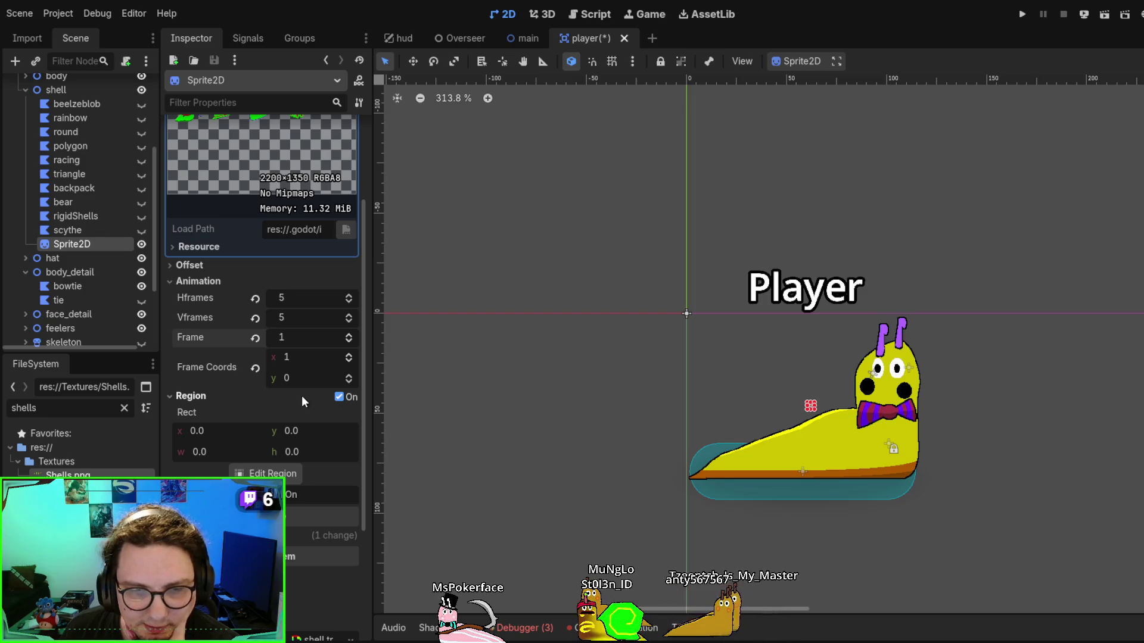
click(339, 397)
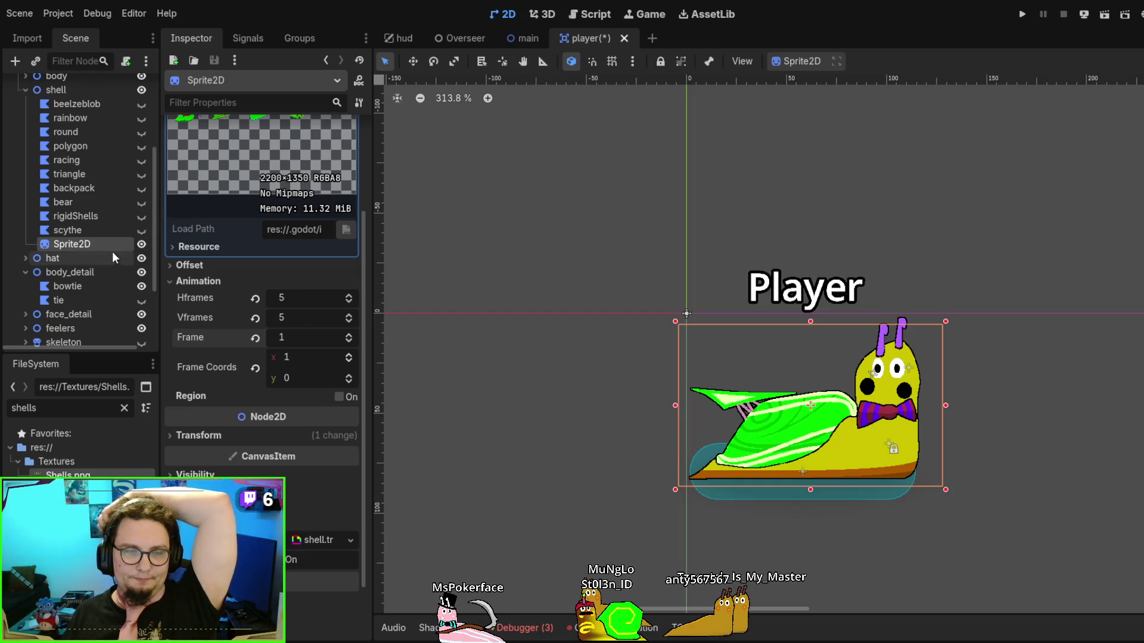
scroll(242, 209, up, 2)
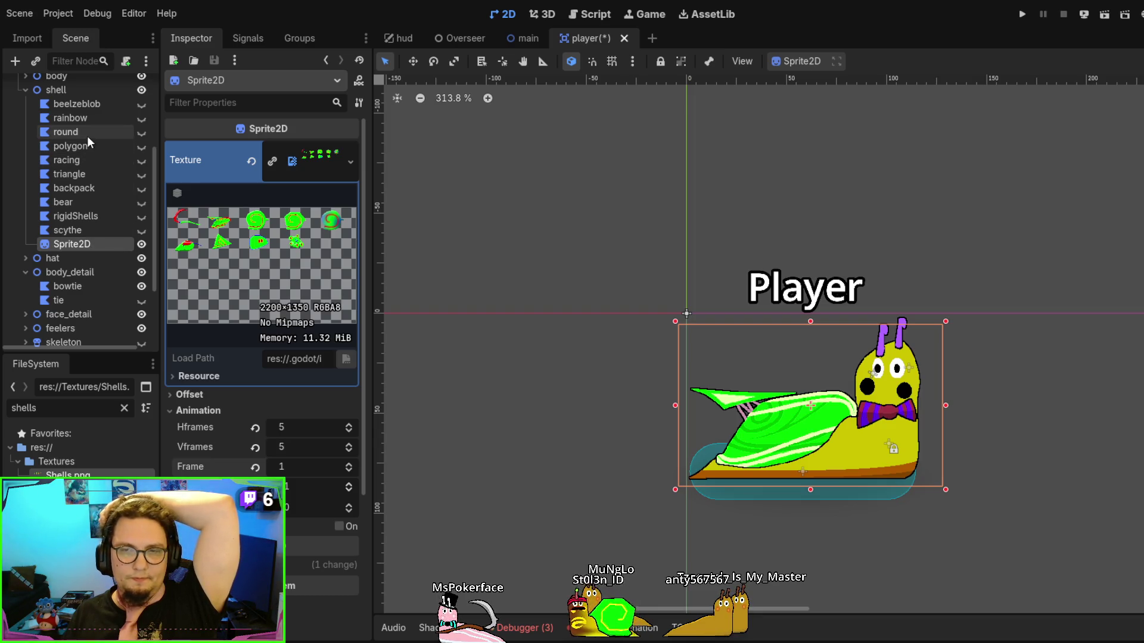
scroll(87, 135, up, 1)
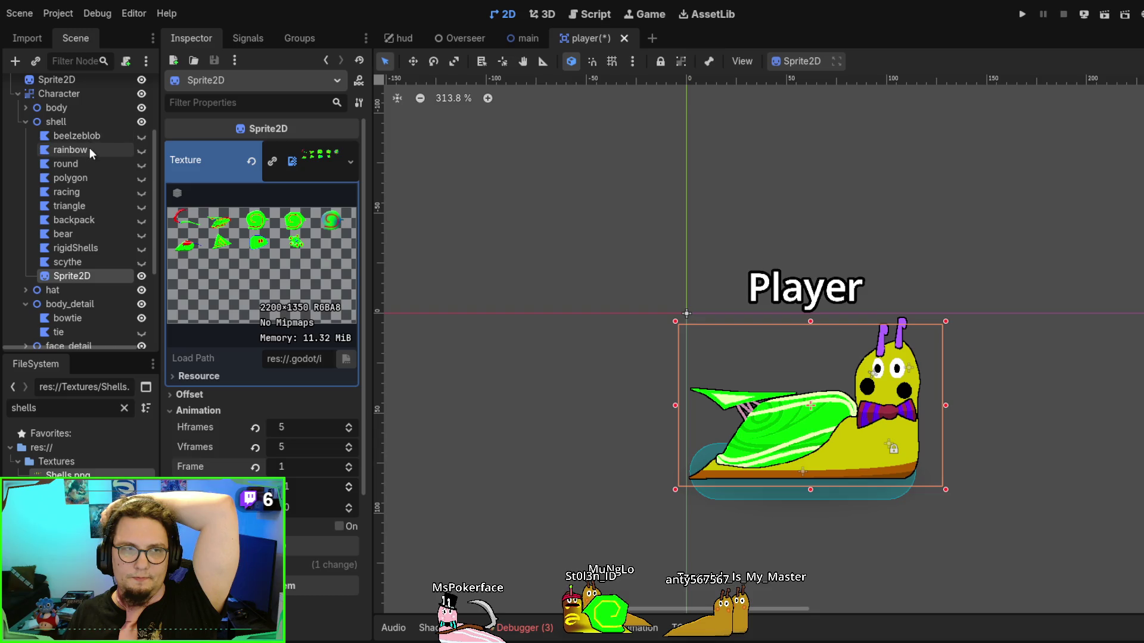
Select rigidShells, glance at its material settings, and centre the view on its polygon
click(89, 148)
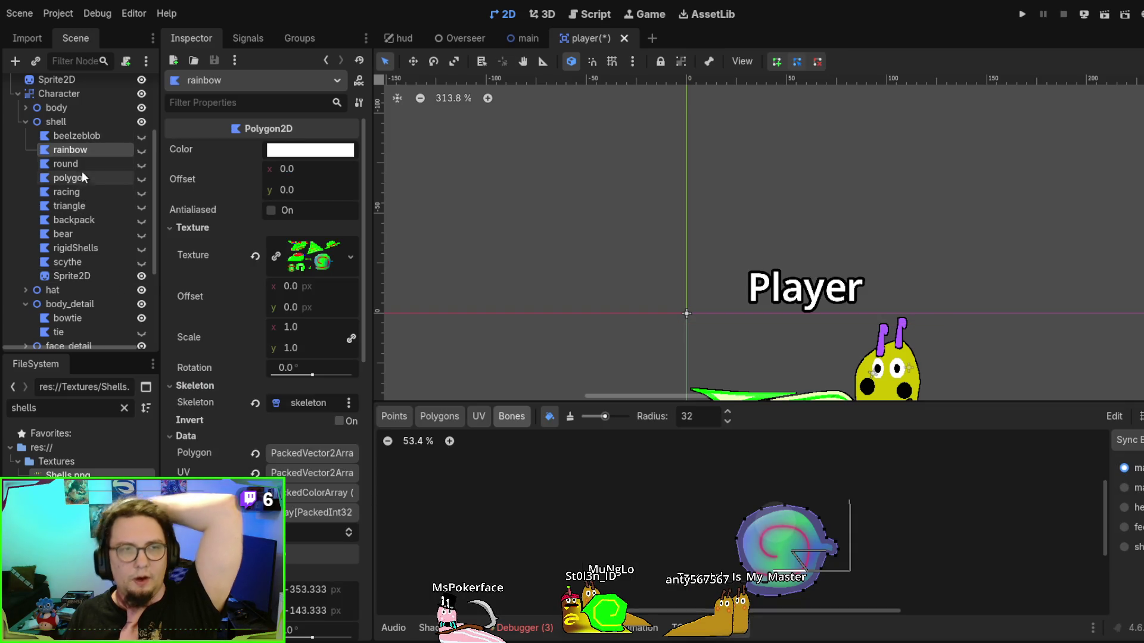
click(95, 243)
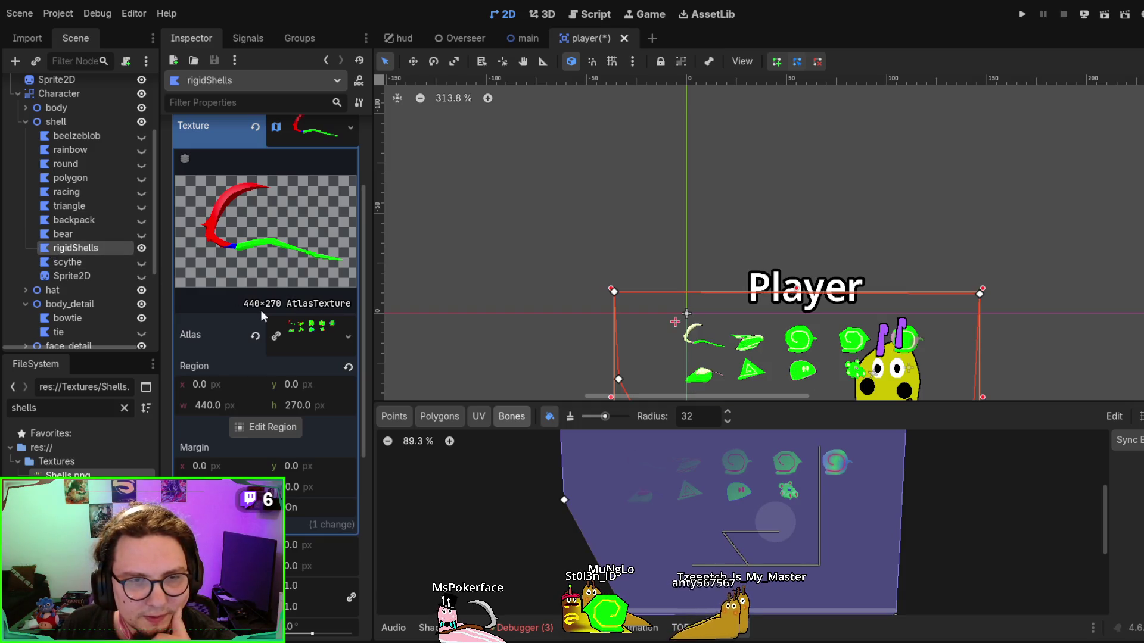
scroll(268, 325, down, 6)
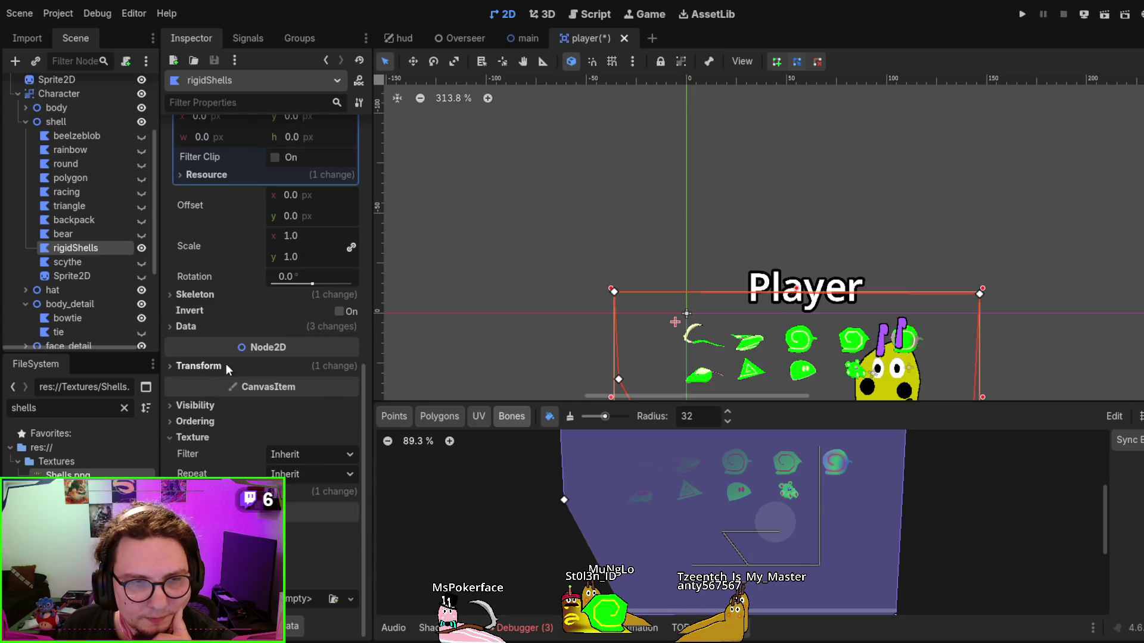
click(290, 492)
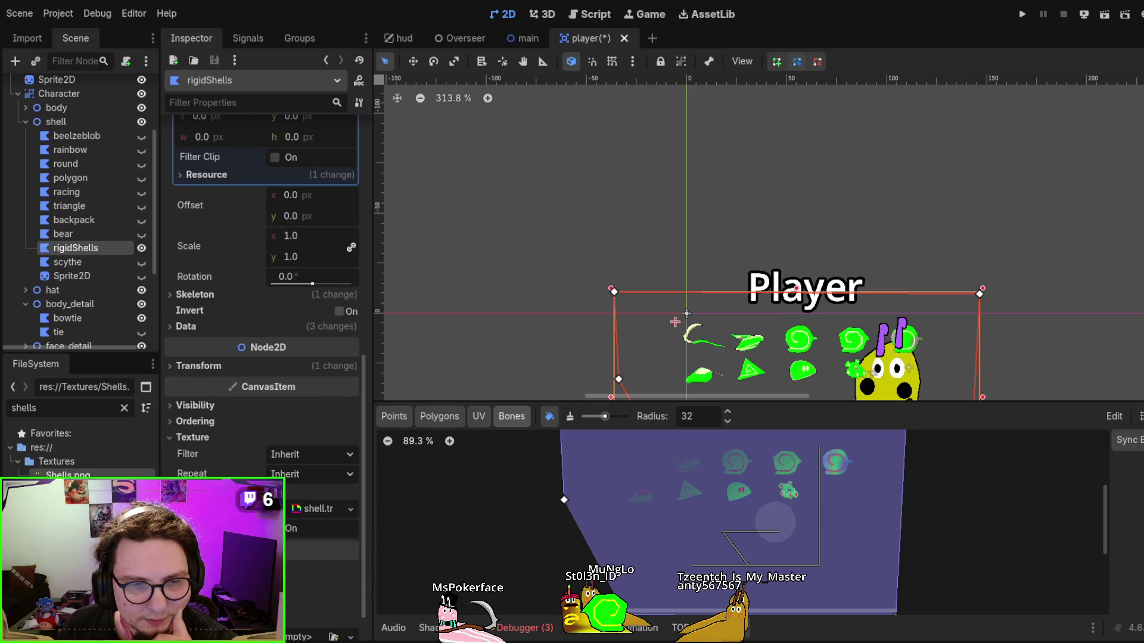
click(261, 492)
key(f)
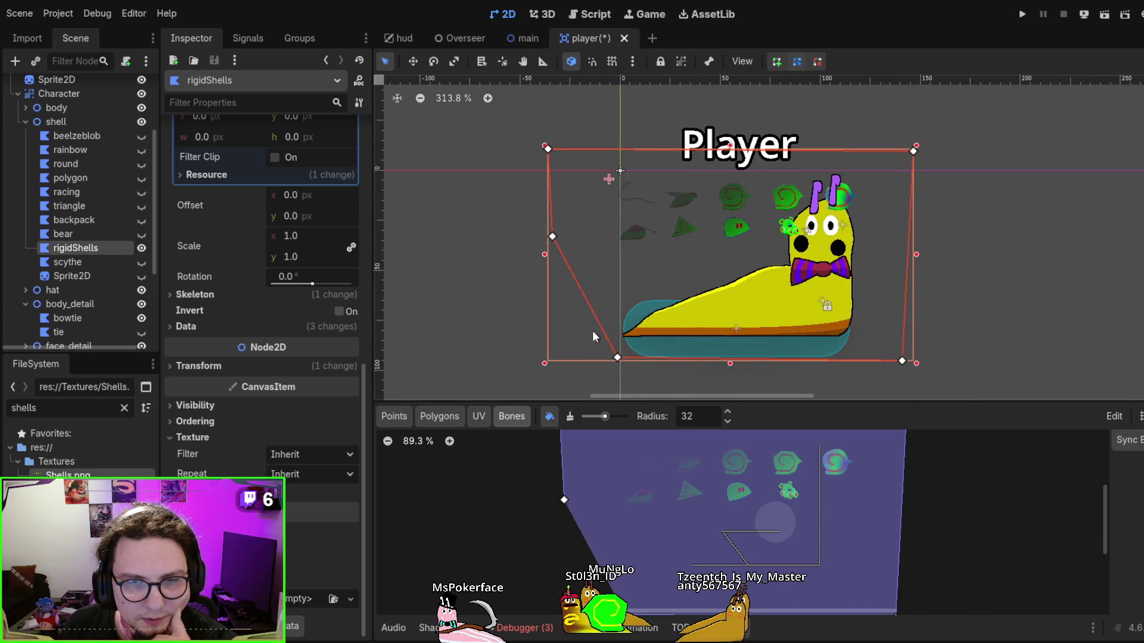
scroll(268, 349, up, 10)
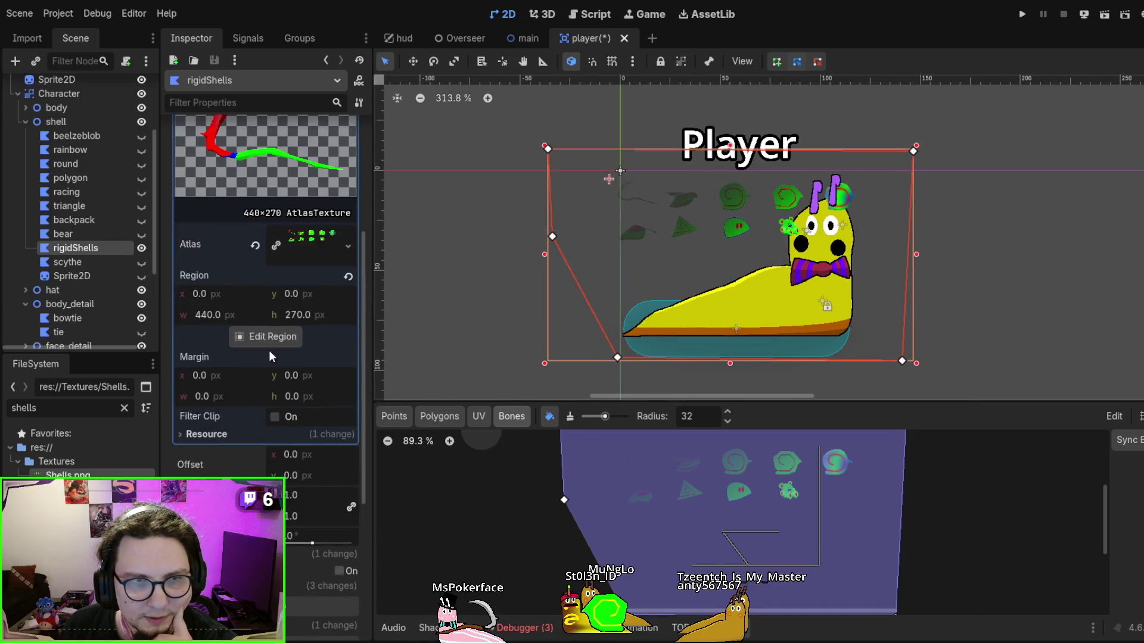
In the UV editor's Points mode, use Create Polygon to clear the old outline
click(391, 419)
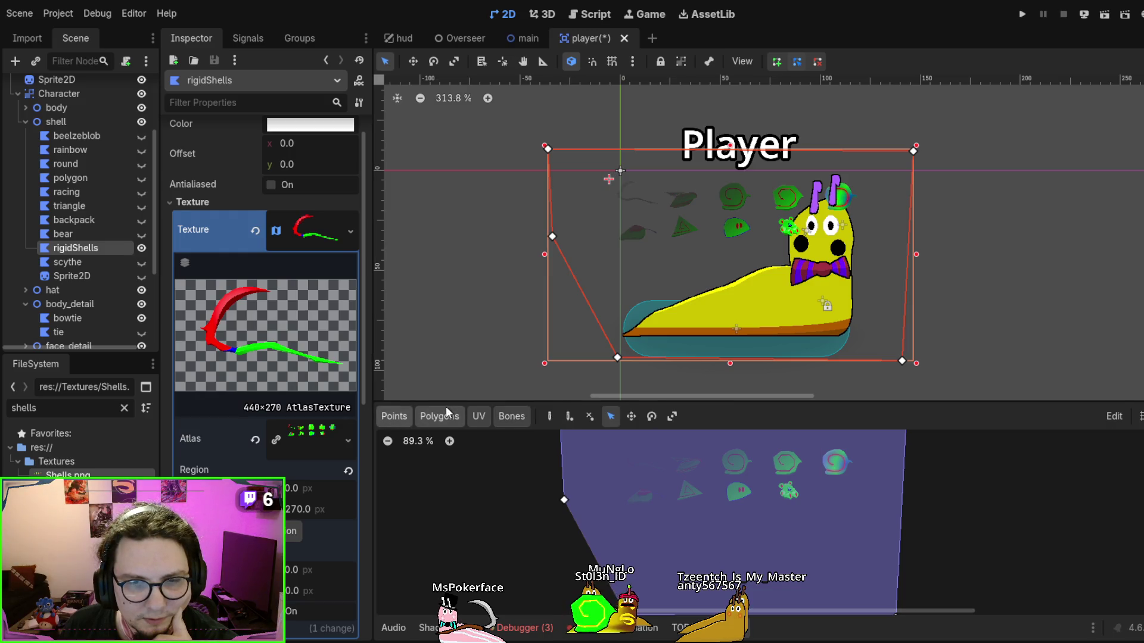
click(549, 416)
click(505, 483)
click(396, 415)
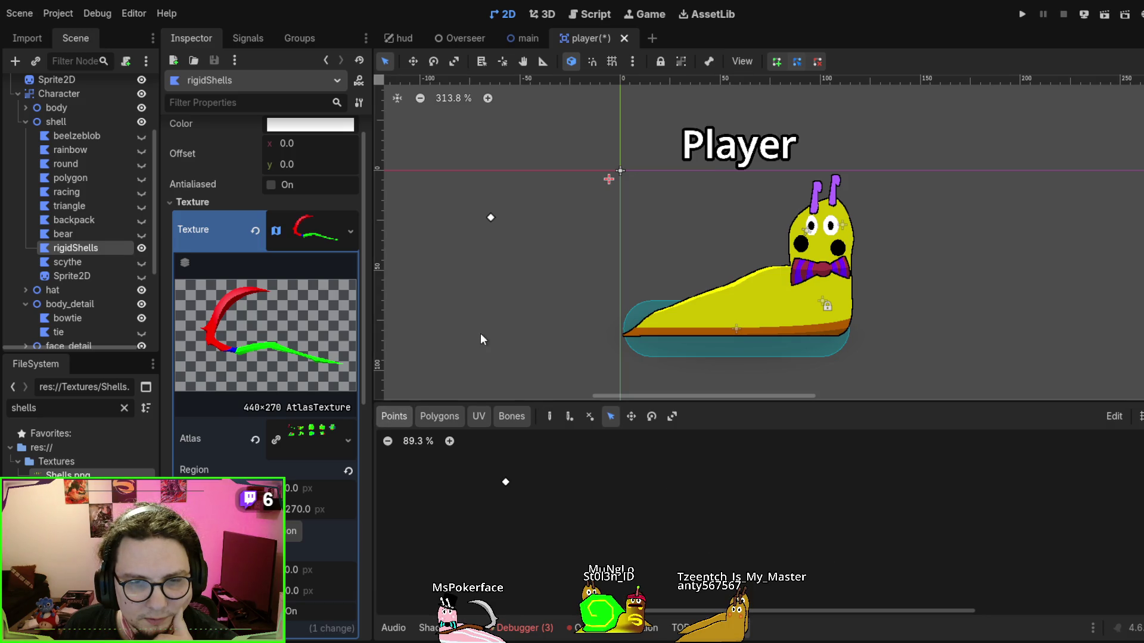
click(570, 418)
click(586, 420)
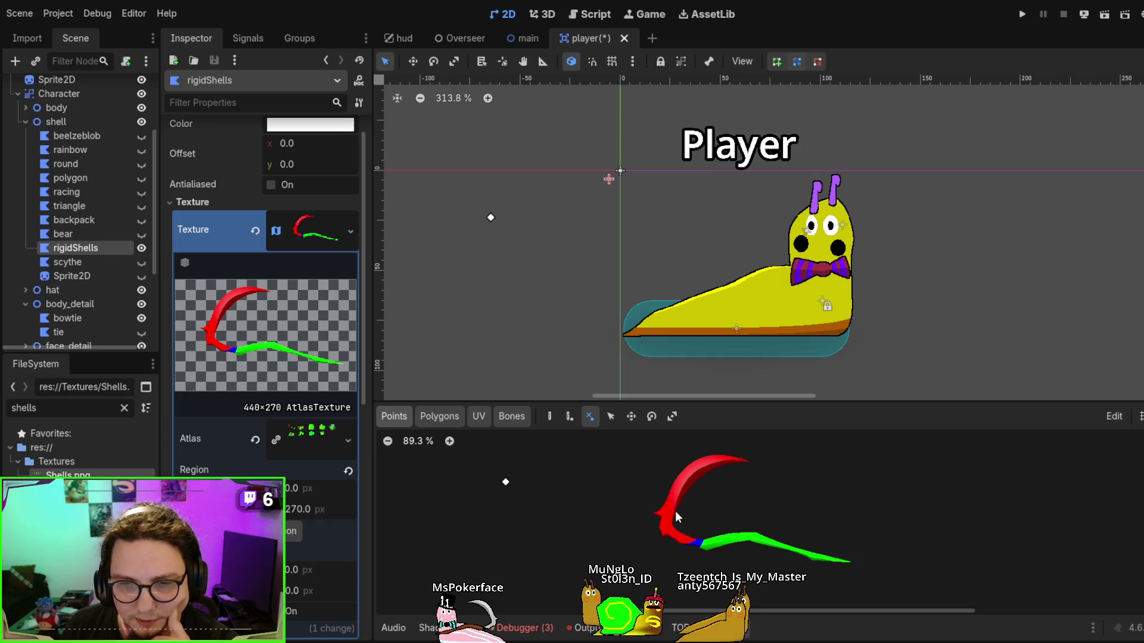
Close the polygon UV editor and reset the rigidShells AtlasTexture to empty
key(ctrl+j)
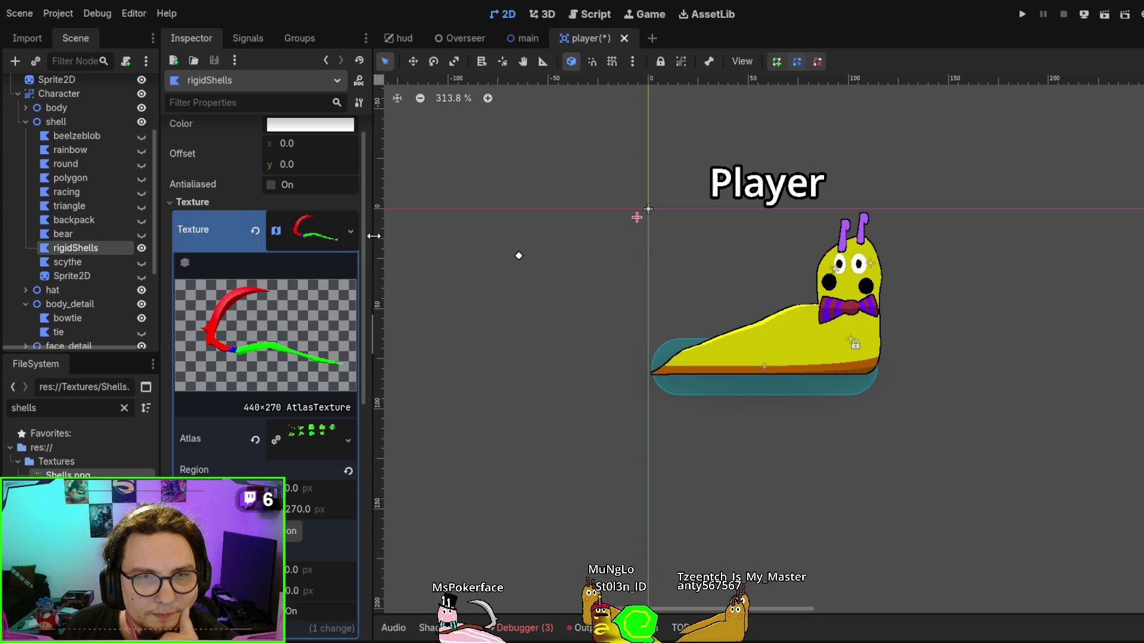
click(300, 231)
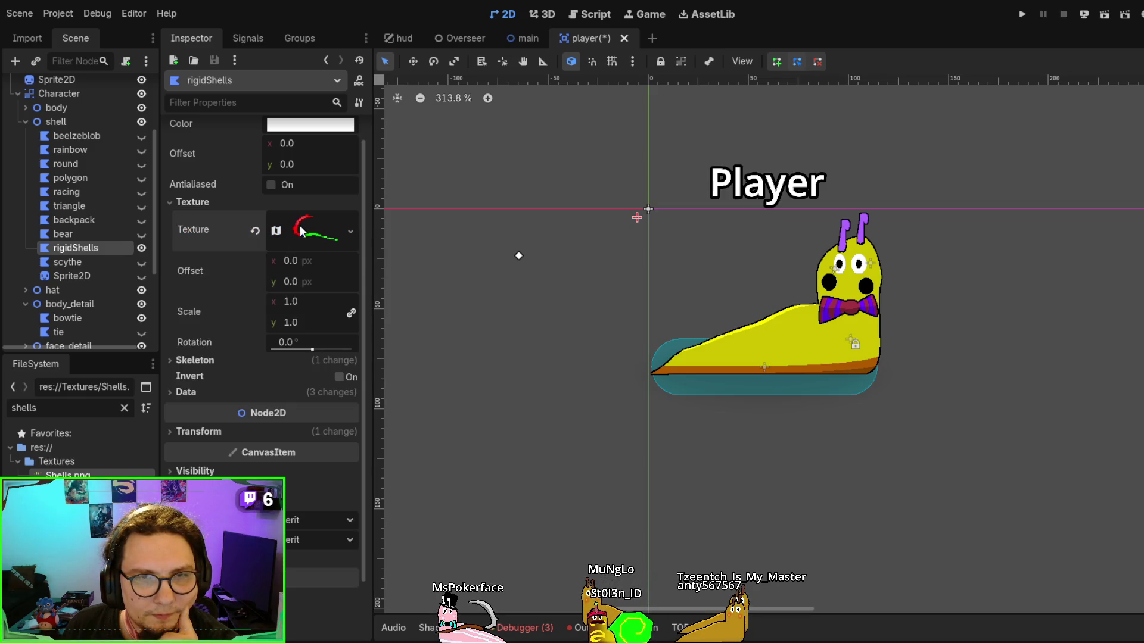
click(327, 228)
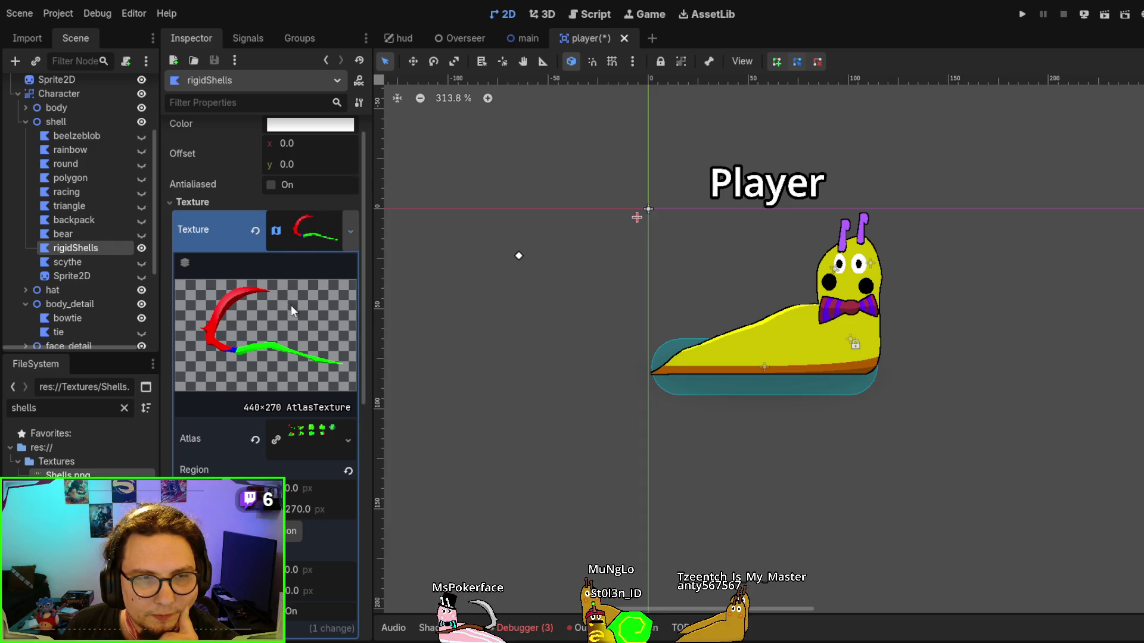
key(ctrl+z)
click(337, 220)
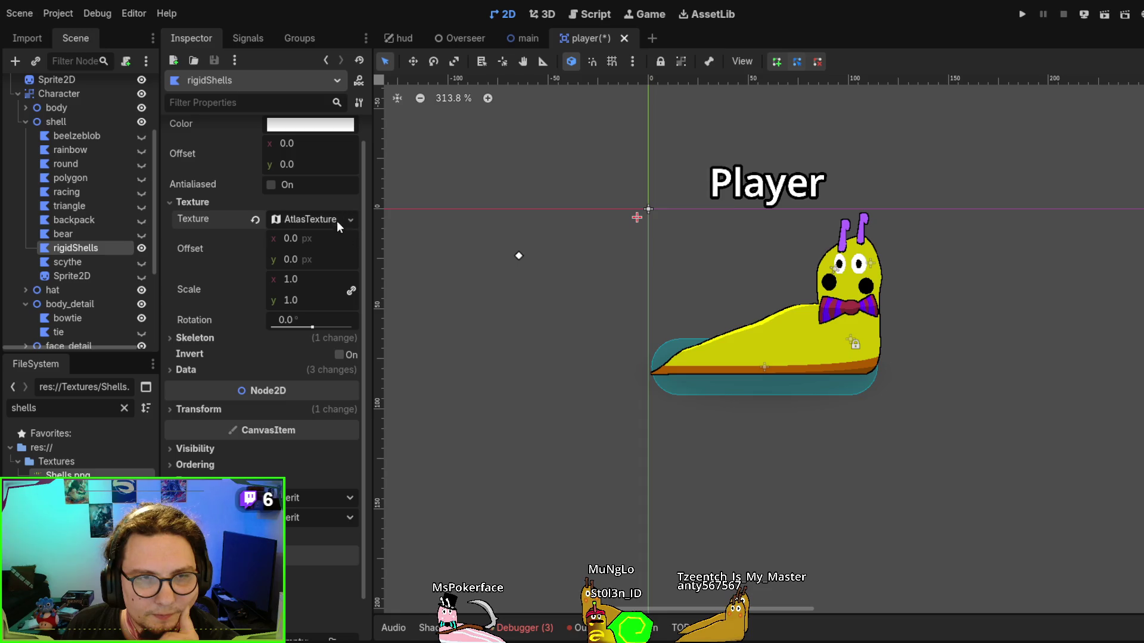
Clear the rigidShells texture, then undo to restore the full Shells spritesheet
click(337, 220)
click(254, 220)
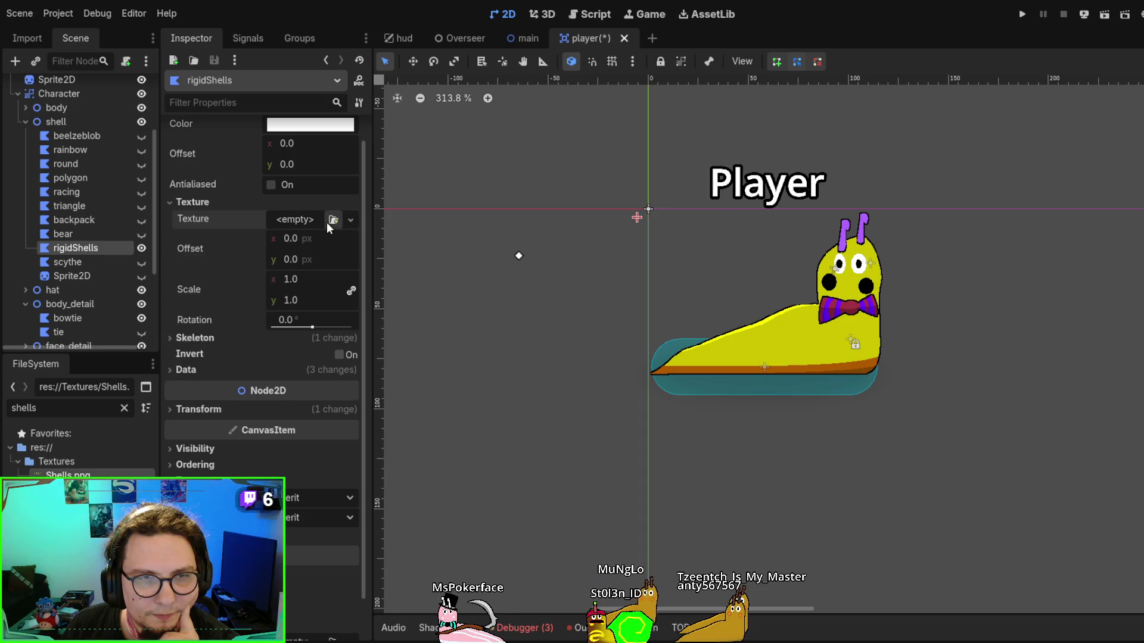
key(ctrl+z)
click(406, 195)
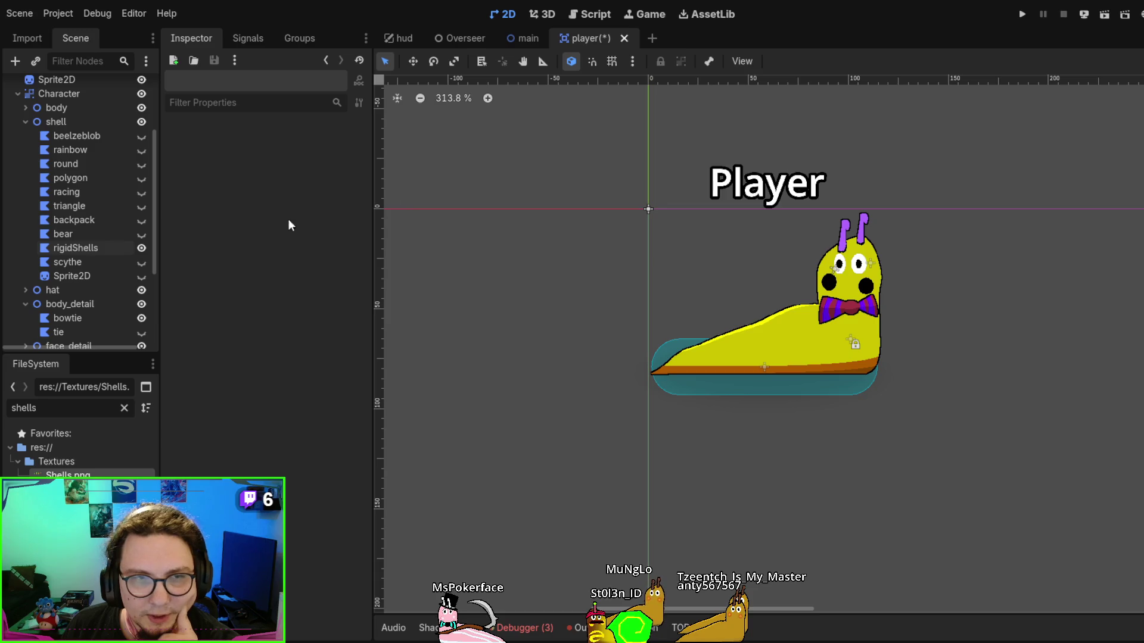
click(84, 245)
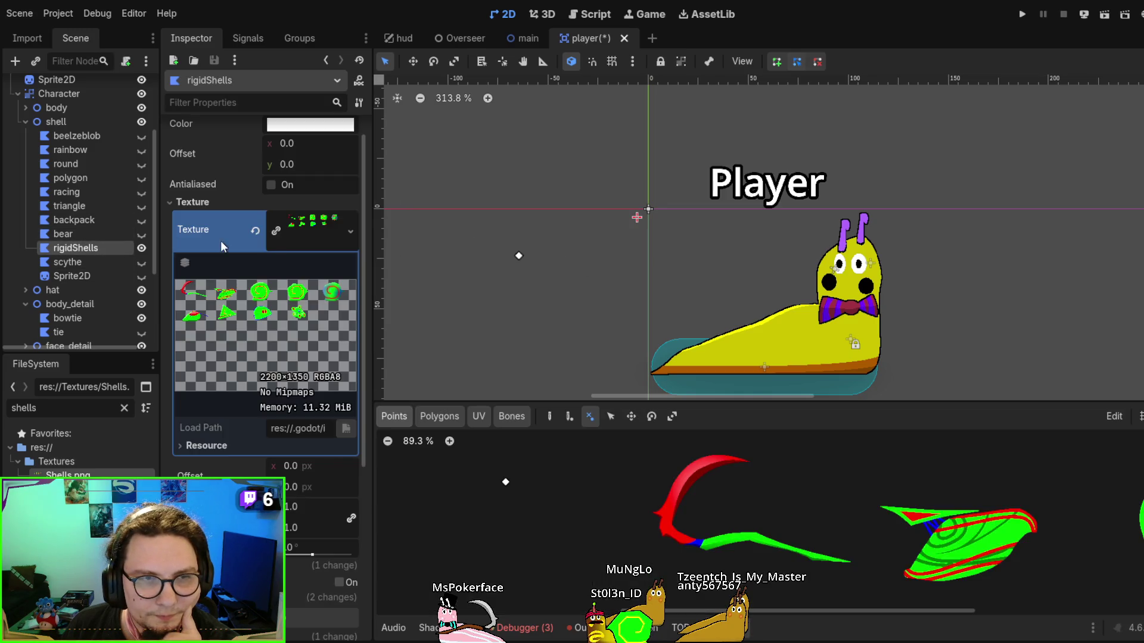
Expand rigidShells' Data properties and inspect the UV array contents
scroll(608, 303, down, 3)
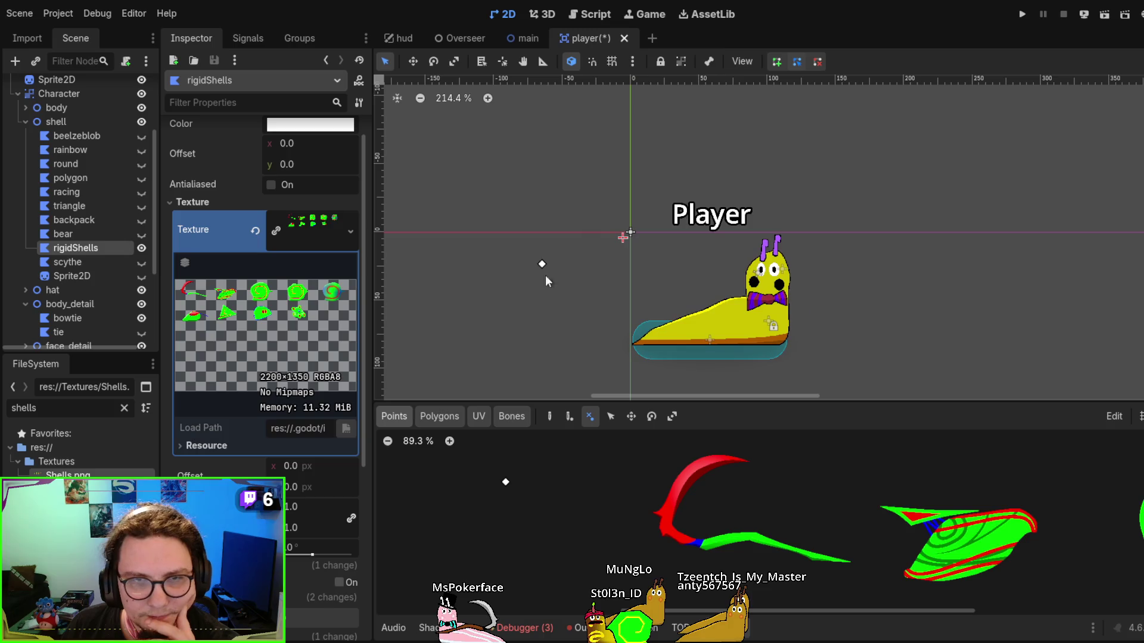
scroll(266, 327, down, 3)
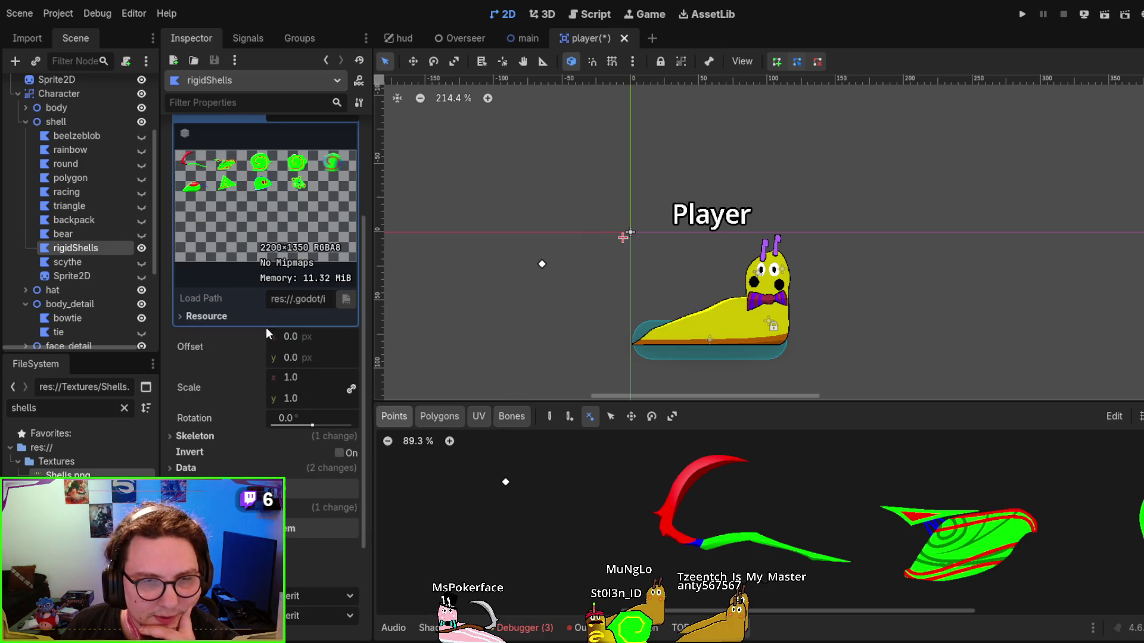
scroll(266, 350, down, 2)
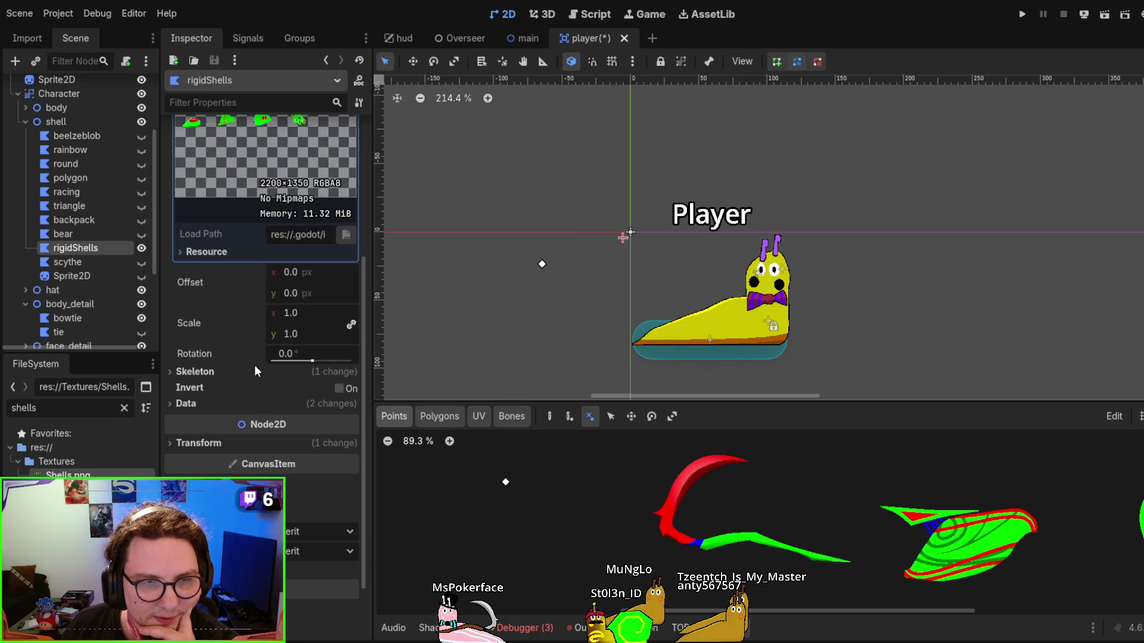
click(213, 408)
click(213, 405)
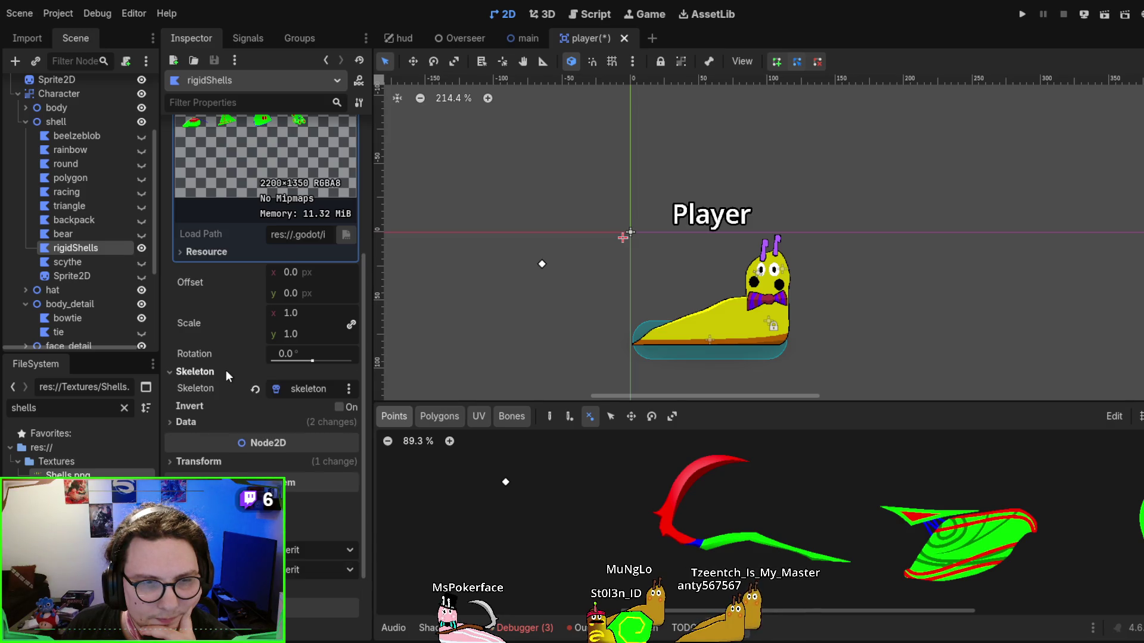
click(221, 402)
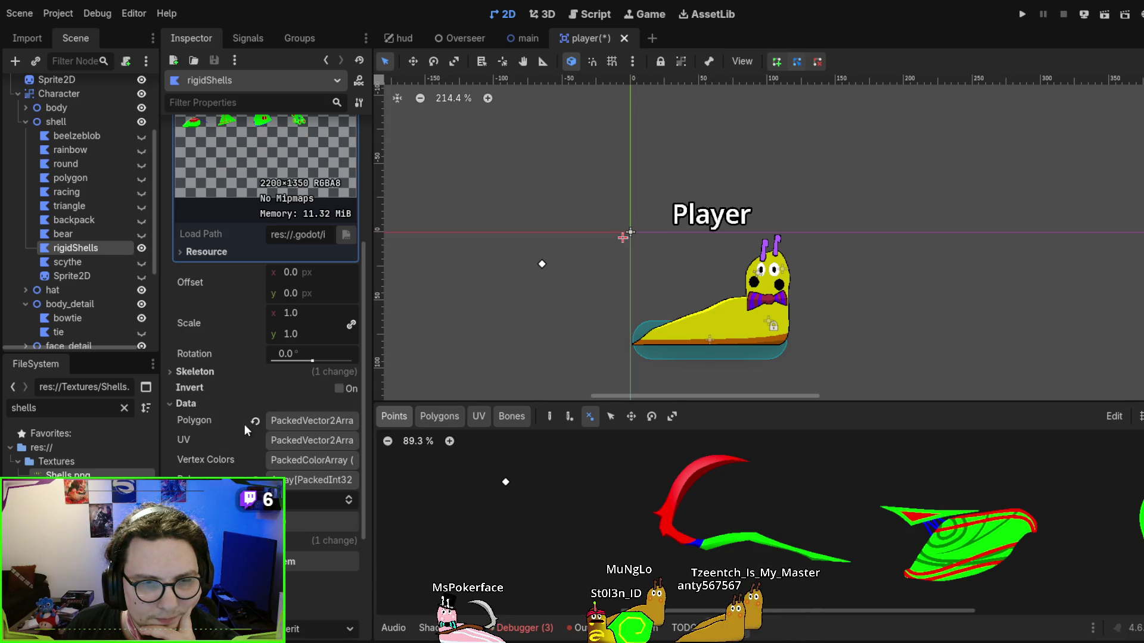
click(303, 442)
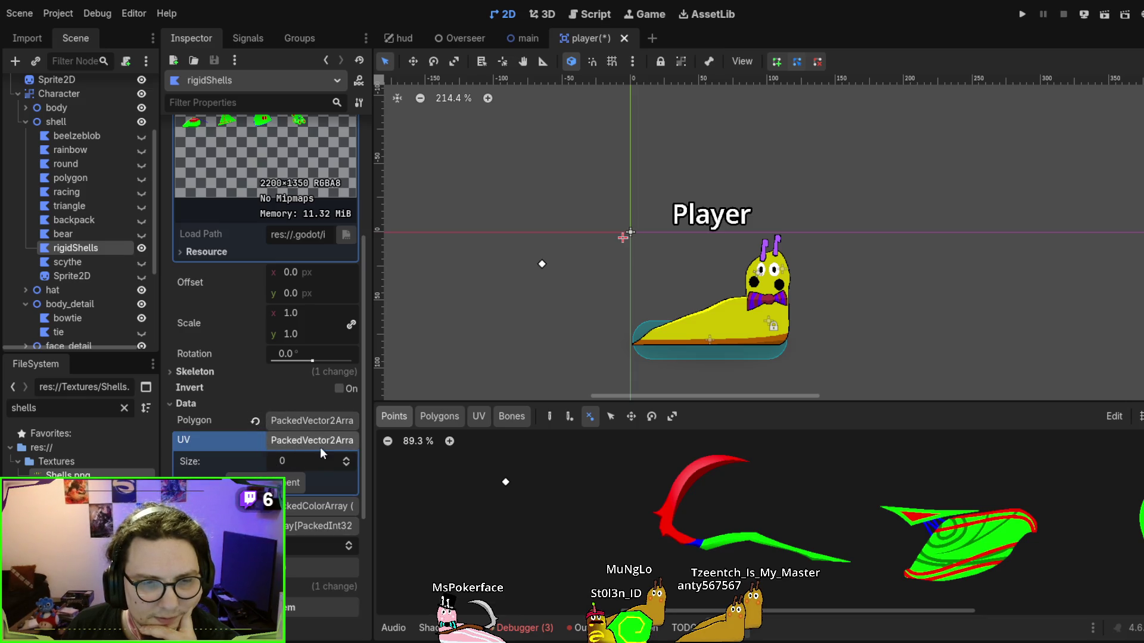
Revert the Polygon and Polygons data to their defaults
click(255, 420)
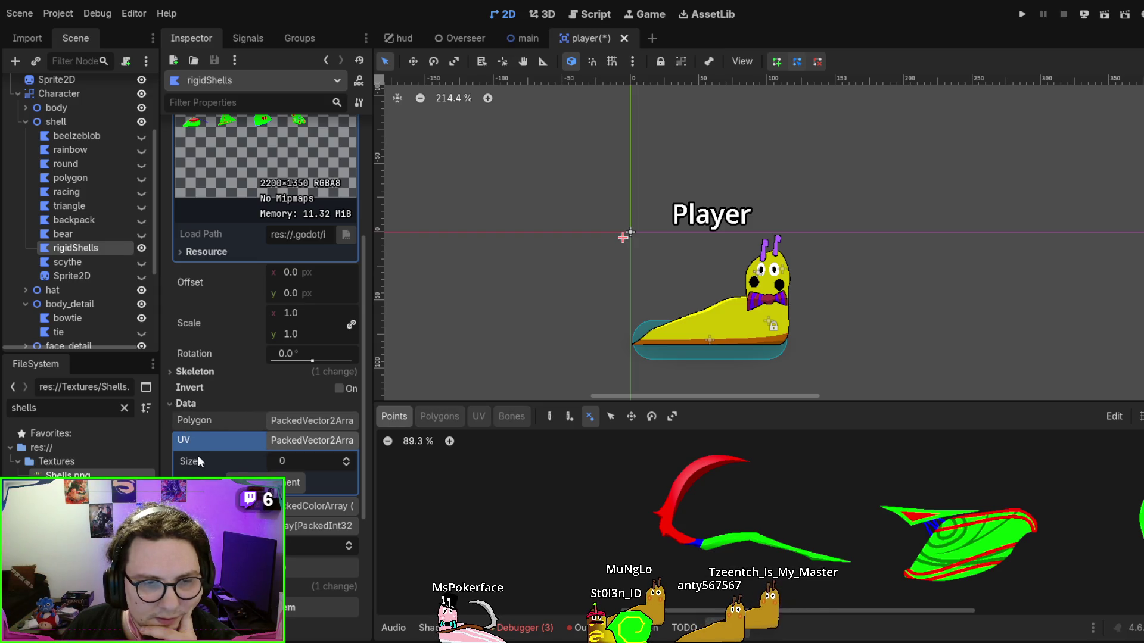
scroll(201, 459, down, 3)
click(255, 397)
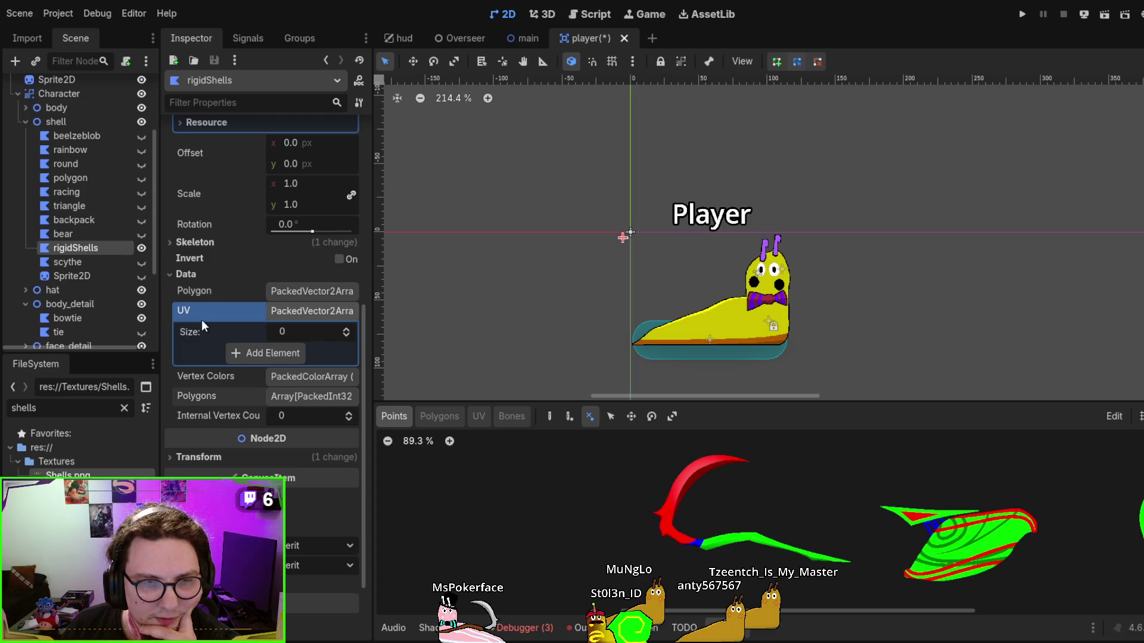
click(175, 275)
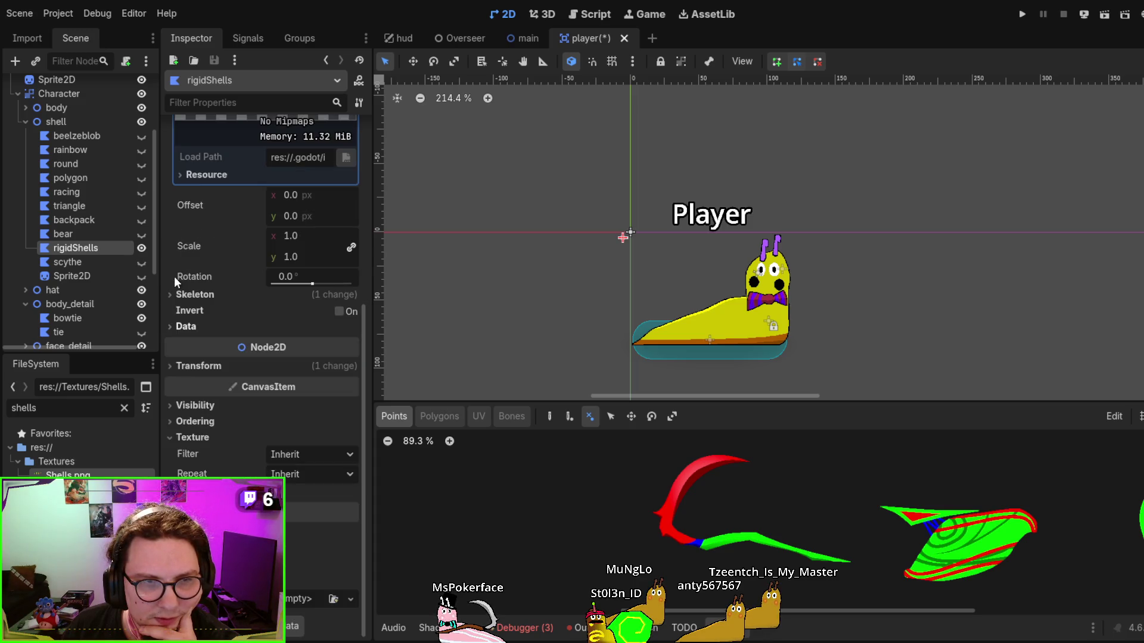
click(562, 273)
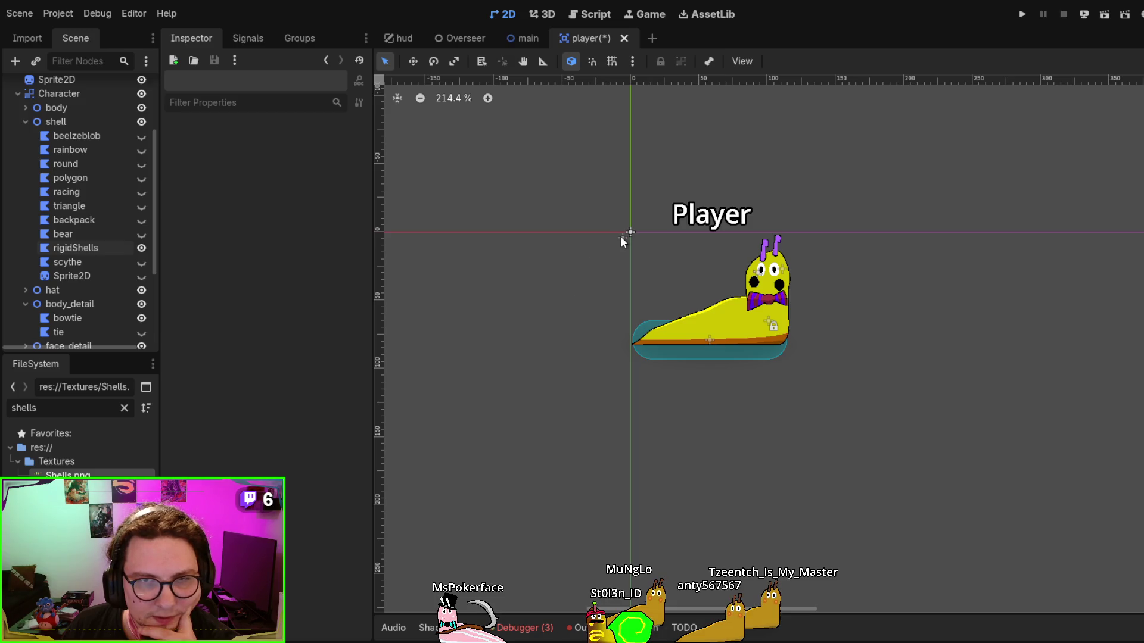
click(77, 243)
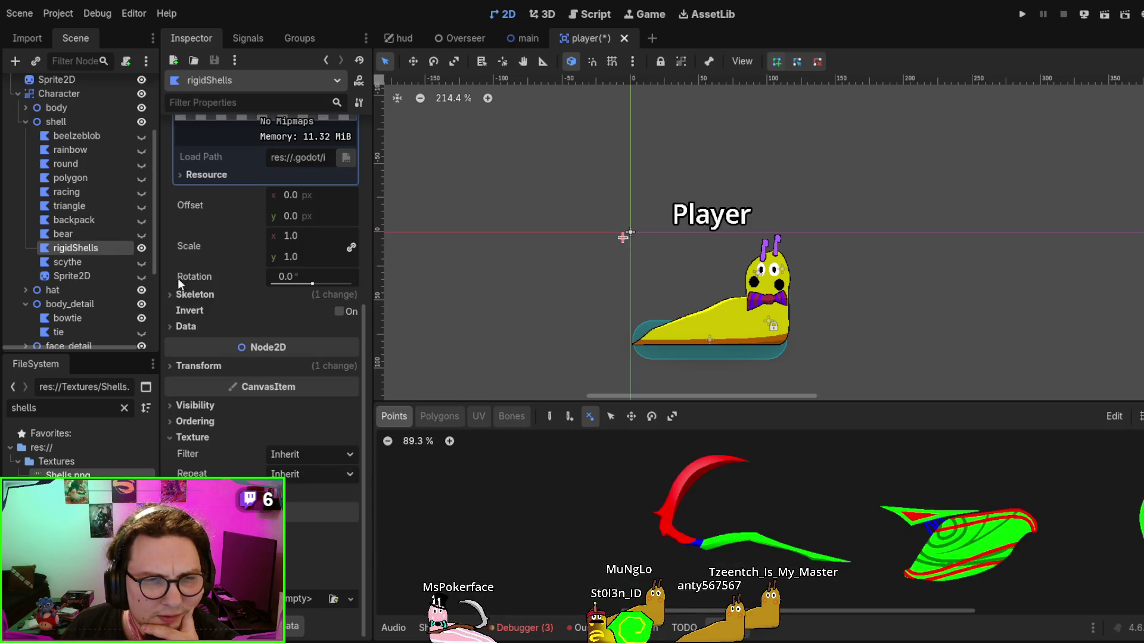
scroll(178, 278, up, 3)
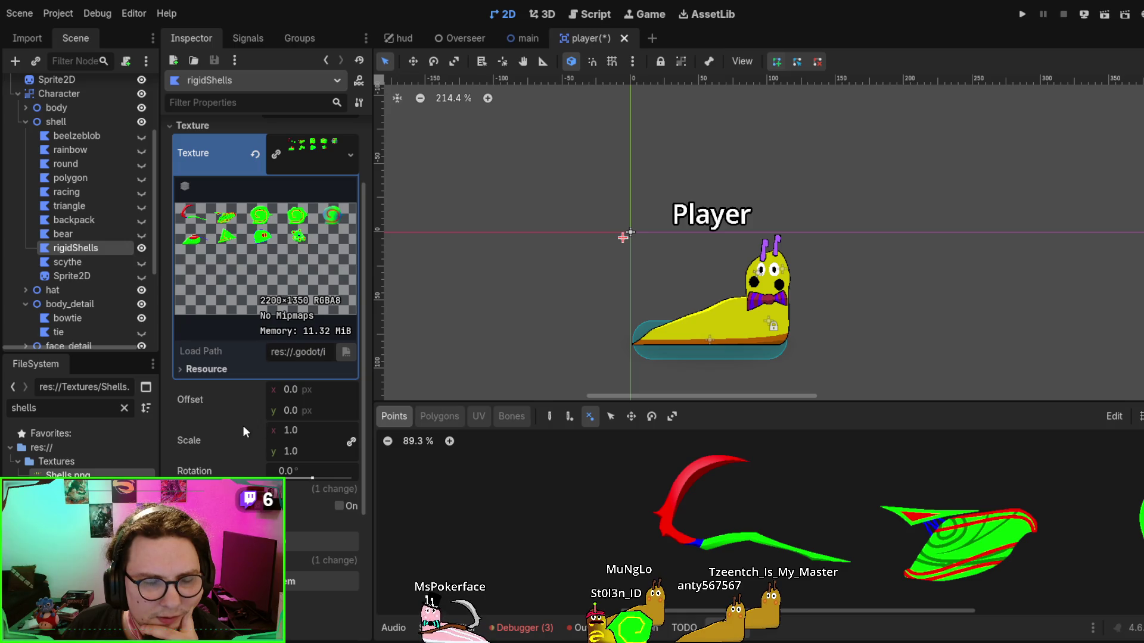
scroll(222, 459, up, 1)
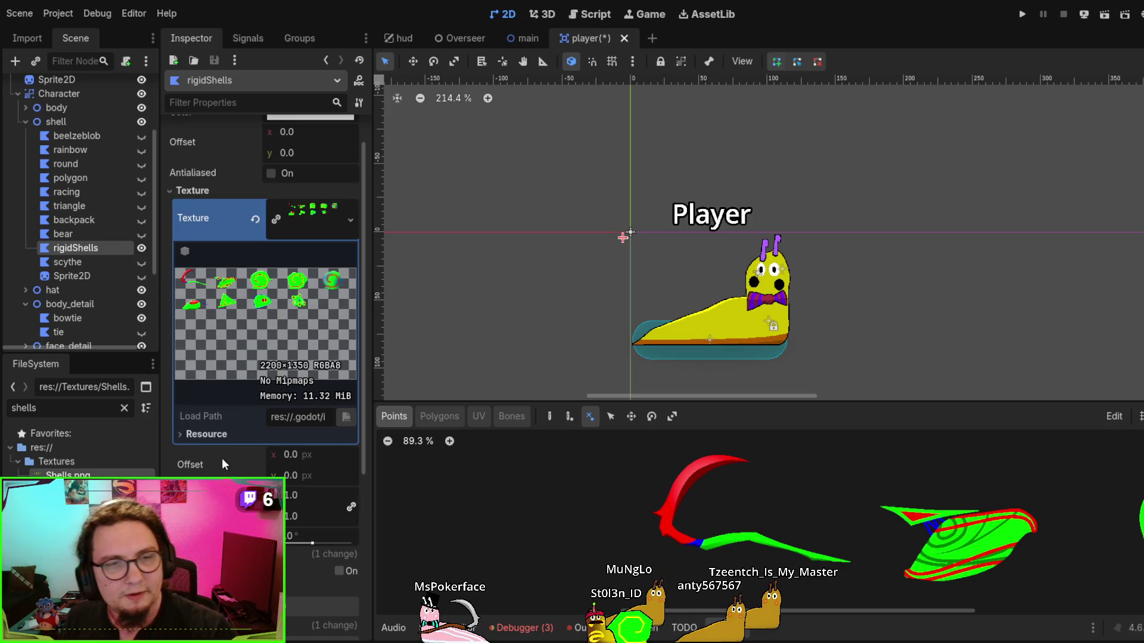
scroll(221, 459, up, 1)
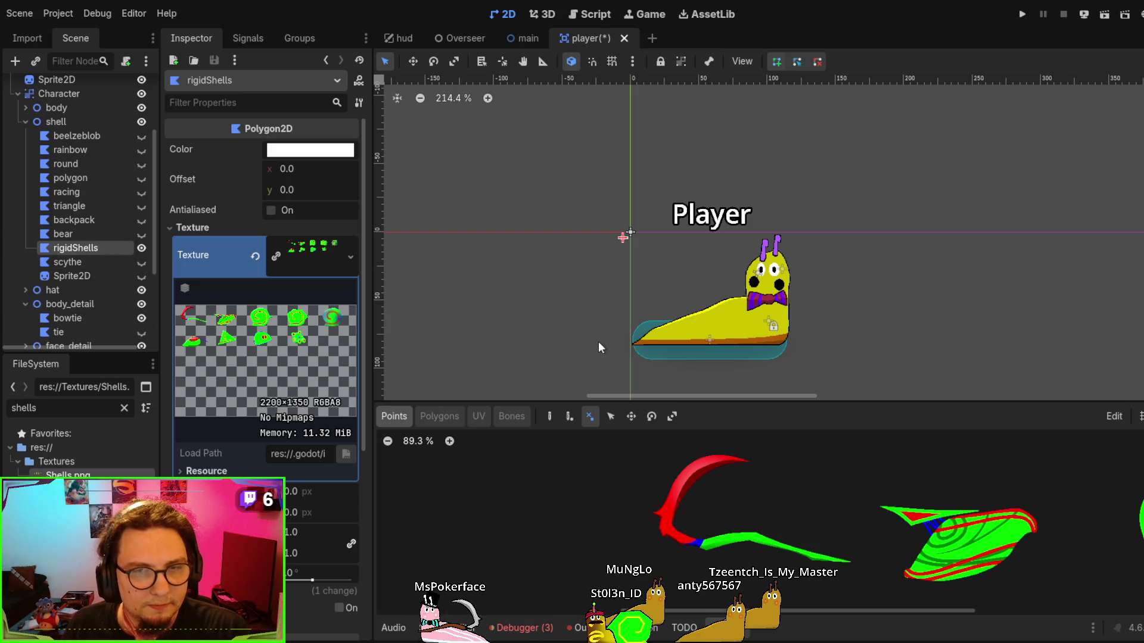
Replace rigidShells with a new Polygon2D under shell using the shells texture
key(Delete)
click(66, 119)
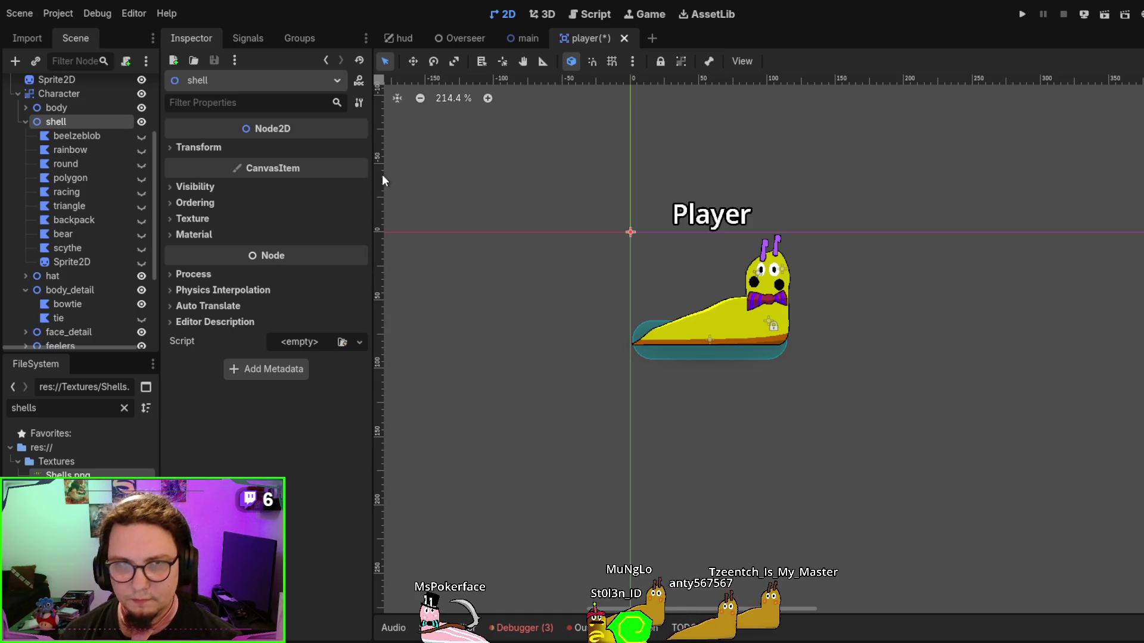
key(ctrl+v)
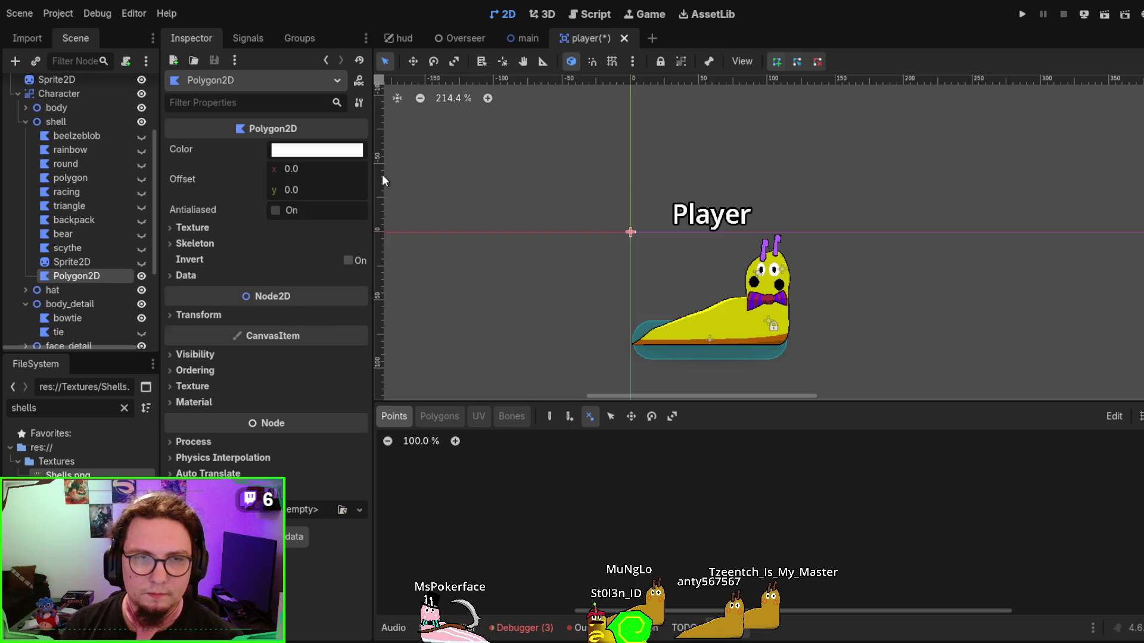
click(194, 229)
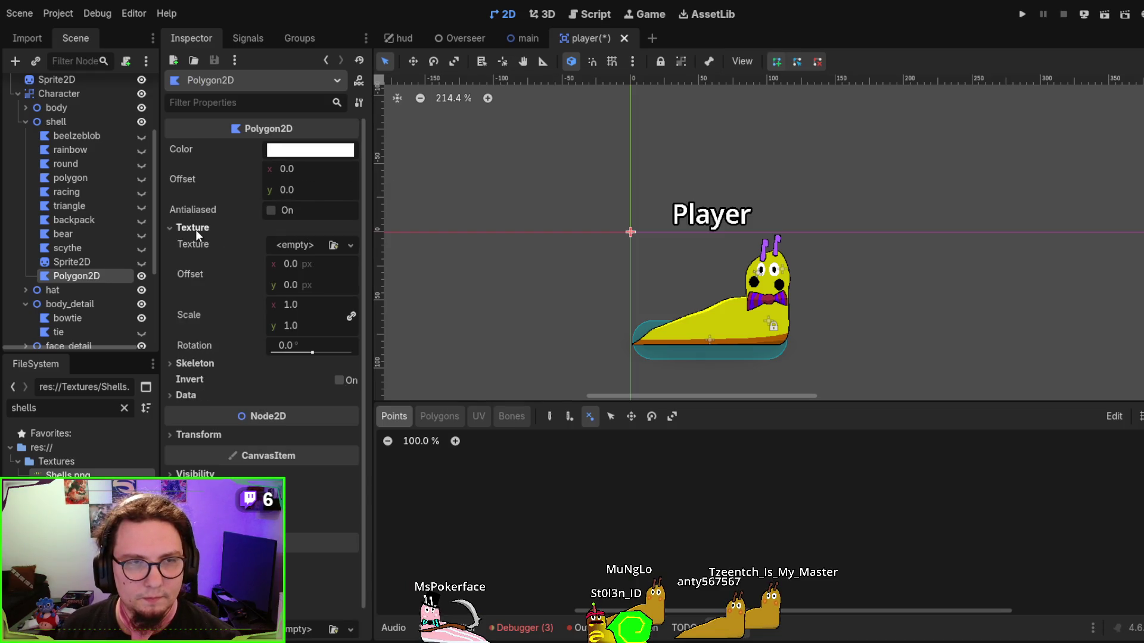
key(ctrl+v)
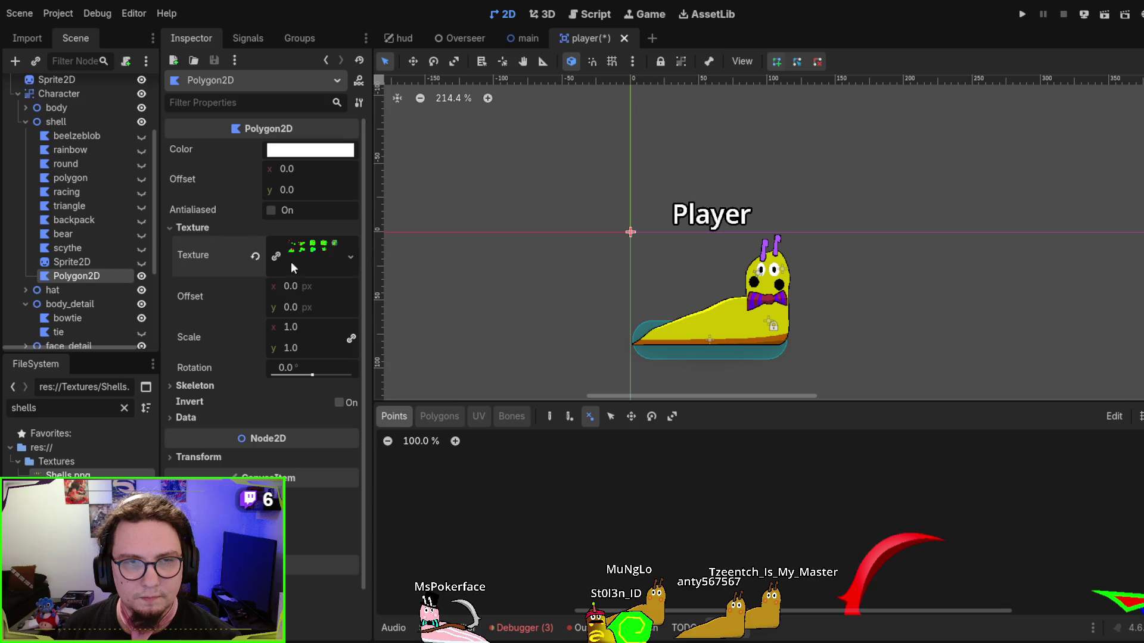
scroll(655, 268, down, 5)
Start a polygon outline, discard the unfinished point, and hide the polygon editor
click(660, 183)
scroll(508, 247, down, 4)
key(Escape)
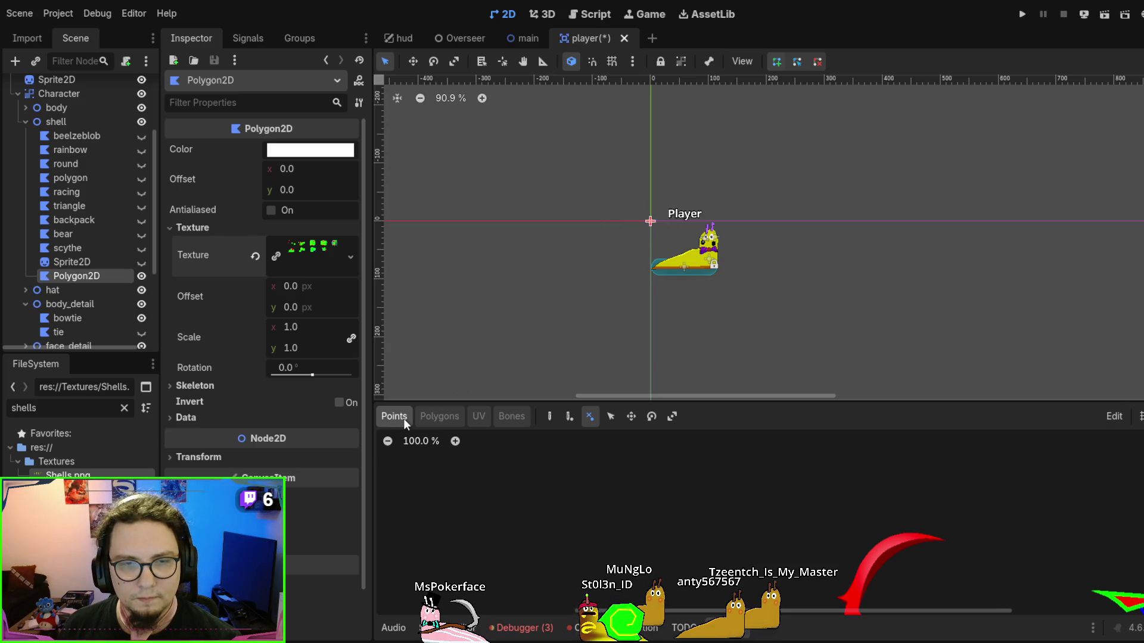
scroll(620, 229, down, 2)
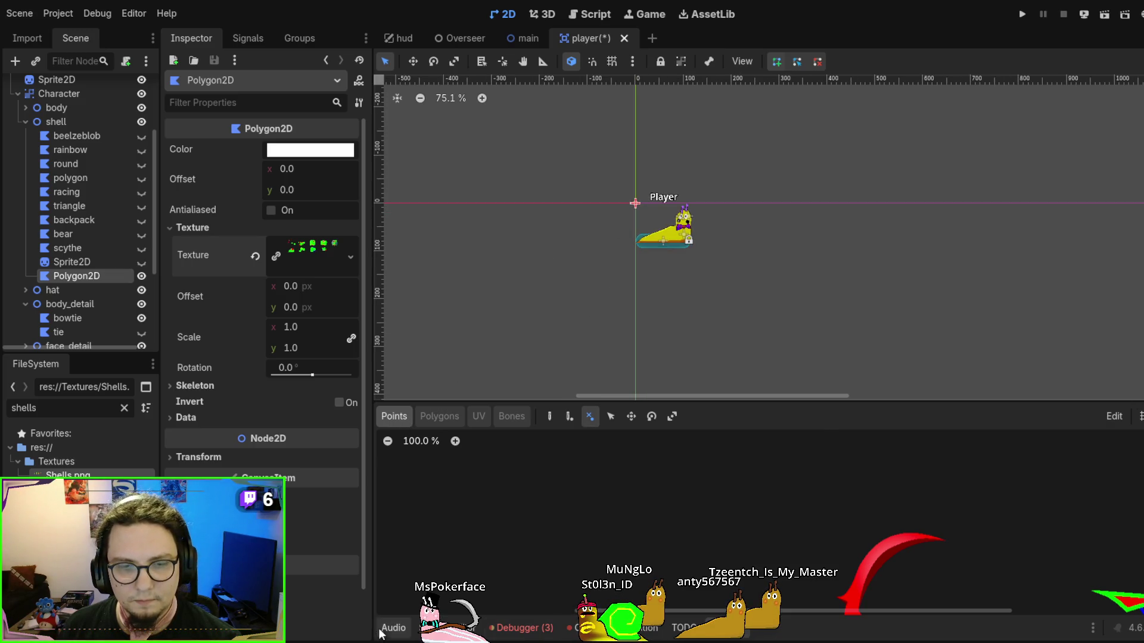
click(730, 639)
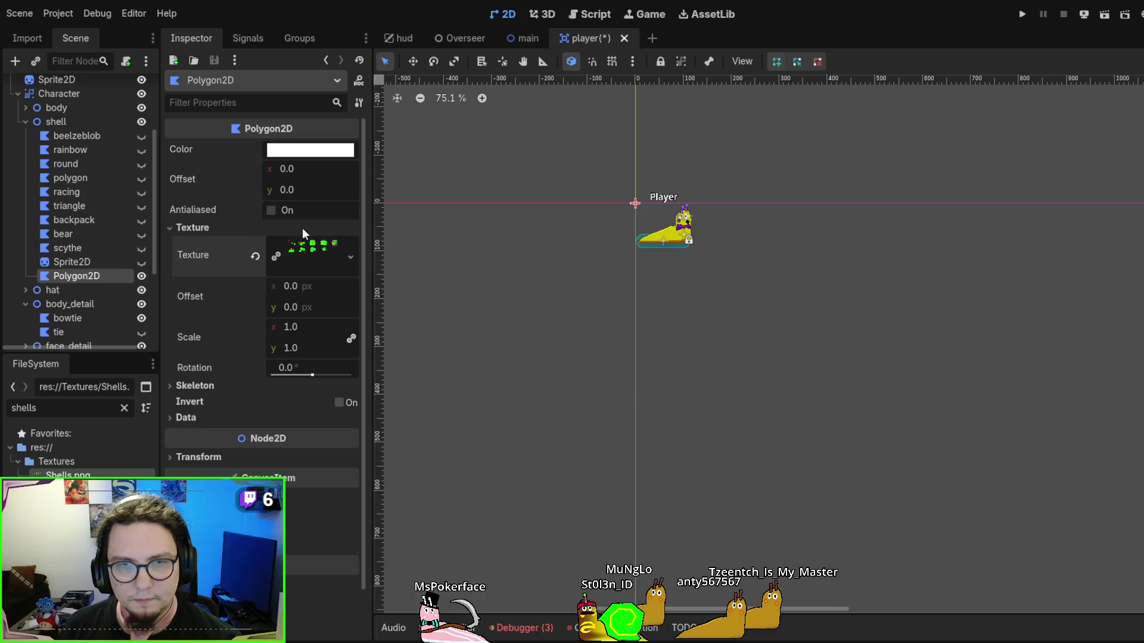
scroll(265, 281, down, 2)
scroll(675, 261, up, 4)
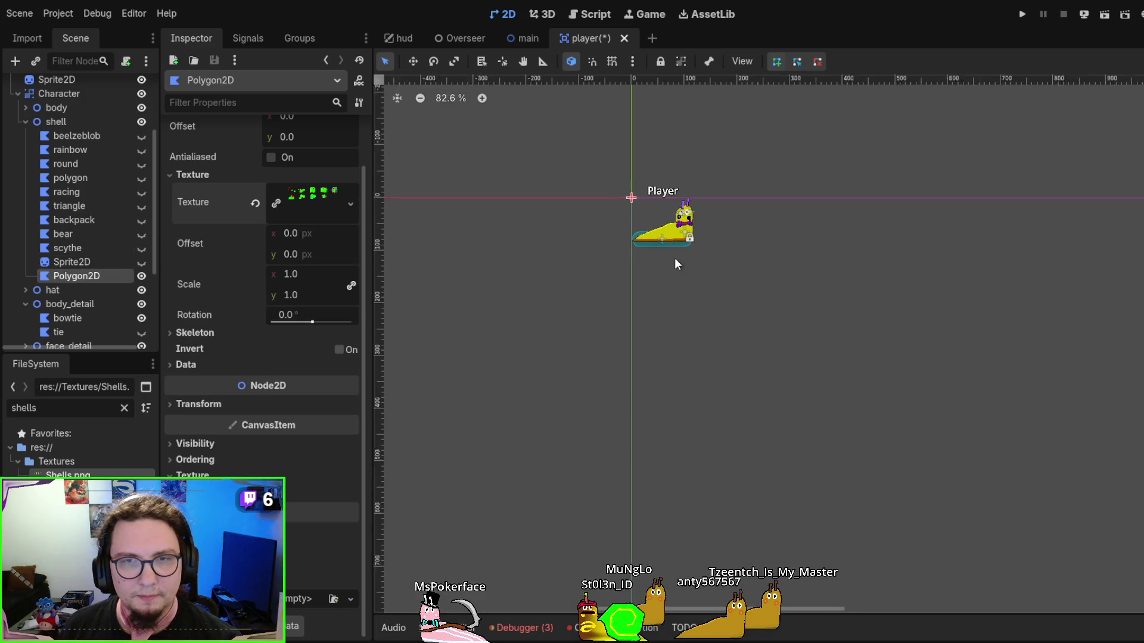
Move Polygon2D out of shell to sit directly under Character and clear its texture
mouse_move(77, 277)
mouse_down()
mouse_move(73, 110)
mouse_move(75, 123)
mouse_up()
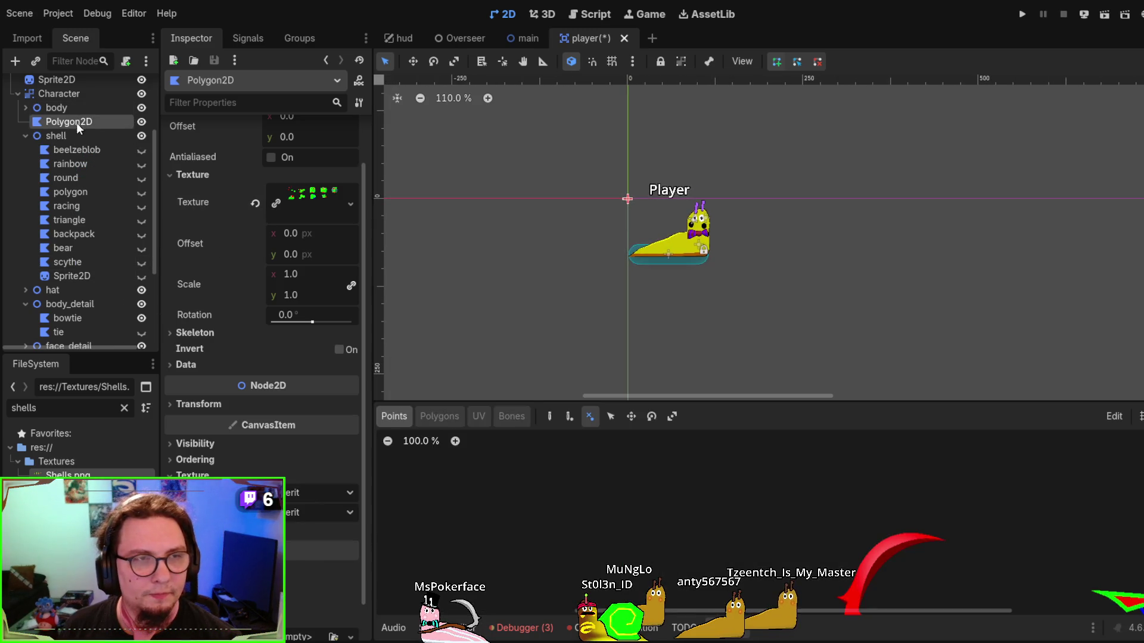
scroll(781, 525, down, 6)
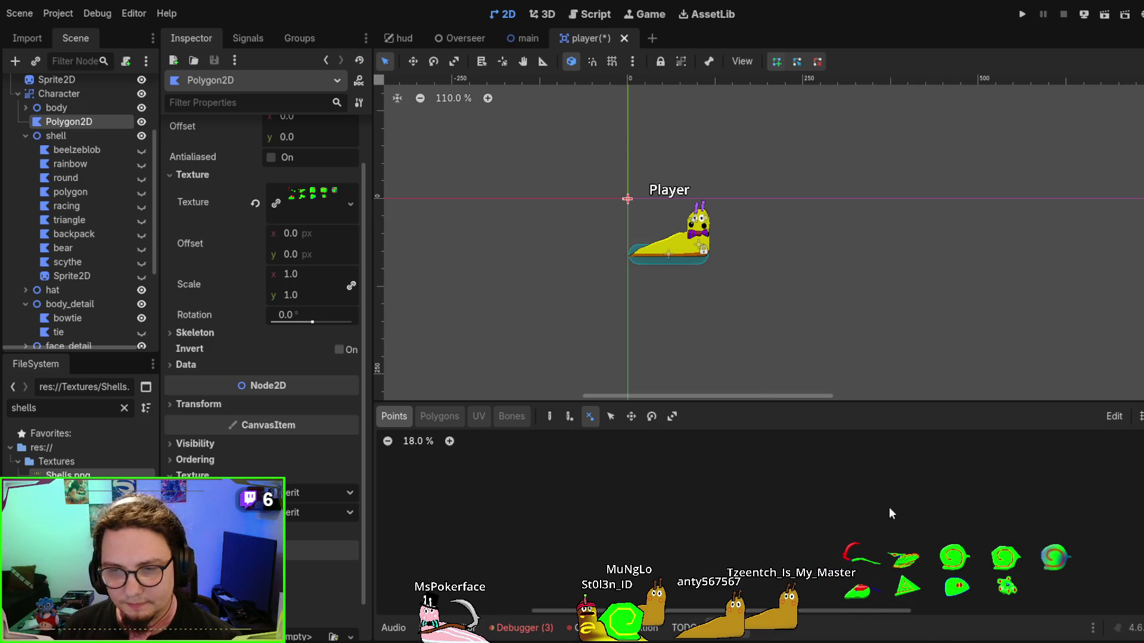
scroll(215, 277, up, 2)
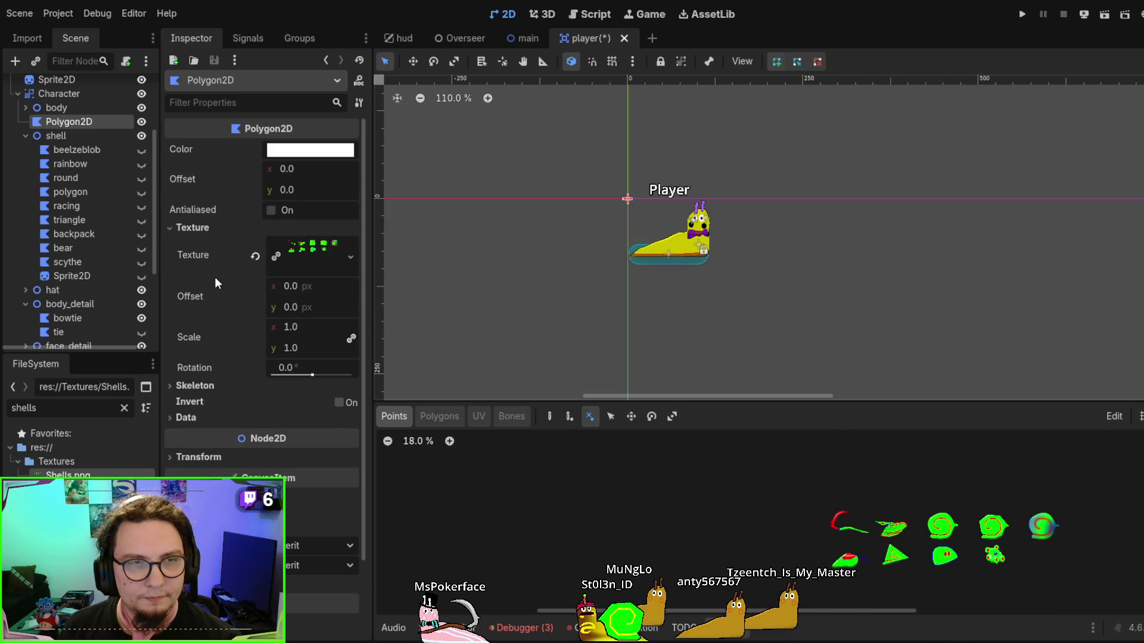
click(310, 253)
click(310, 254)
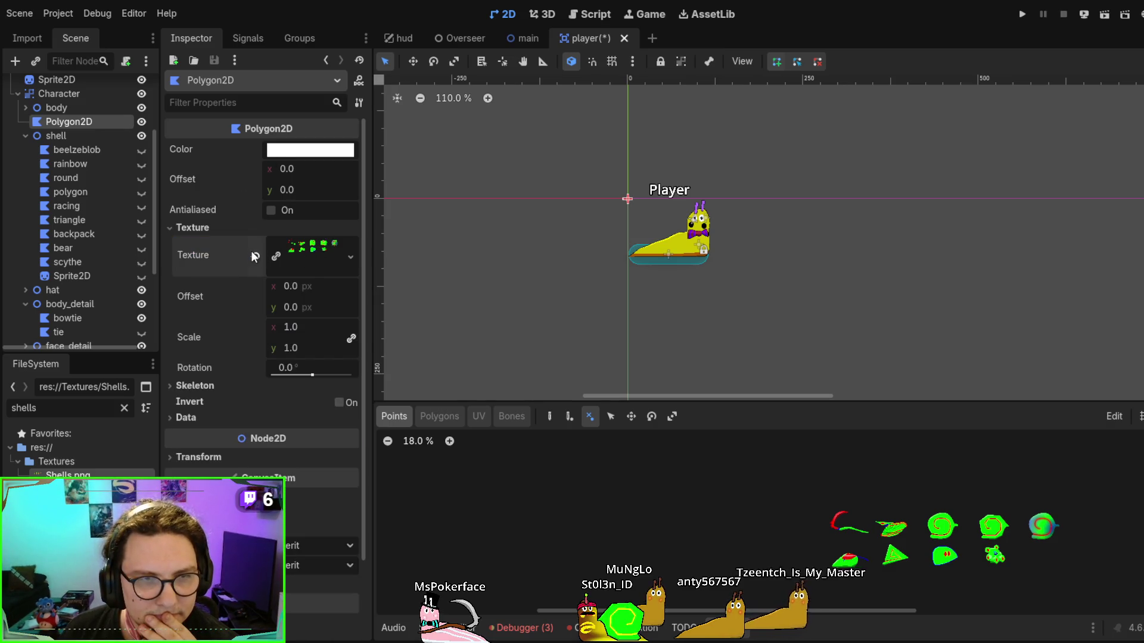
click(254, 257)
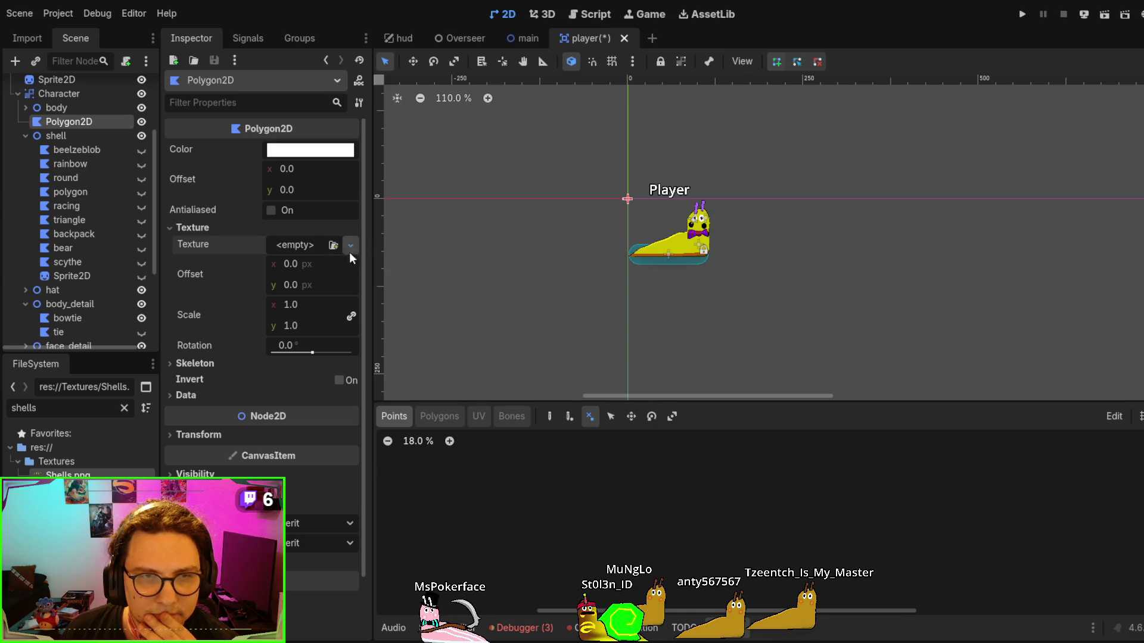
Give the Polygon2D a new AtlasTexture with Shells.png as its atlas image
key(ctrl+z)
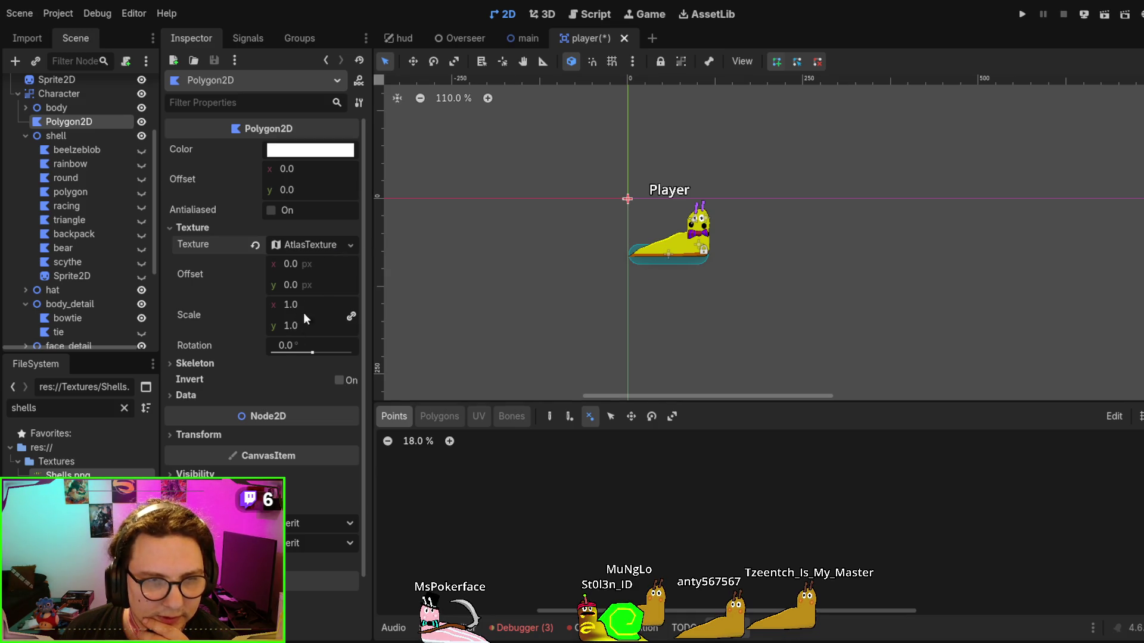
click(310, 245)
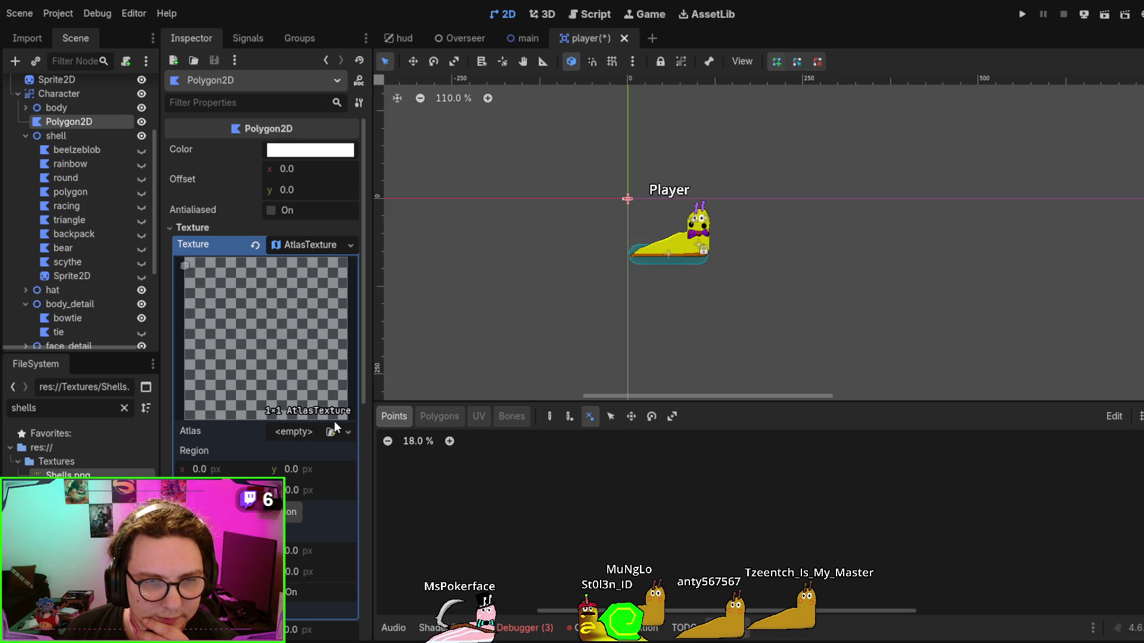
drag(332, 433, 332, 433)
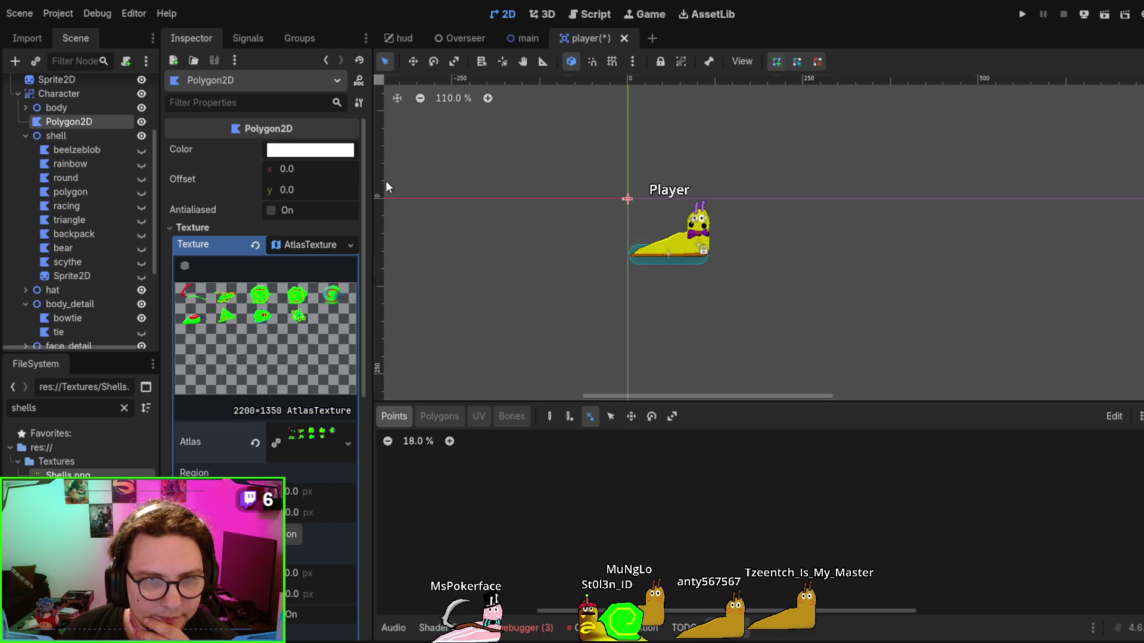
click(308, 244)
click(307, 241)
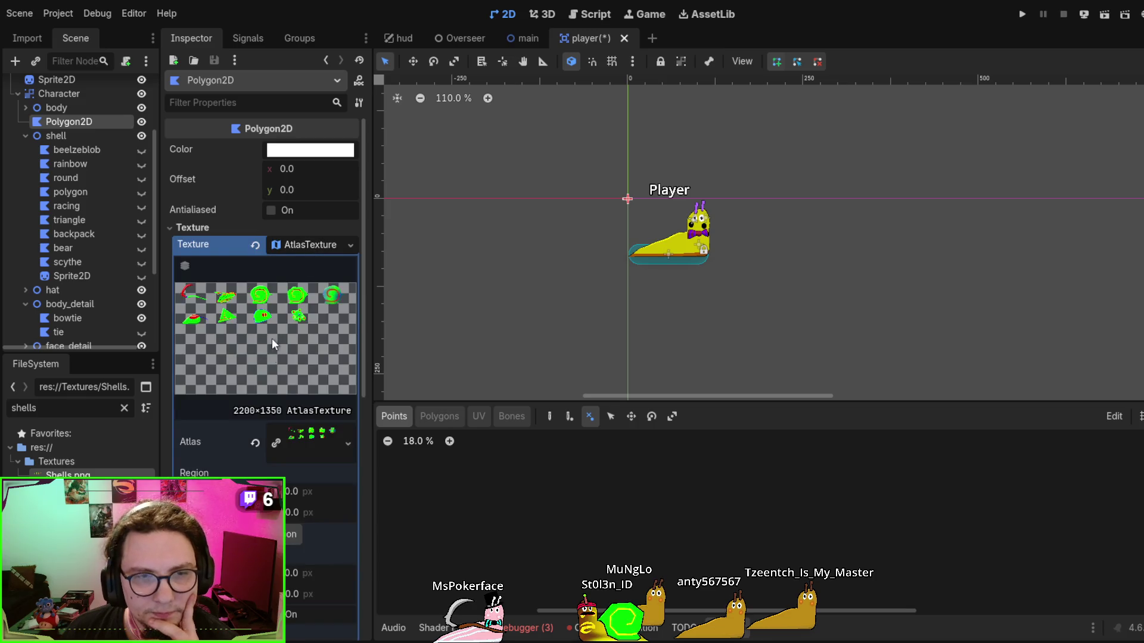
scroll(254, 430, down, 3)
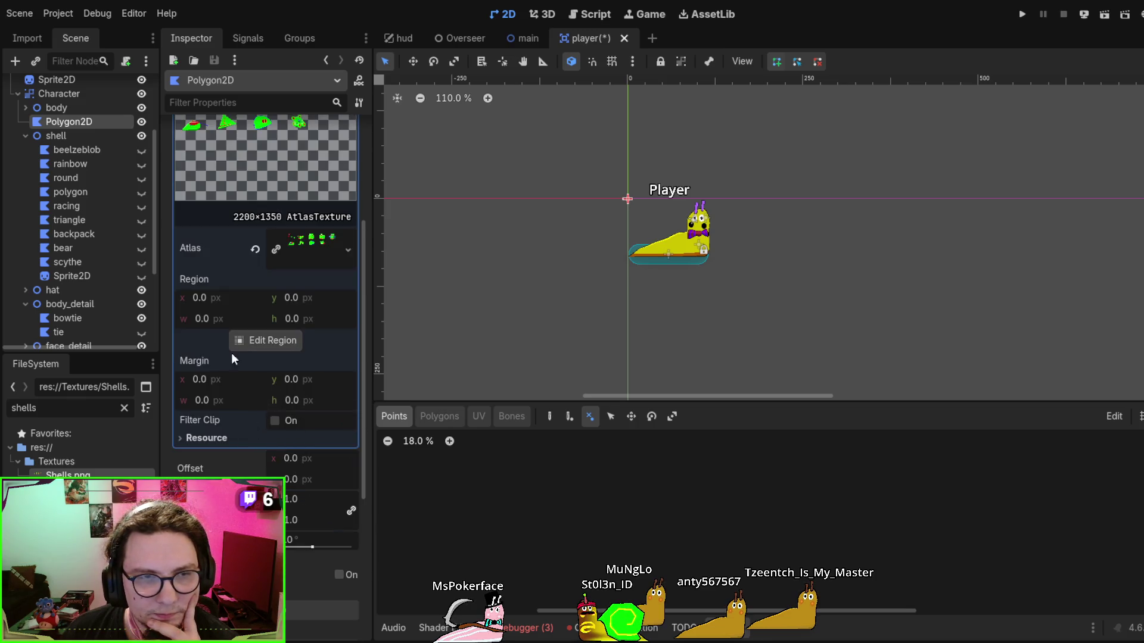
Crop the atlas region to 440 wide by 270 high
click(198, 295)
key(Tab)
key(Tab)
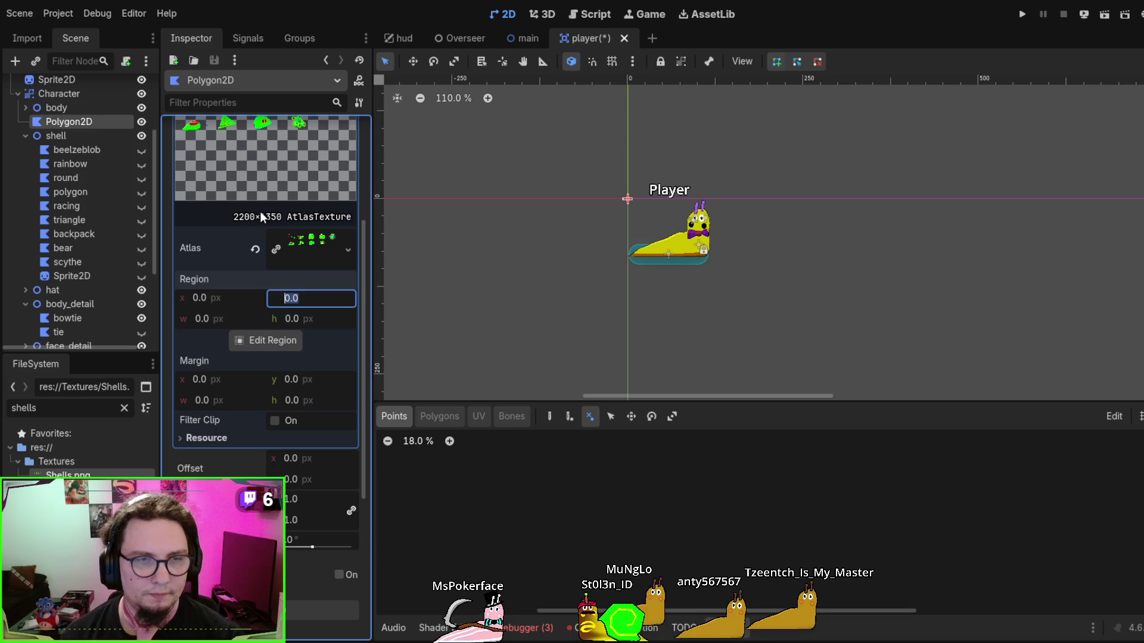
text(270)
key(Tab)
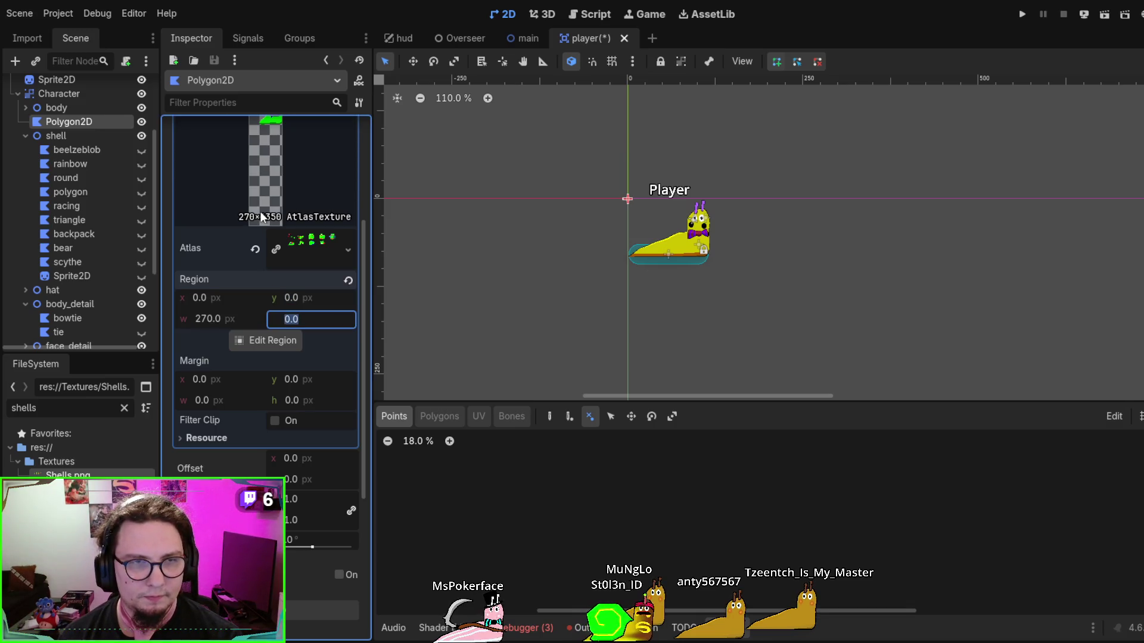
text(270)
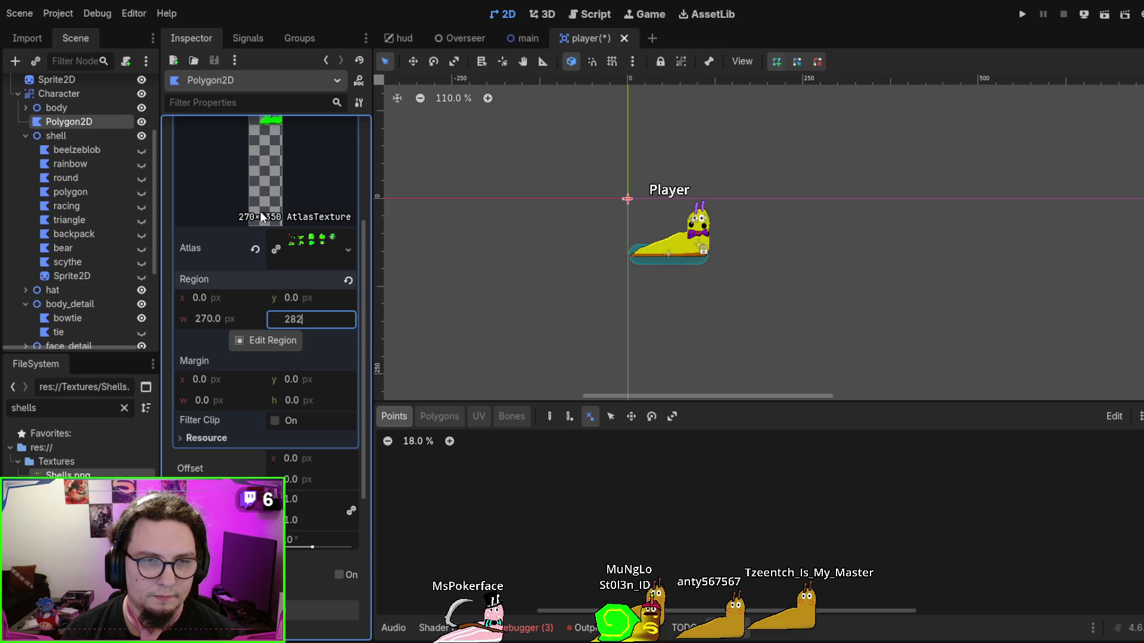
click(206, 320)
text(440)
key(Return)
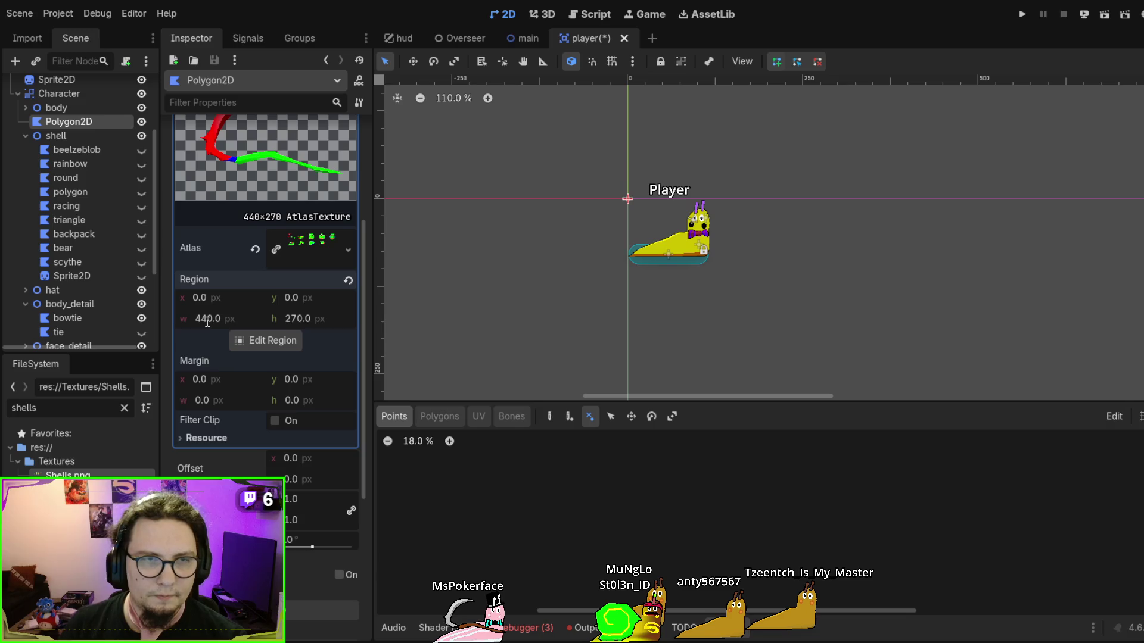
scroll(288, 230, up, 3)
scroll(554, 234, down, 3)
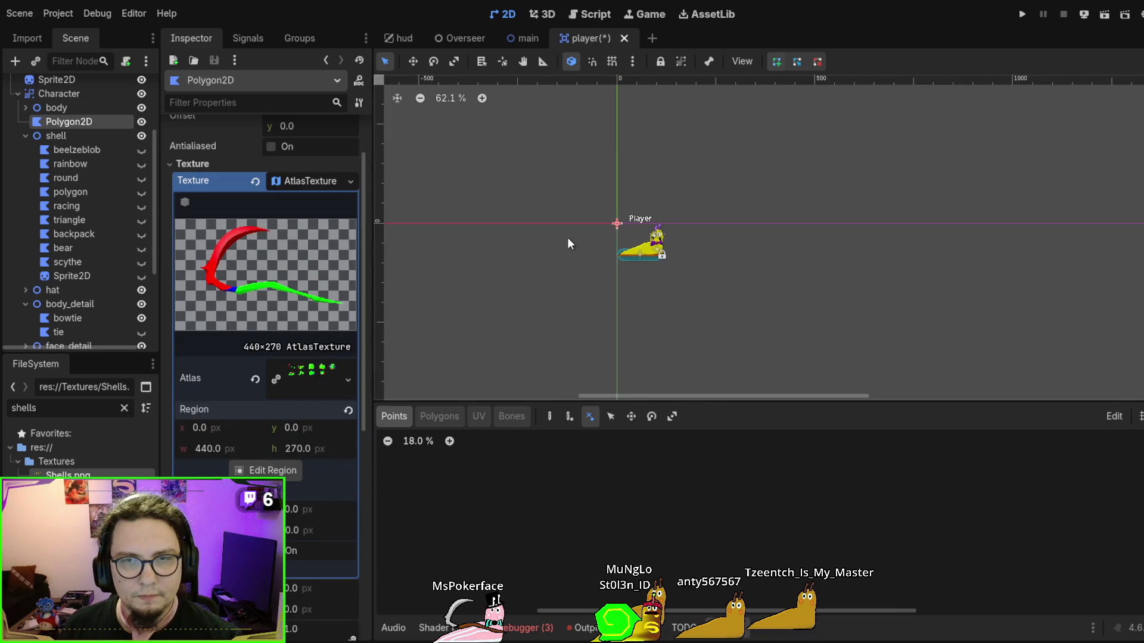
Pan and zoom the canvas around the Player and switch to Create Points mode
drag(670, 363, 599, 266)
scroll(773, 527, up, 3)
scroll(836, 518, up, 5)
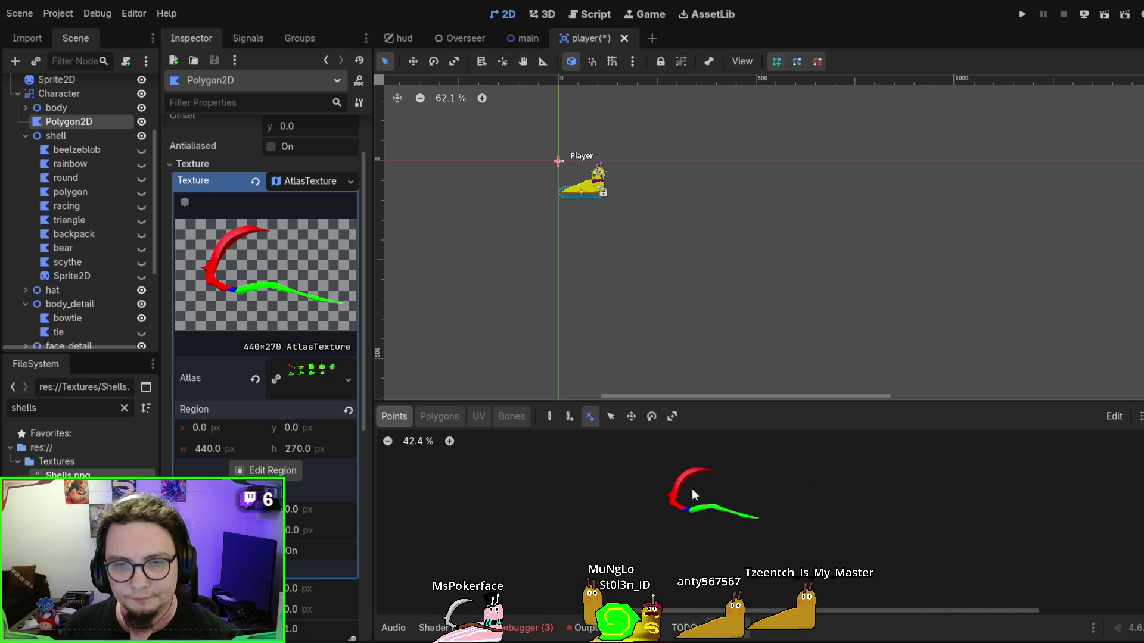
scroll(662, 470, up, 1)
click(550, 417)
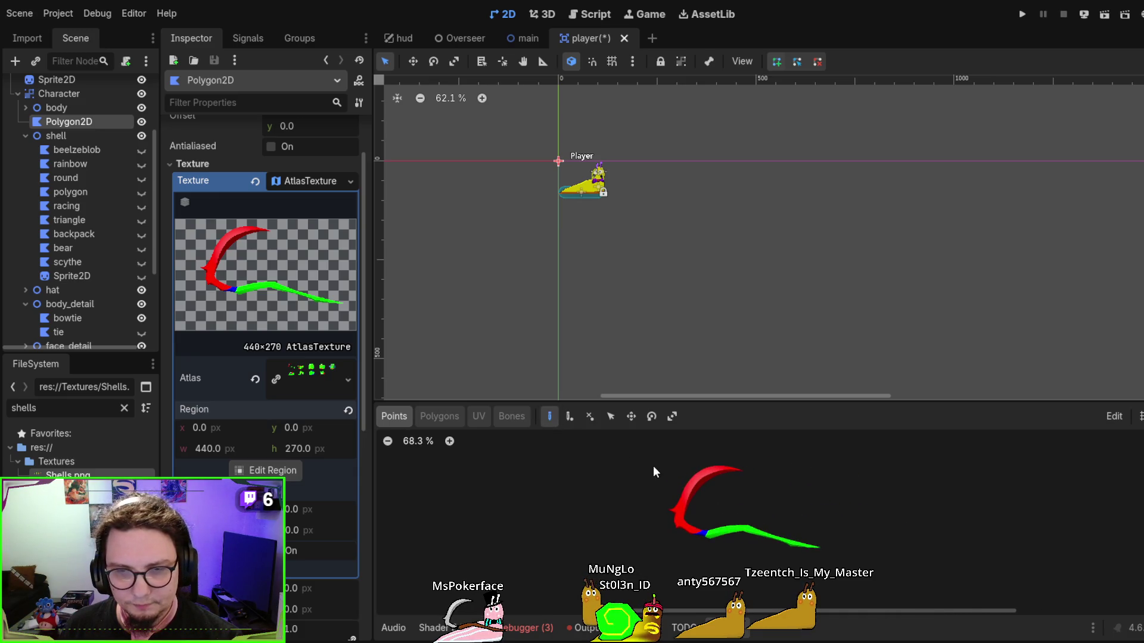
Place the remaining three corners and close a rectangular polygon on the starting corner
click(651, 566)
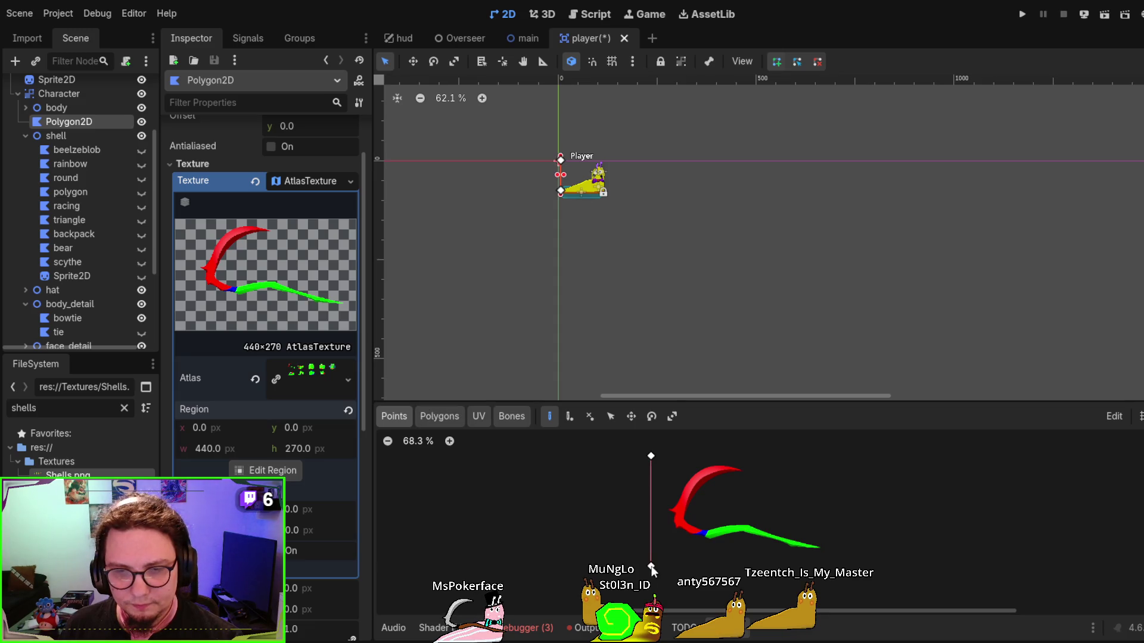
click(839, 566)
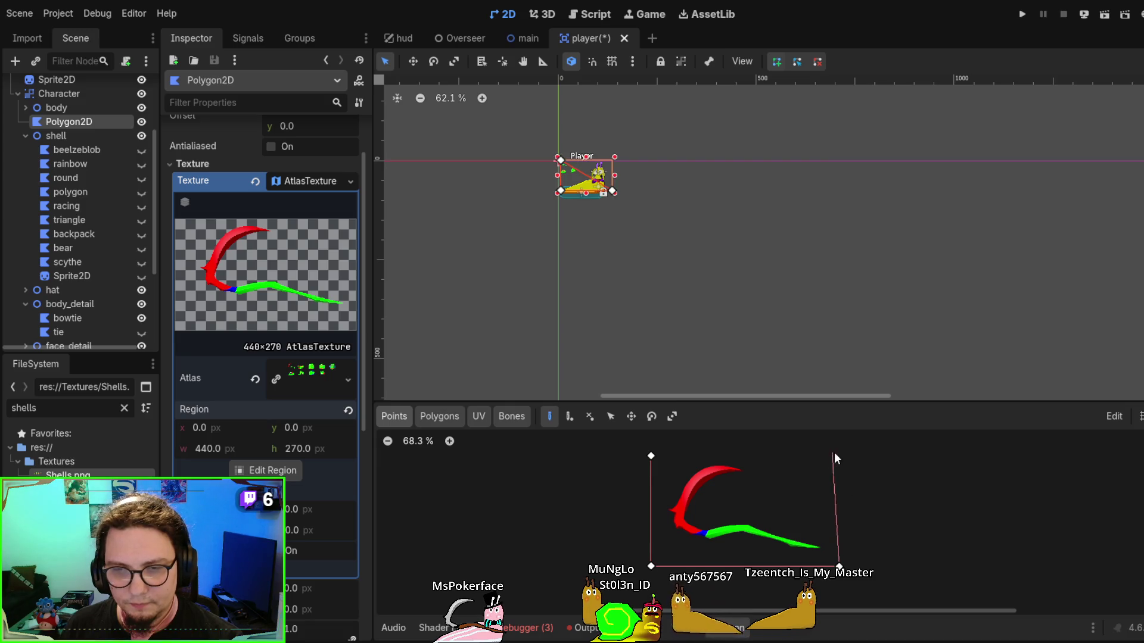
click(834, 451)
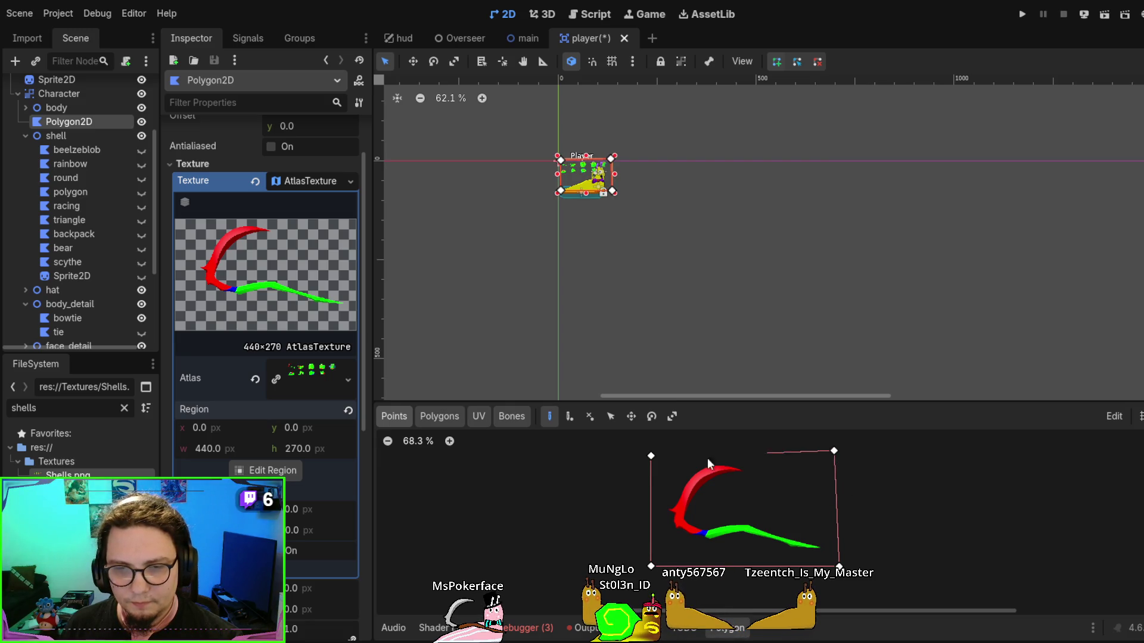
click(652, 456)
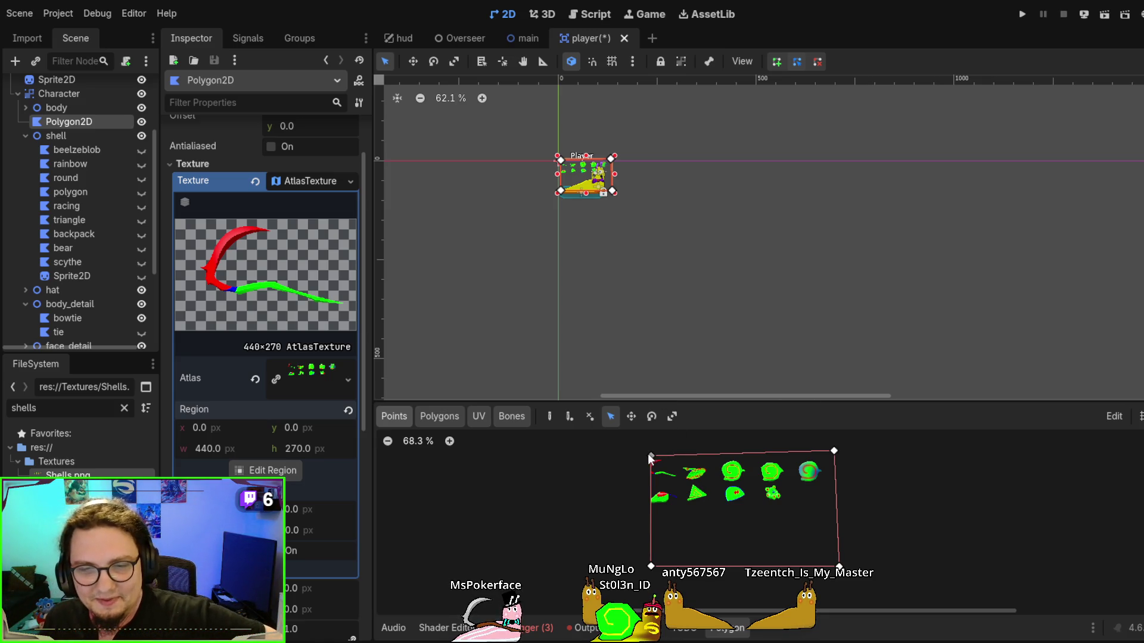
Undo an accidental drag of the polygon's top-left corner
mouse_move(651, 457)
mouse_down()
mouse_move(677, 442)
mouse_move(774, 487)
mouse_move(700, 430)
mouse_up()
key(ctrl+z)
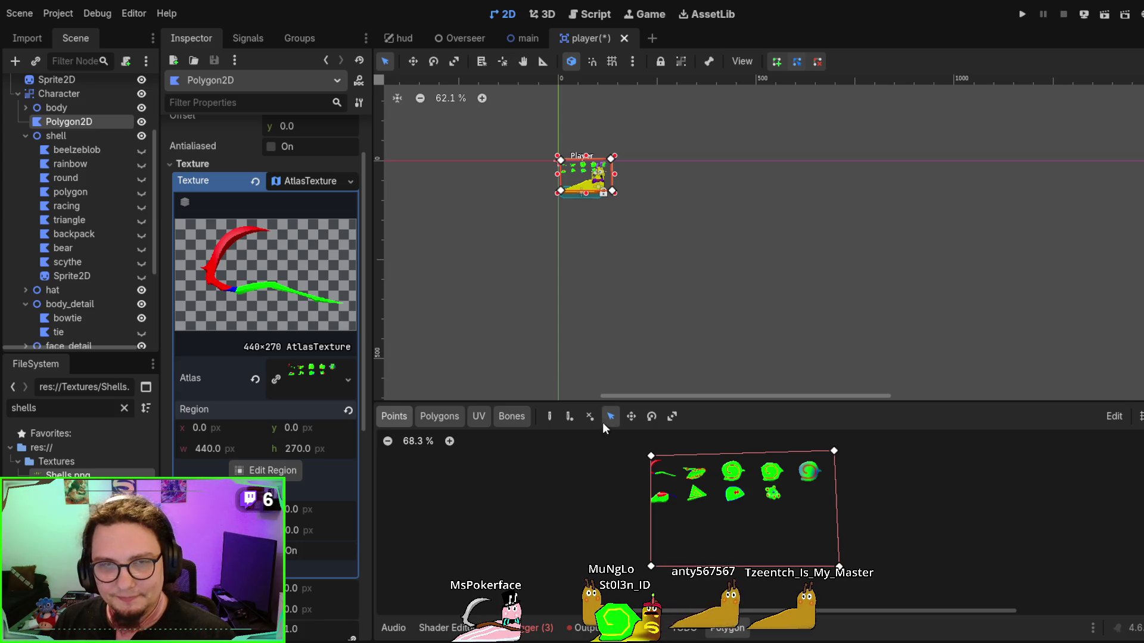
scroll(620, 467, up, 2)
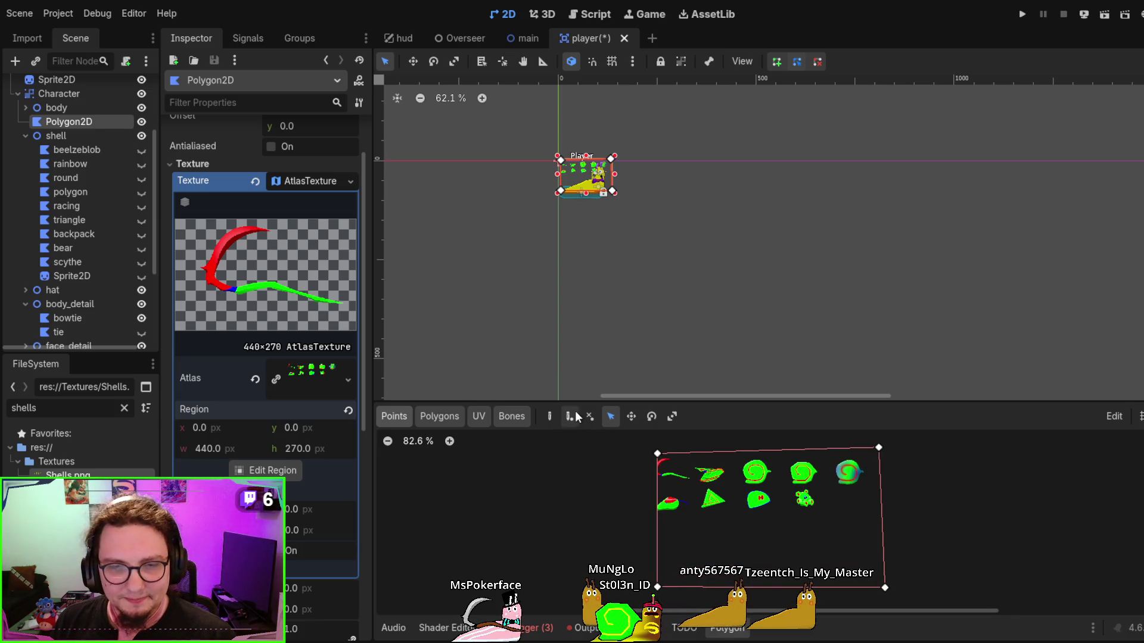
scroll(674, 469, up, 3)
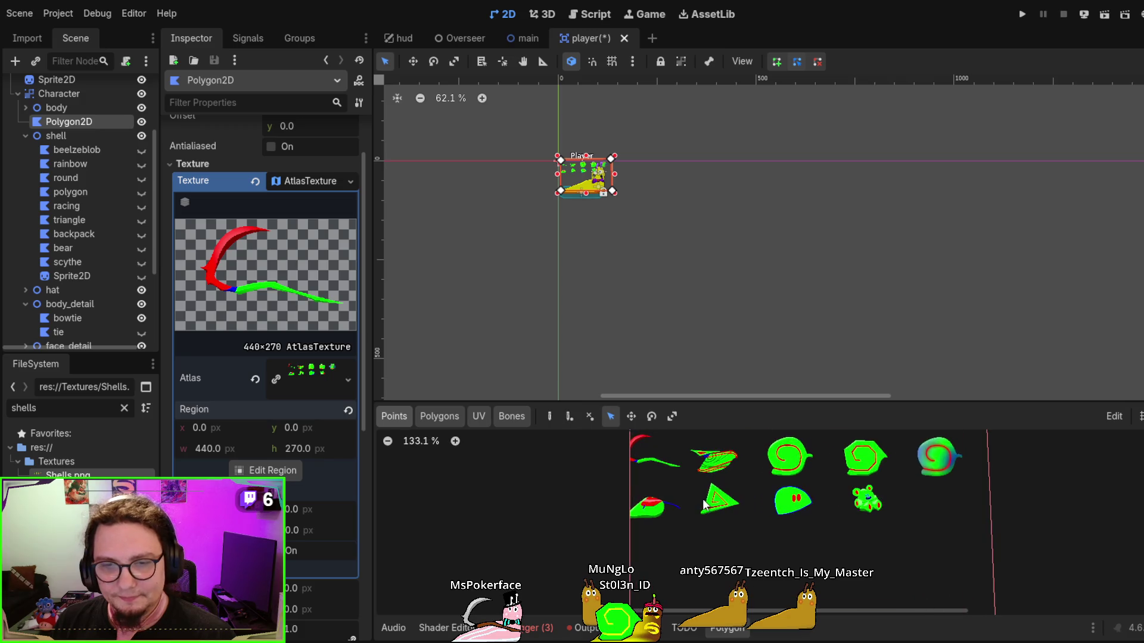
scroll(674, 469, down, 2)
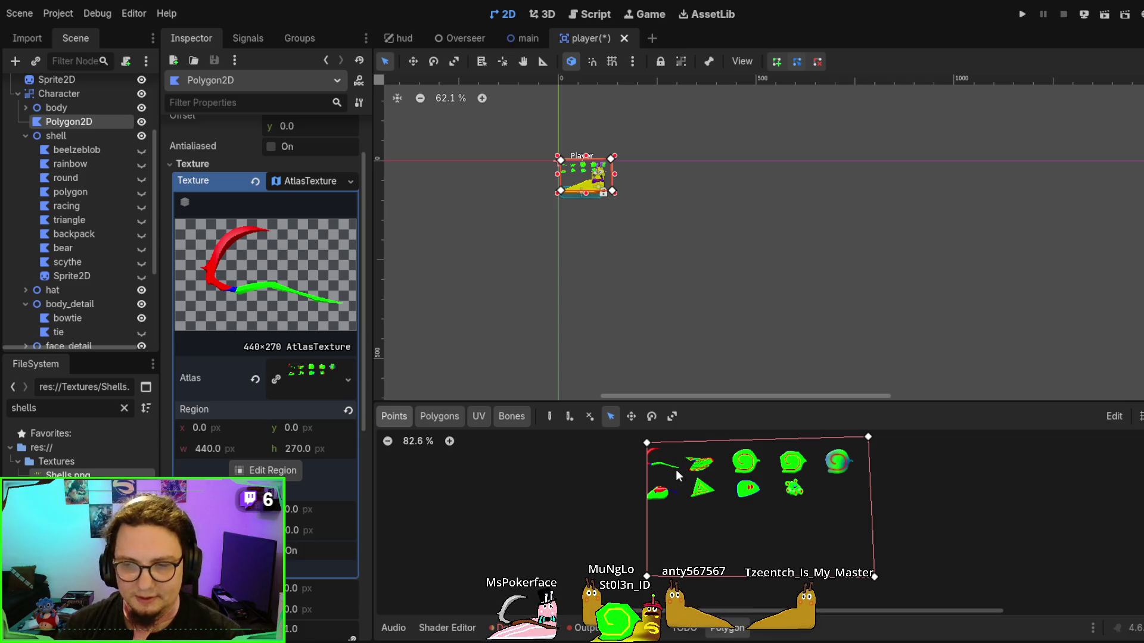
scroll(702, 464, up, 3)
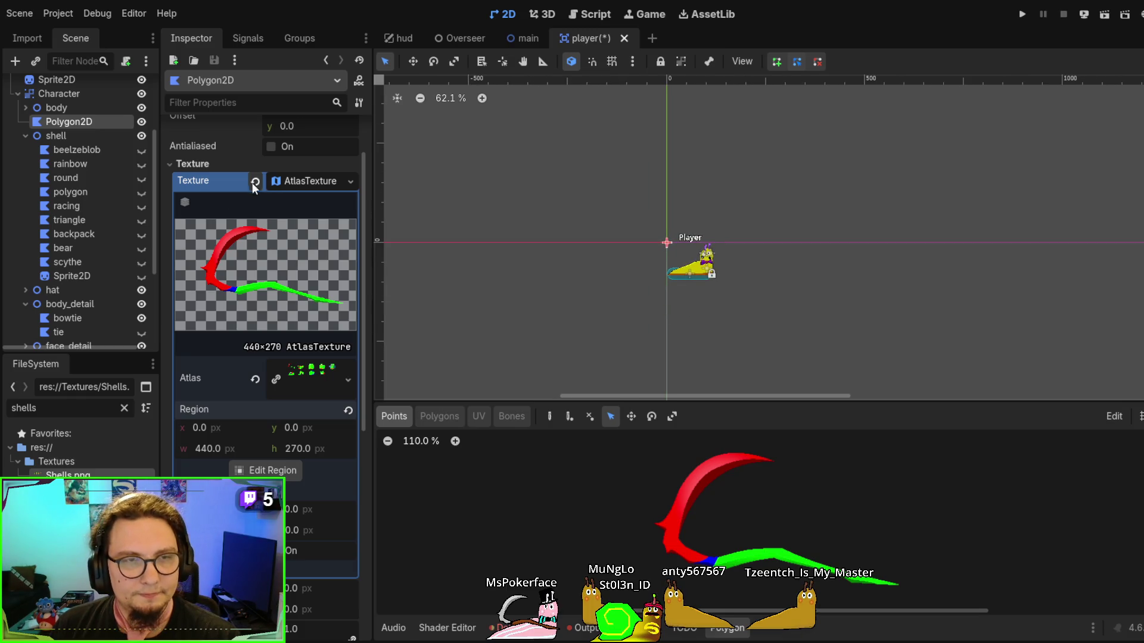
Zoom out the polygon editor, enable Create Points, then move over to Affinity Designer
scroll(298, 276, up, 2)
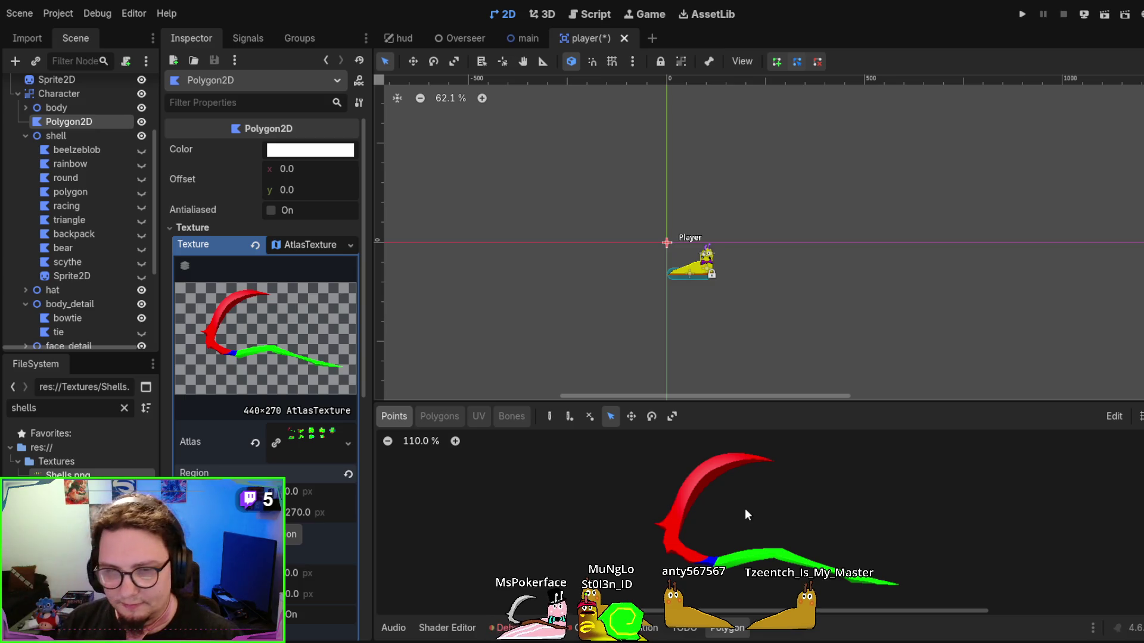
scroll(609, 488, down, 1)
scroll(602, 479, down, 1)
click(550, 417)
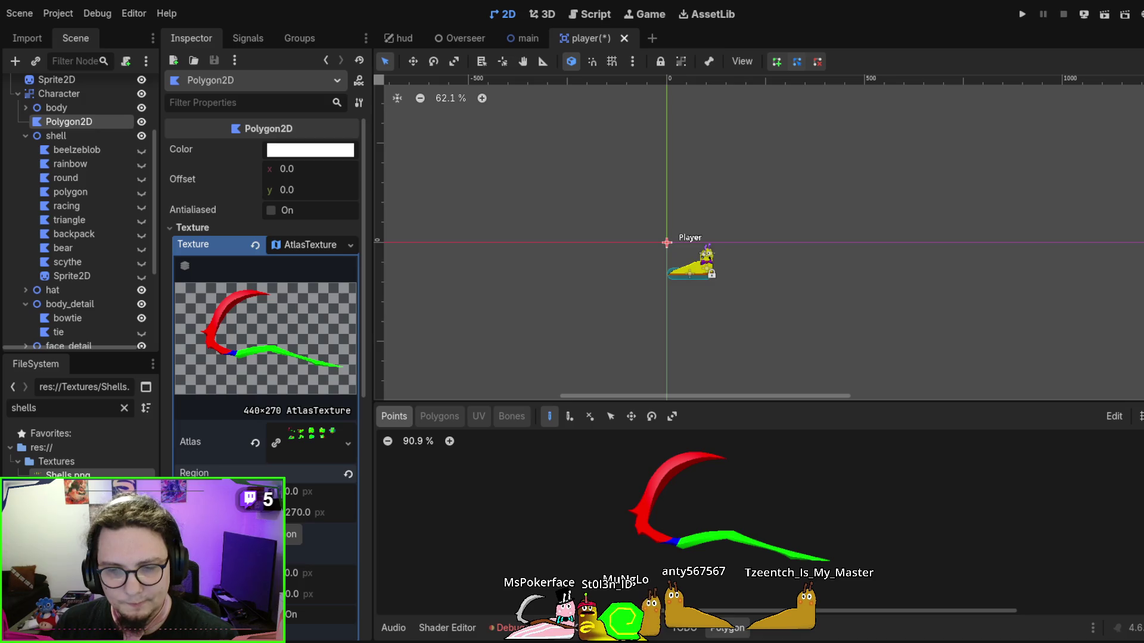
key(alt+Tab)
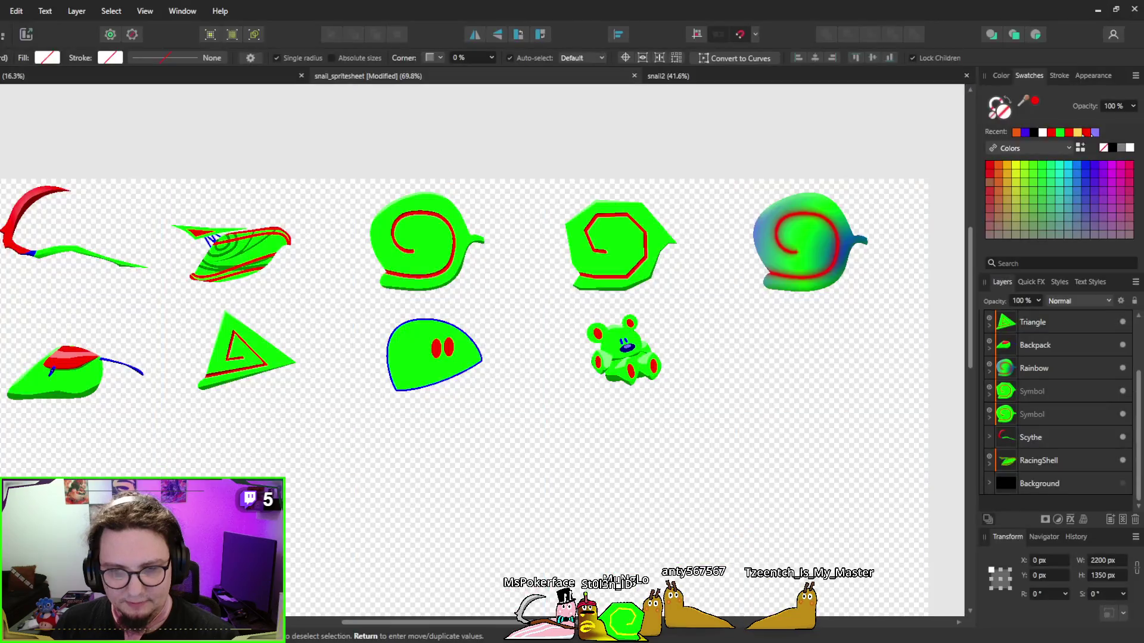
Unhide the black Background layer, export the Shells slice, and return to Godot
click(1122, 483)
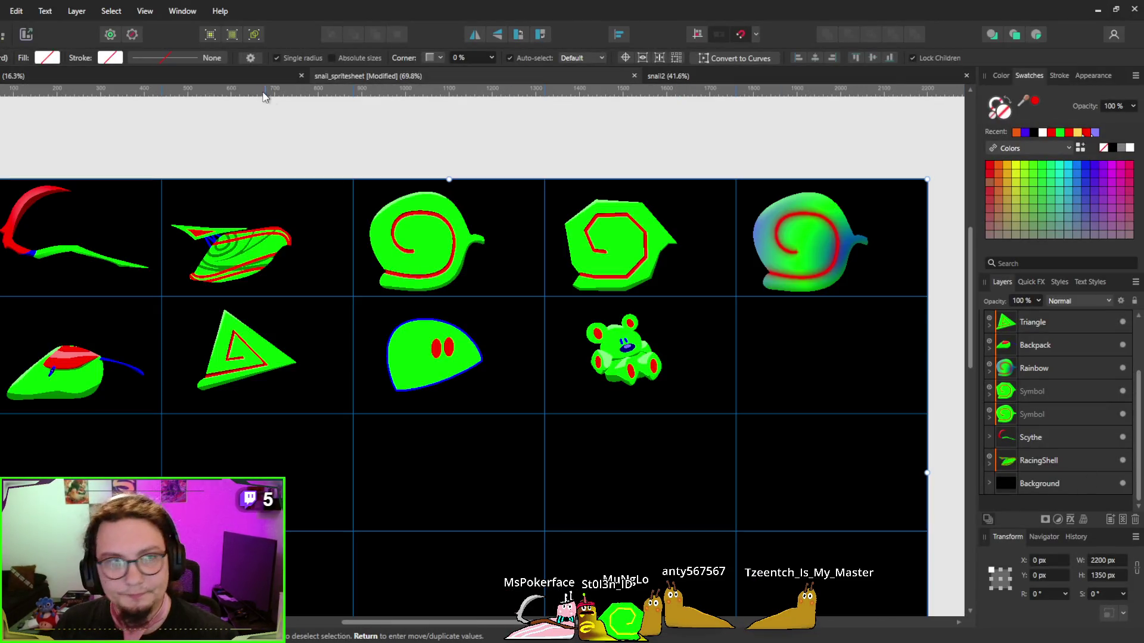
click(25, 34)
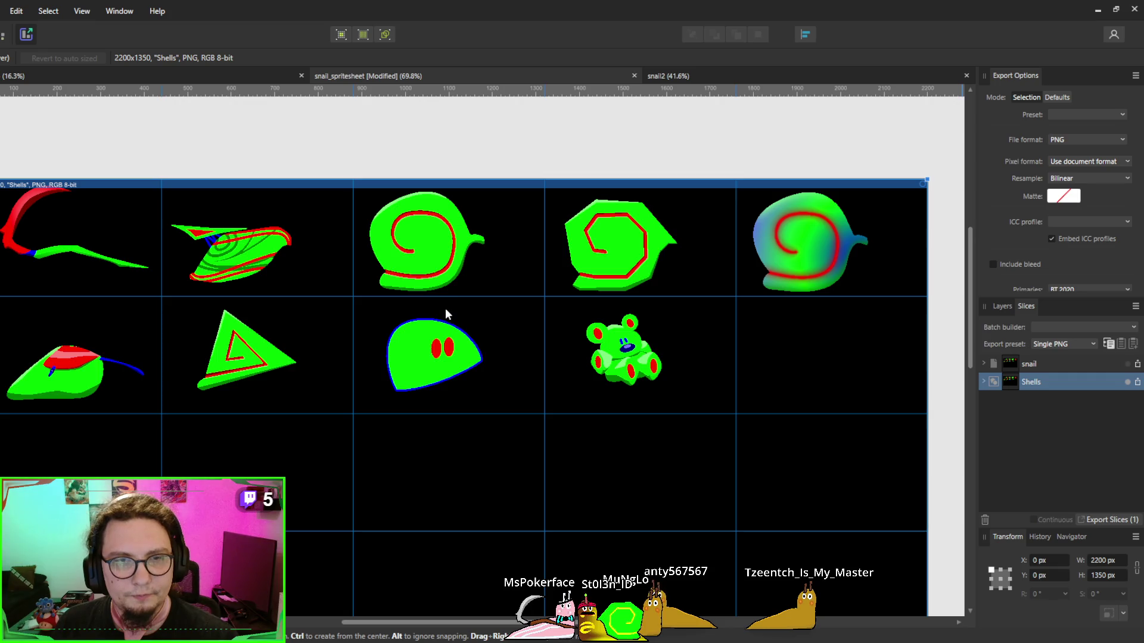
click(1097, 11)
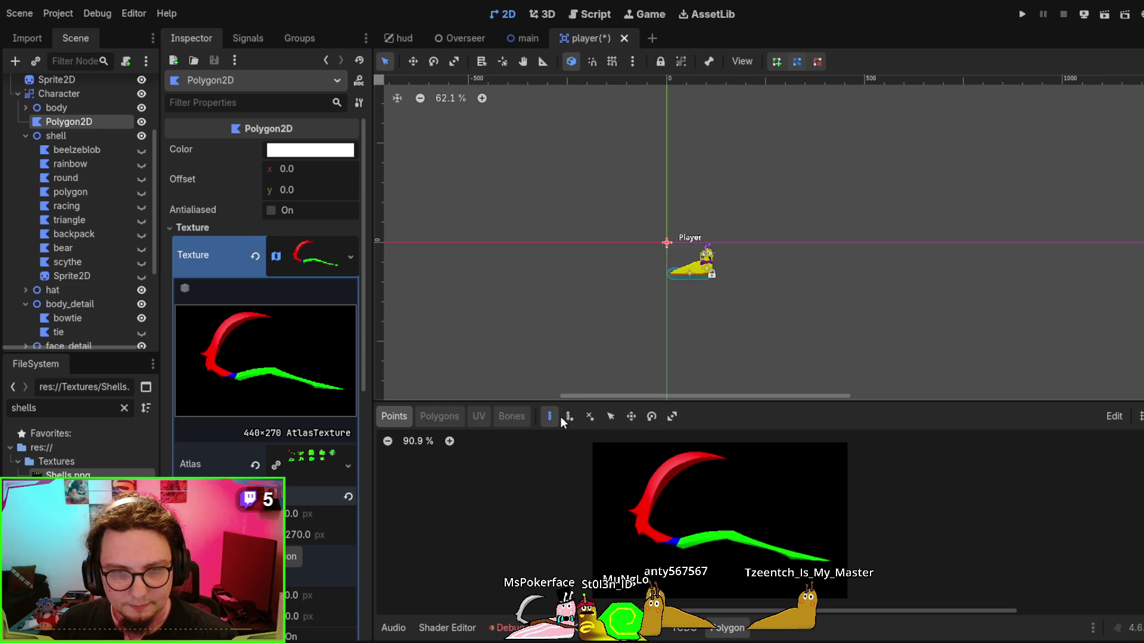
Add points from the atlas's top-left corner down the left edge and along the bottom edge
click(563, 417)
click(555, 416)
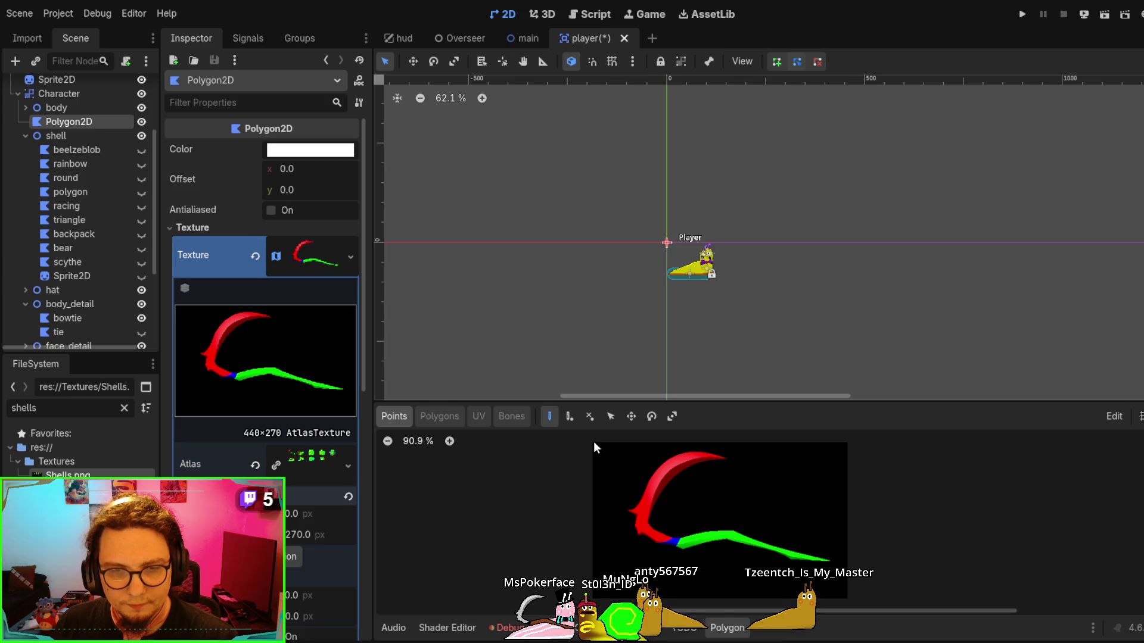
click(593, 441)
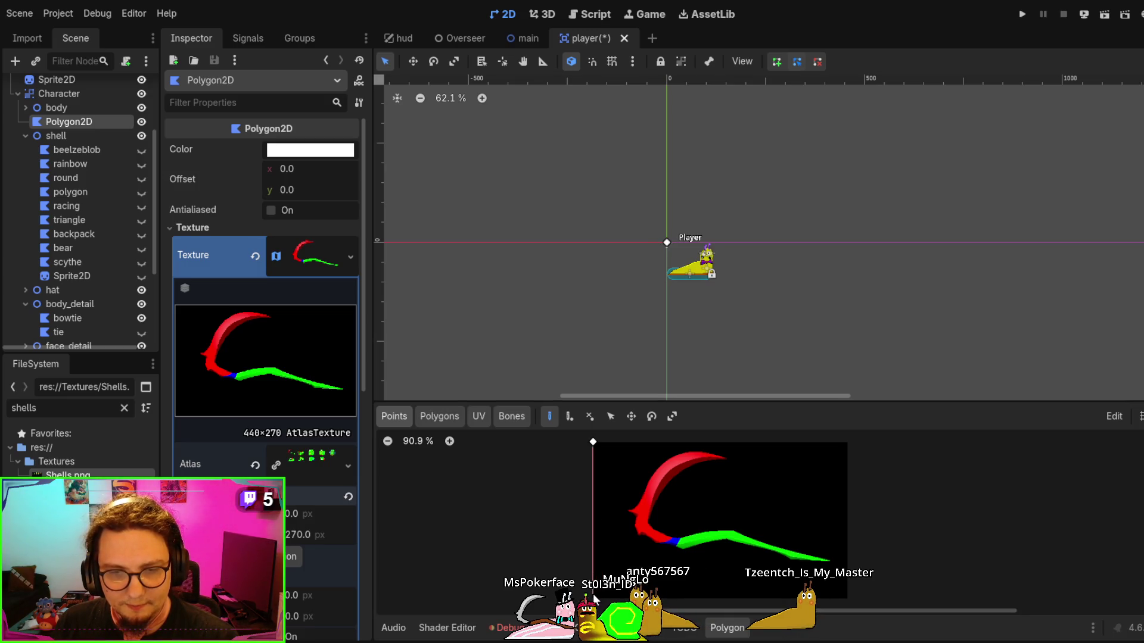
click(592, 480)
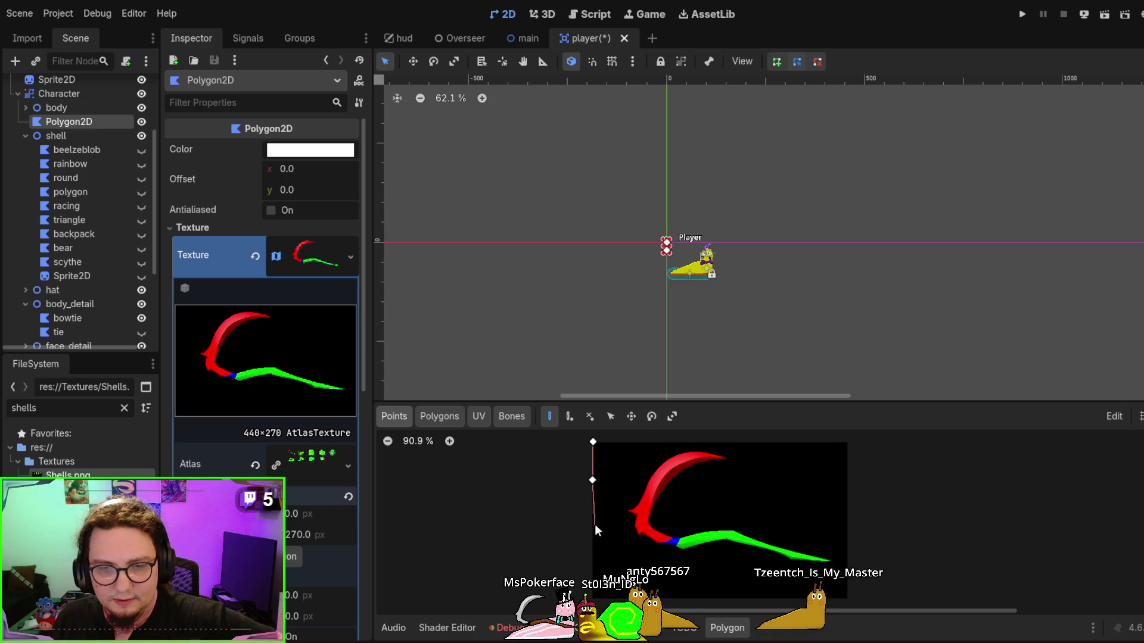
click(591, 519)
click(592, 569)
click(592, 596)
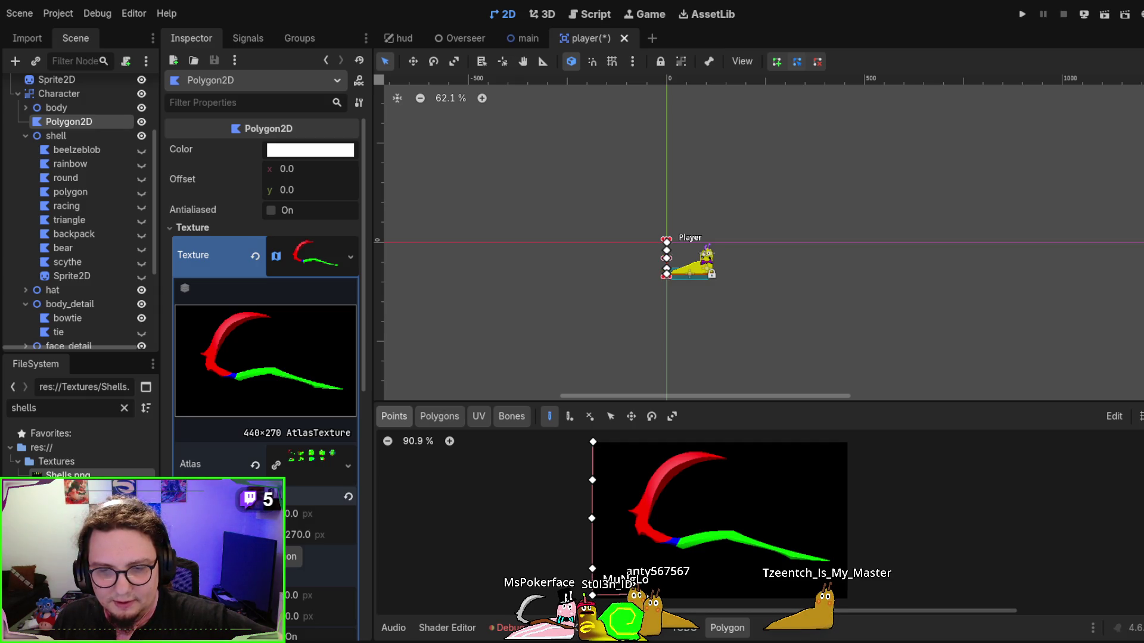
click(643, 596)
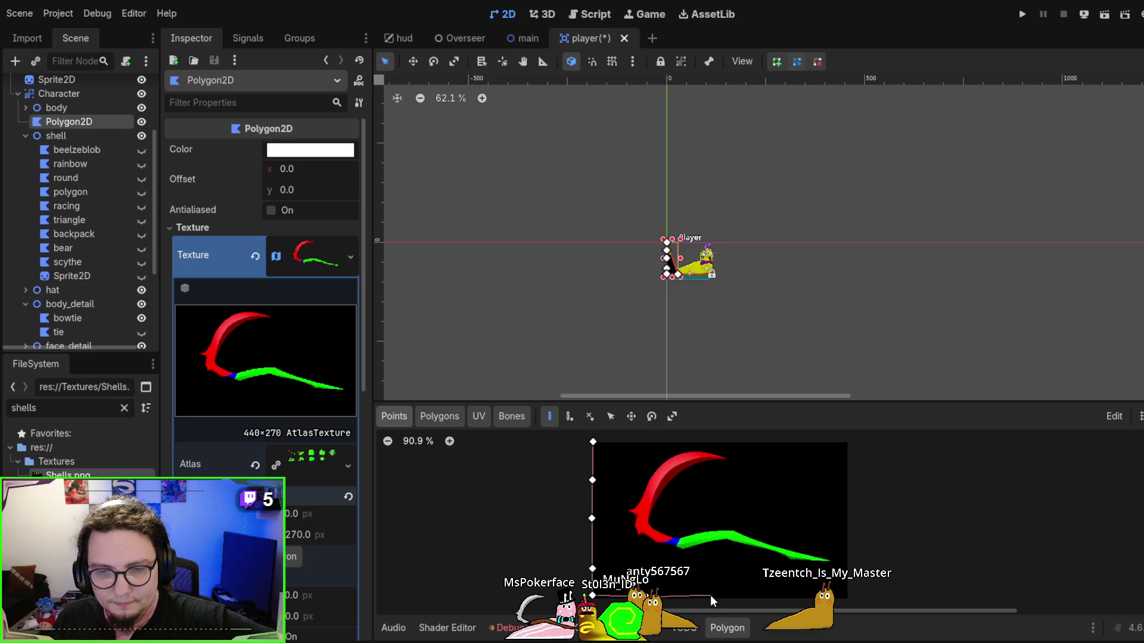
click(694, 595)
click(749, 597)
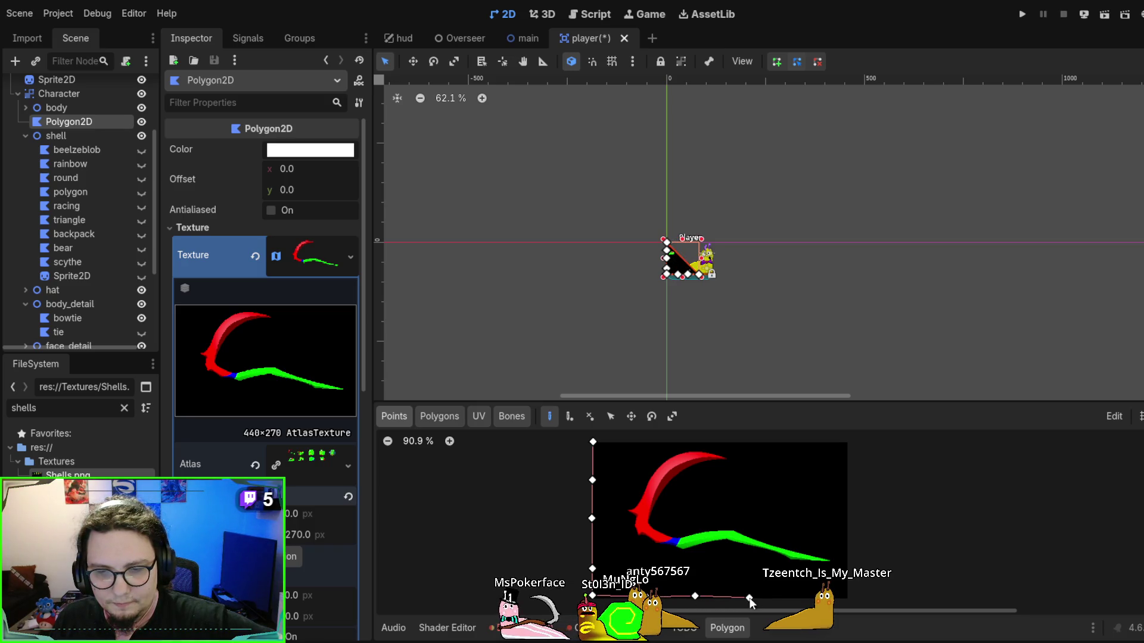
click(799, 598)
click(841, 598)
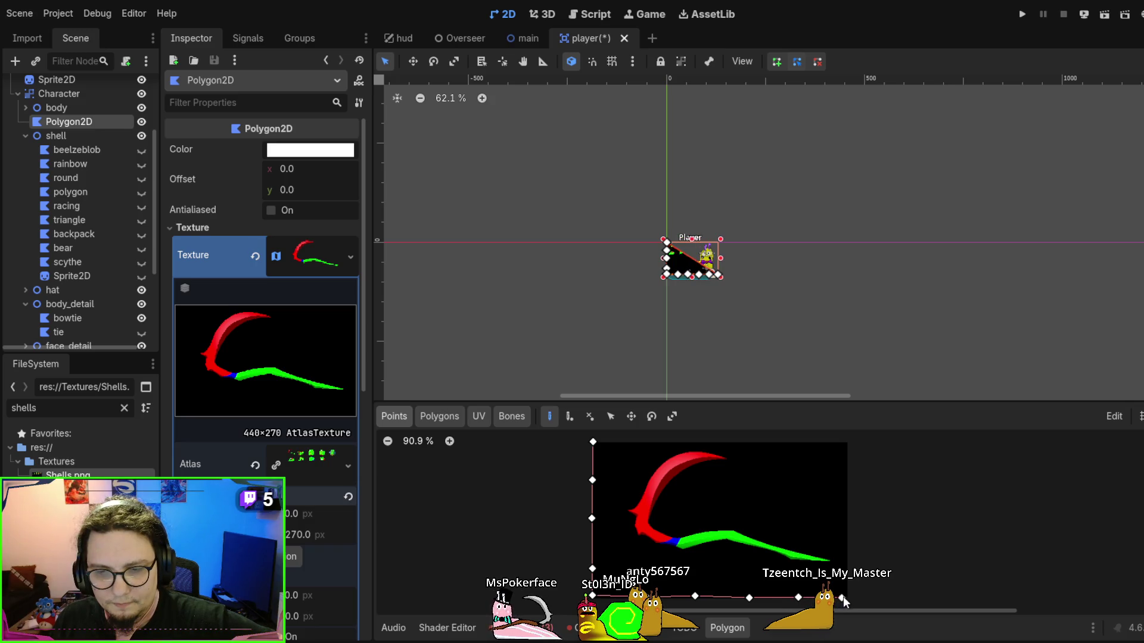
Add points up the right edge and across the top, closing the polygon at the start
click(849, 578)
click(845, 509)
click(846, 477)
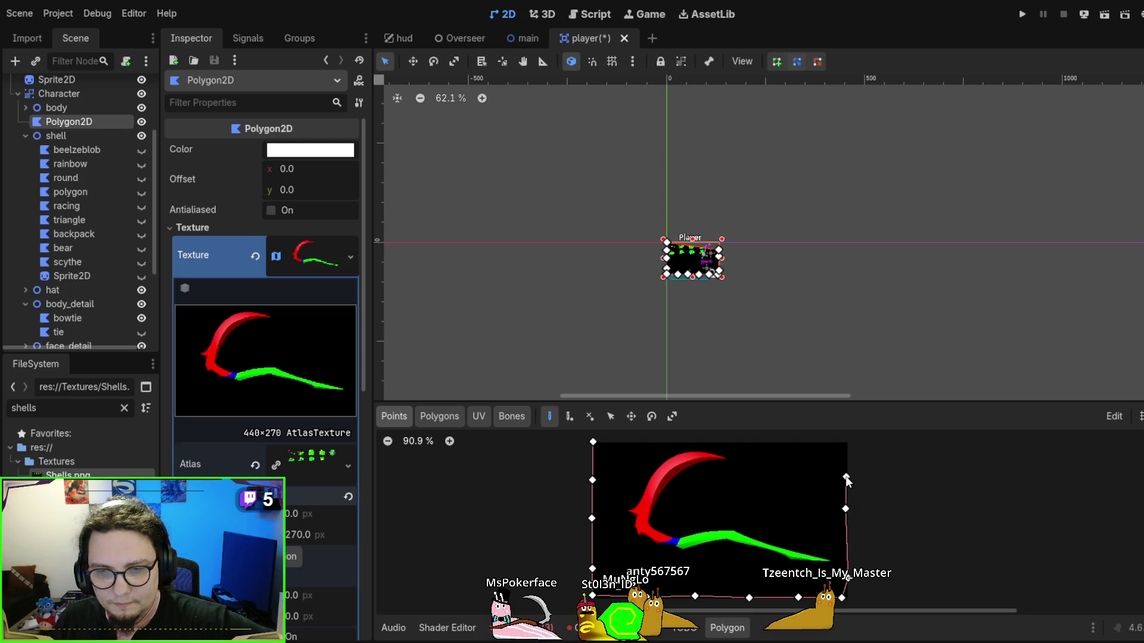
click(845, 444)
click(784, 445)
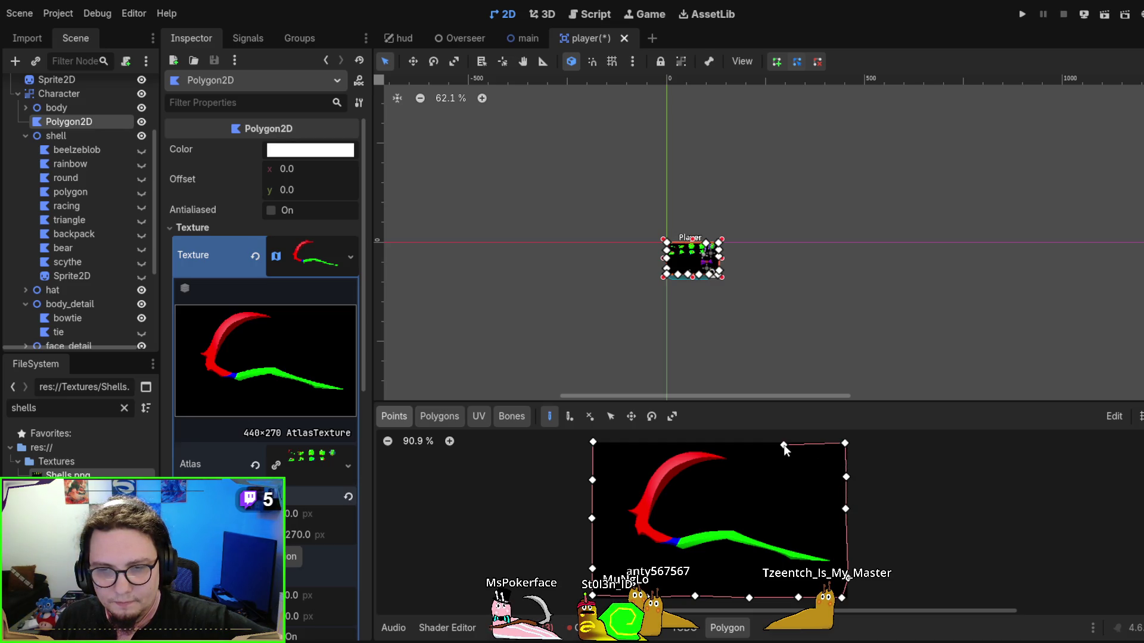
click(738, 440)
click(670, 445)
click(622, 444)
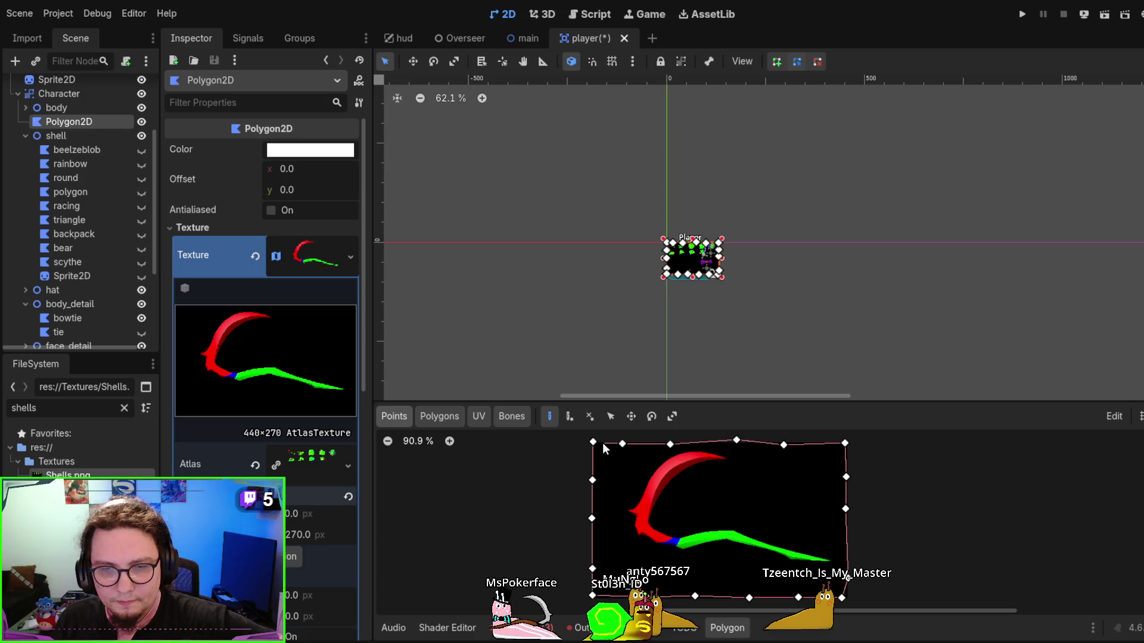
click(593, 442)
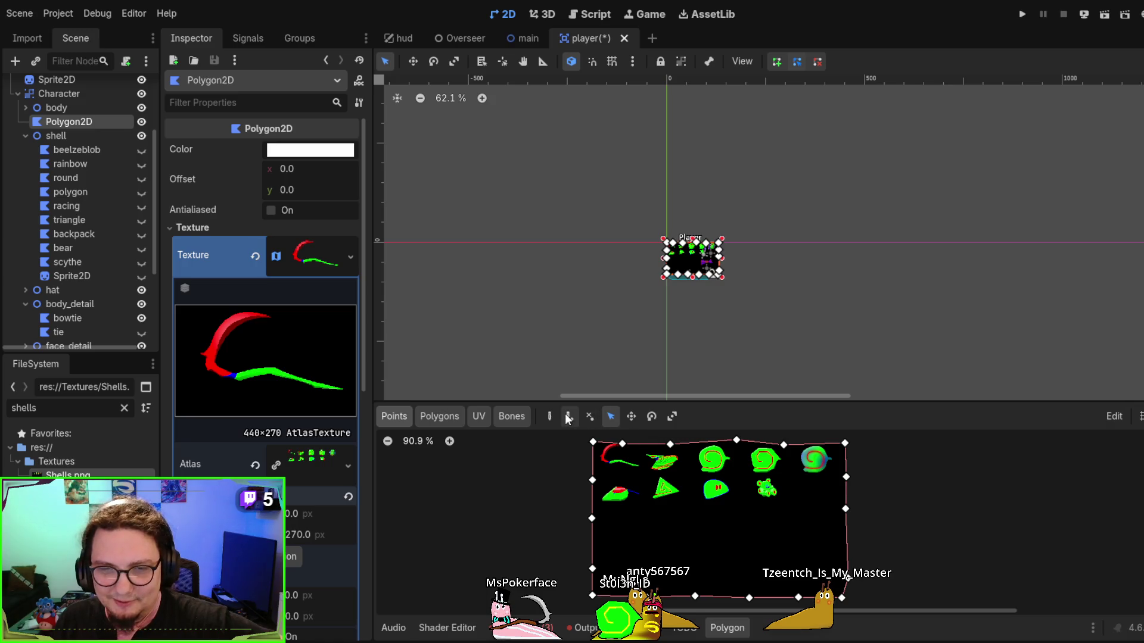
click(440, 416)
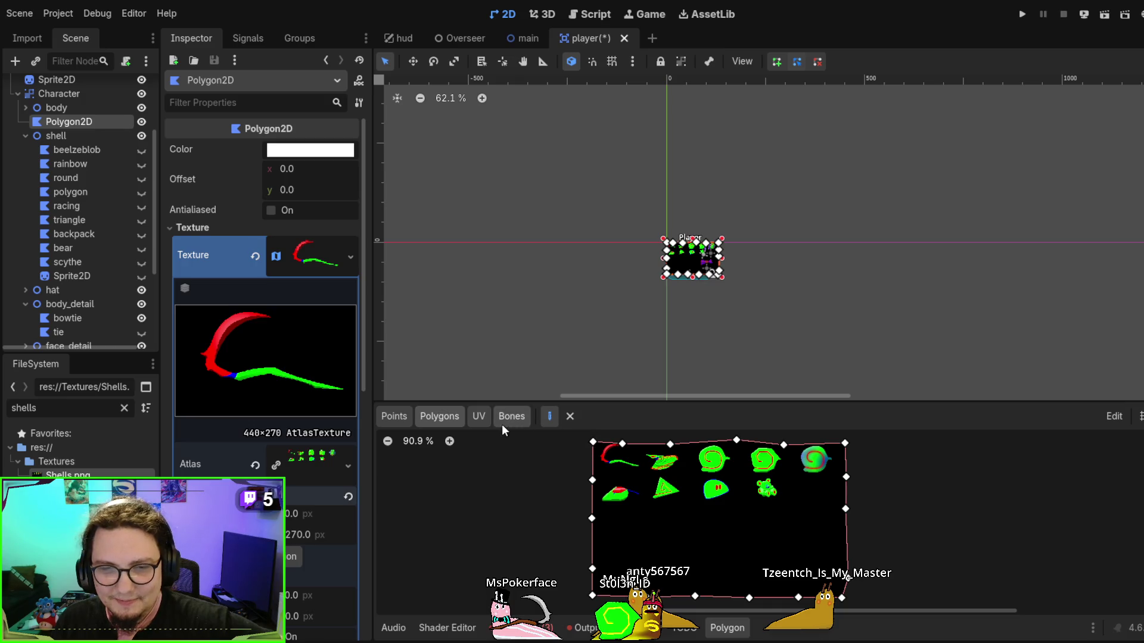
scroll(631, 284, up, 10)
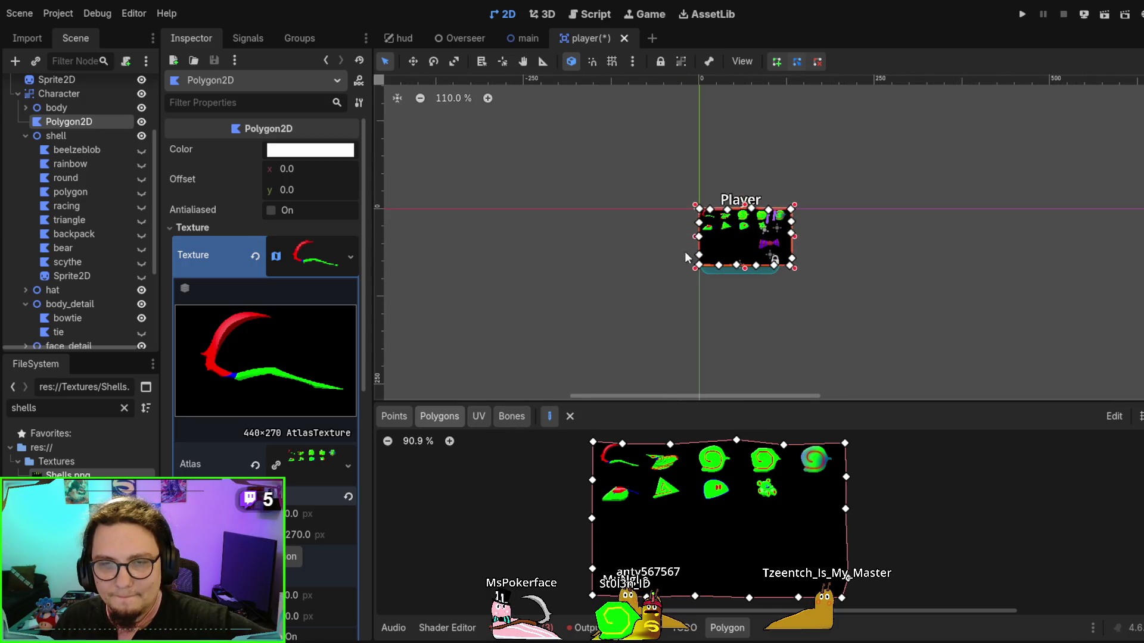
scroll(621, 255, up, 9)
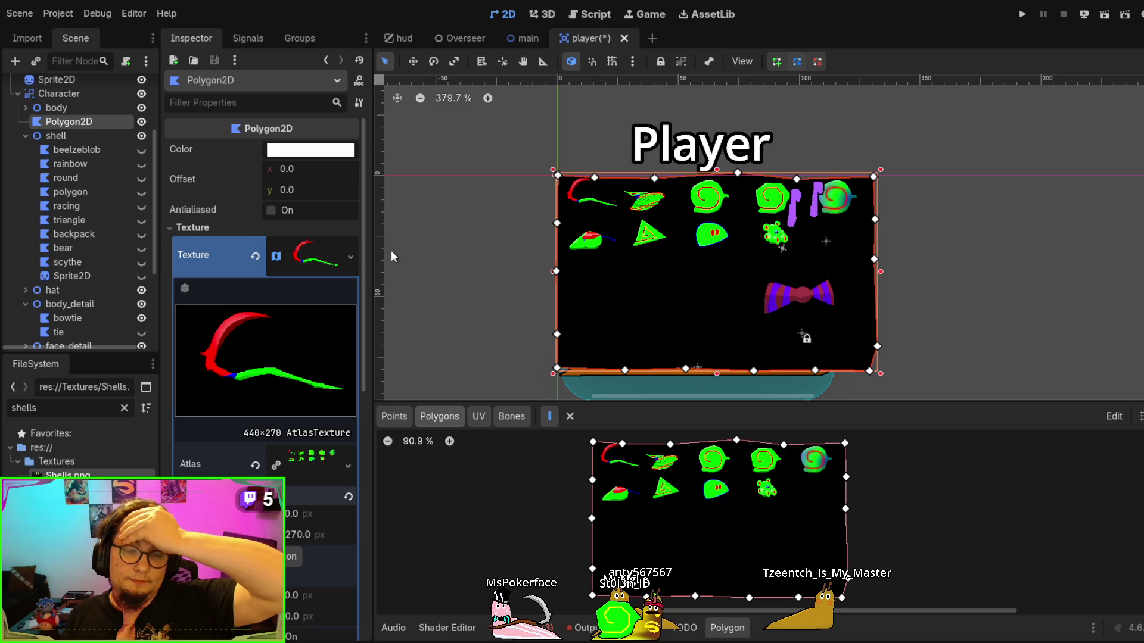
scroll(249, 395, down, 4)
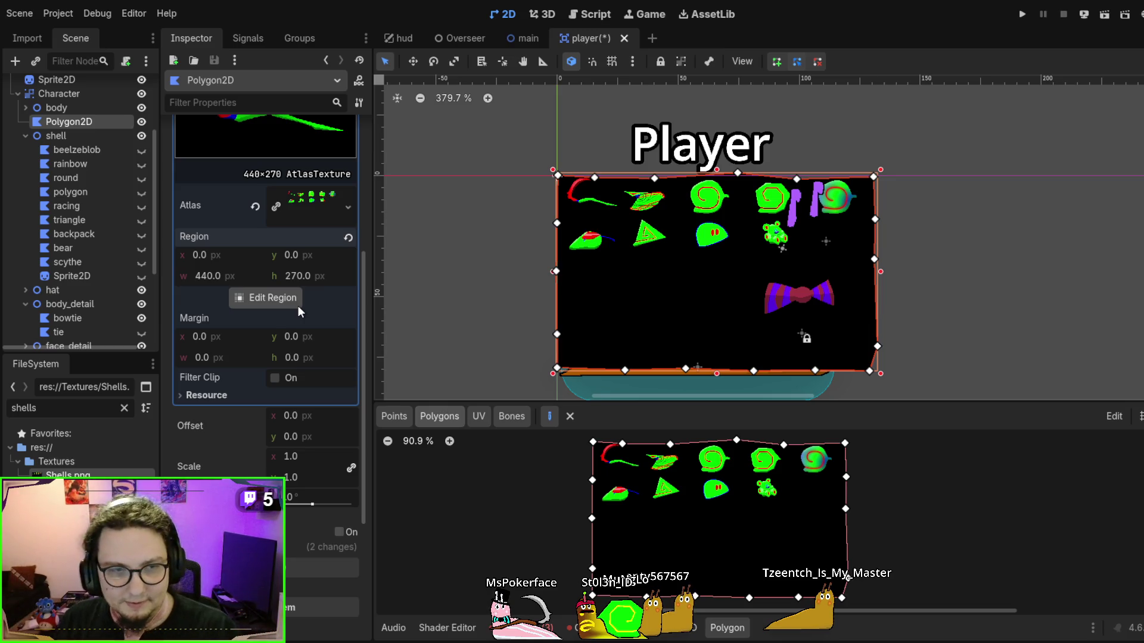
Load shell.tres into the Polygon2D's CanvasItem Material slot
scroll(298, 306, down, 5)
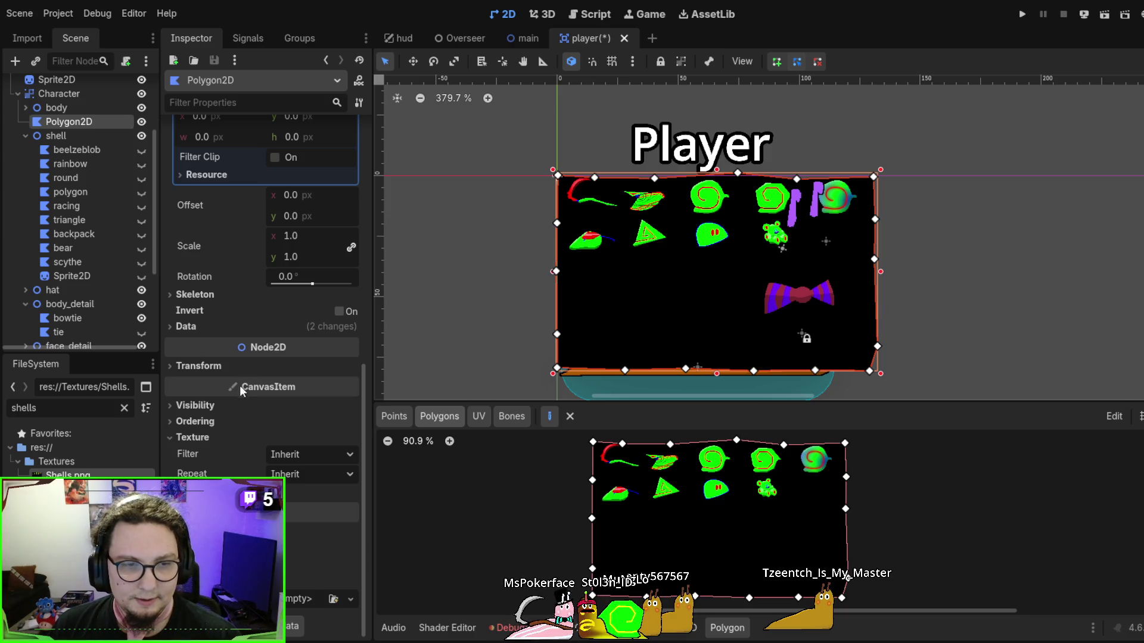
scroll(241, 445, up, 10)
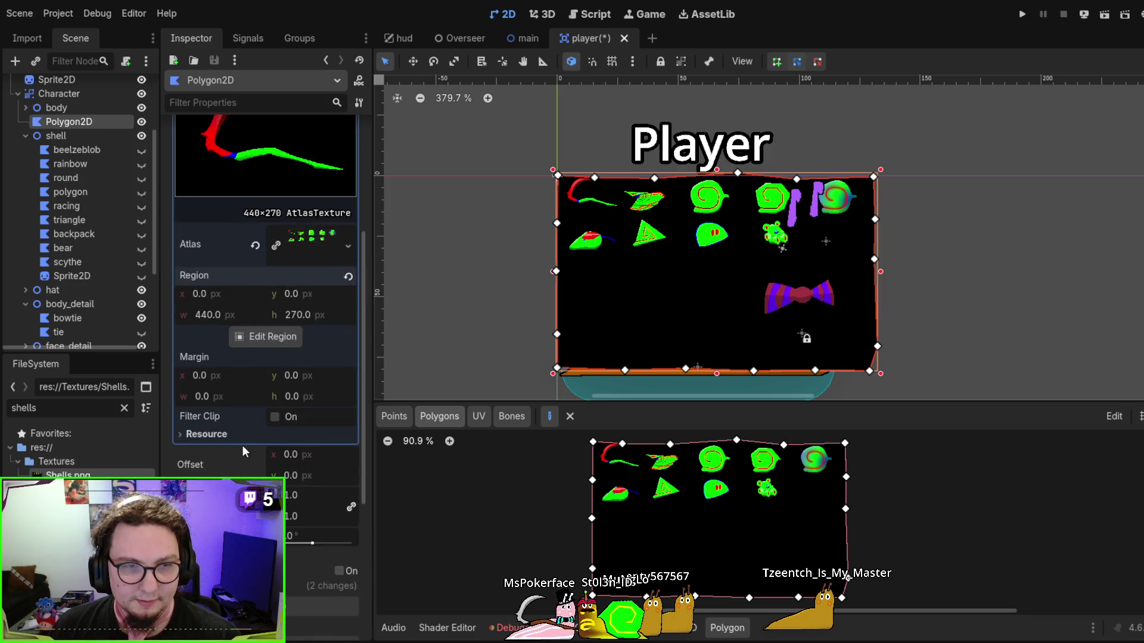
scroll(262, 424, down, 3)
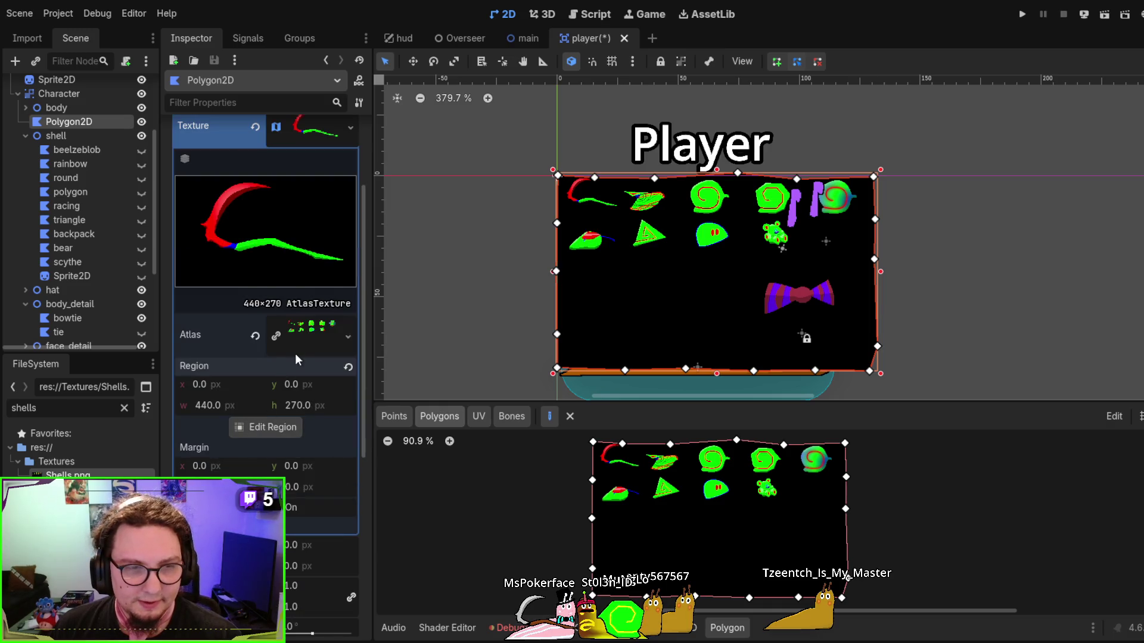
scroll(294, 357, down, 4)
scroll(269, 354, down, 3)
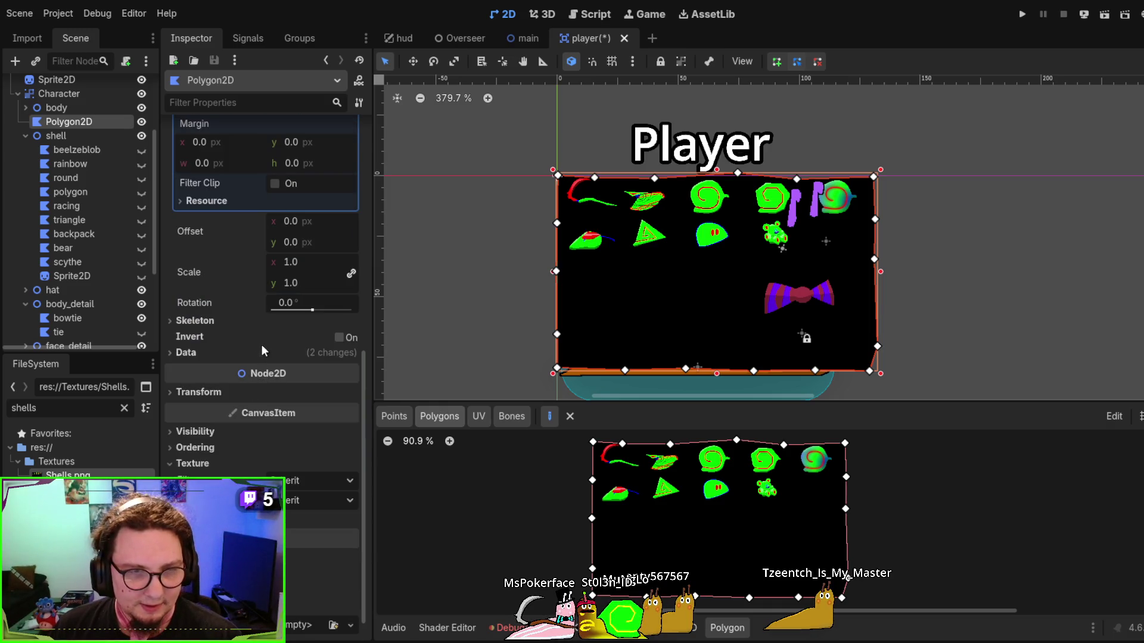
scroll(257, 344, down, 1)
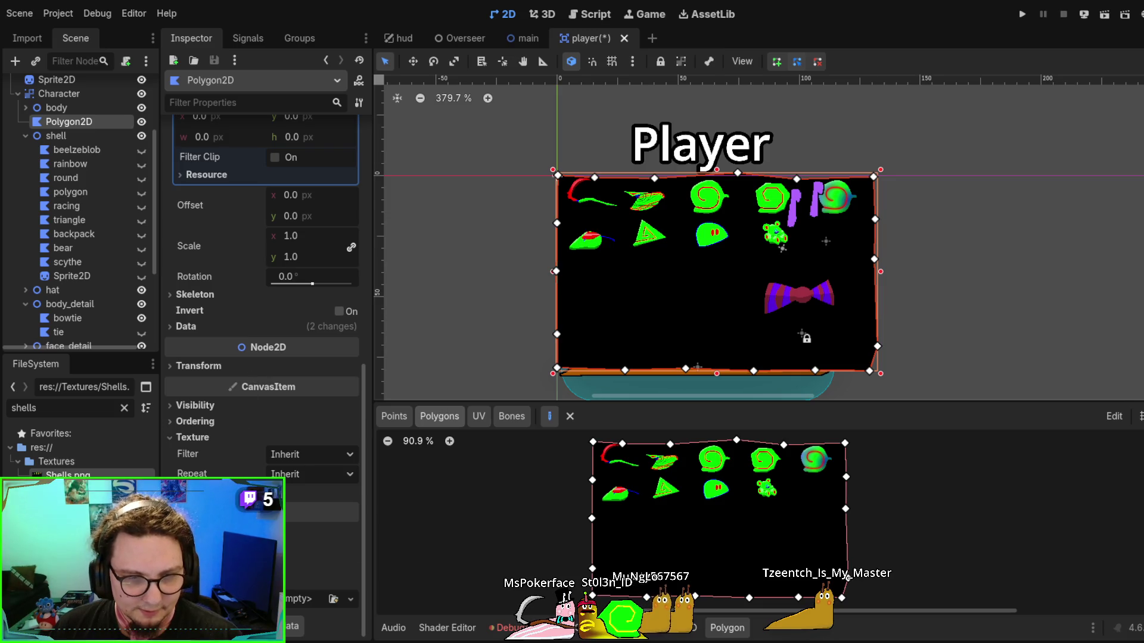
scroll(310, 465, down, 1)
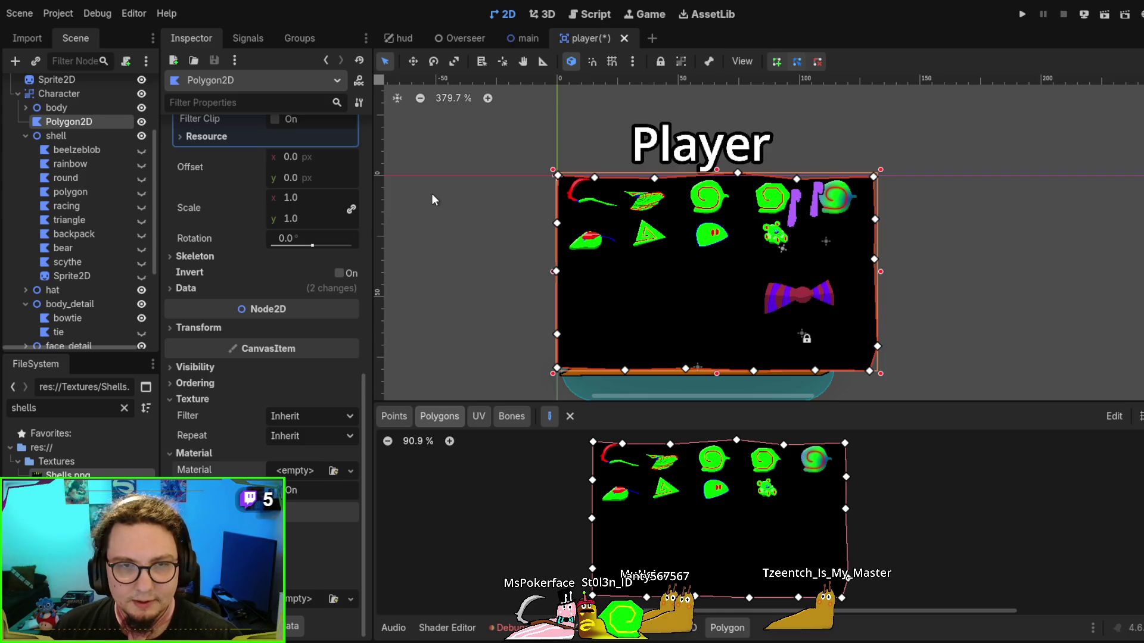
click(306, 470)
scroll(306, 482, down, 5)
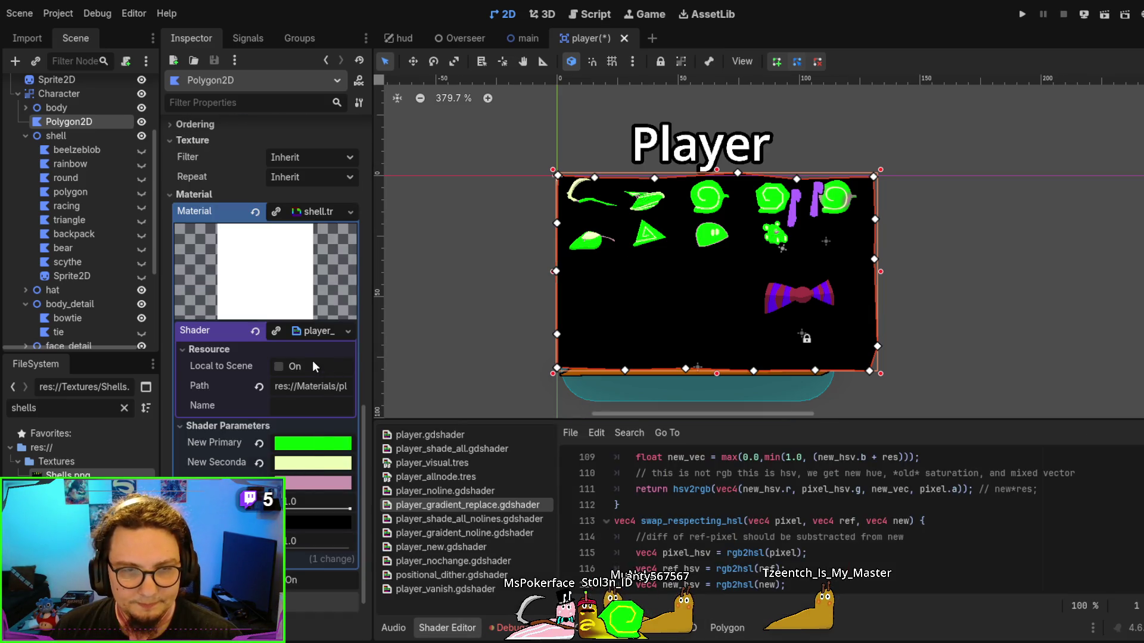
Replace the shader's code with the pasted colour-swap code
click(310, 331)
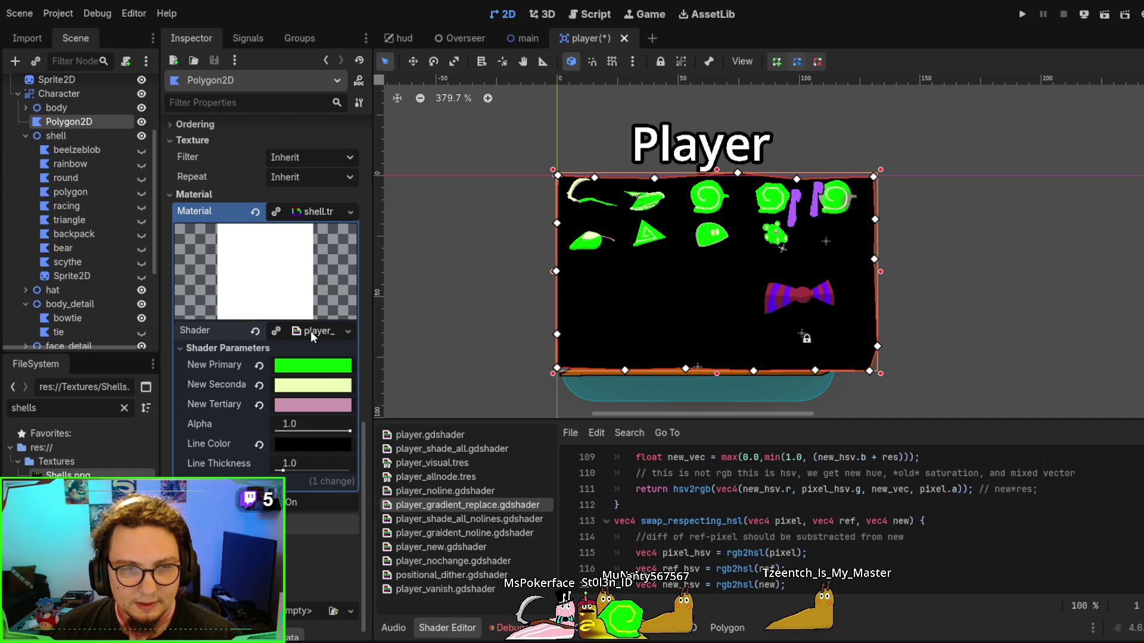
click(685, 504)
key(ctrl+a)
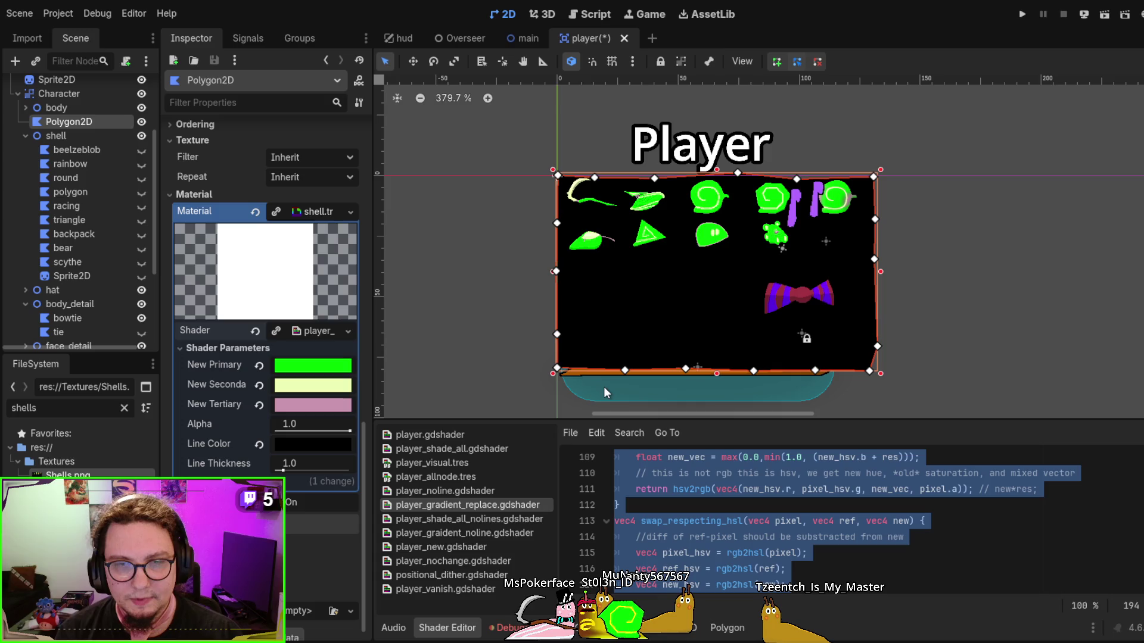
key(ctrl+v)
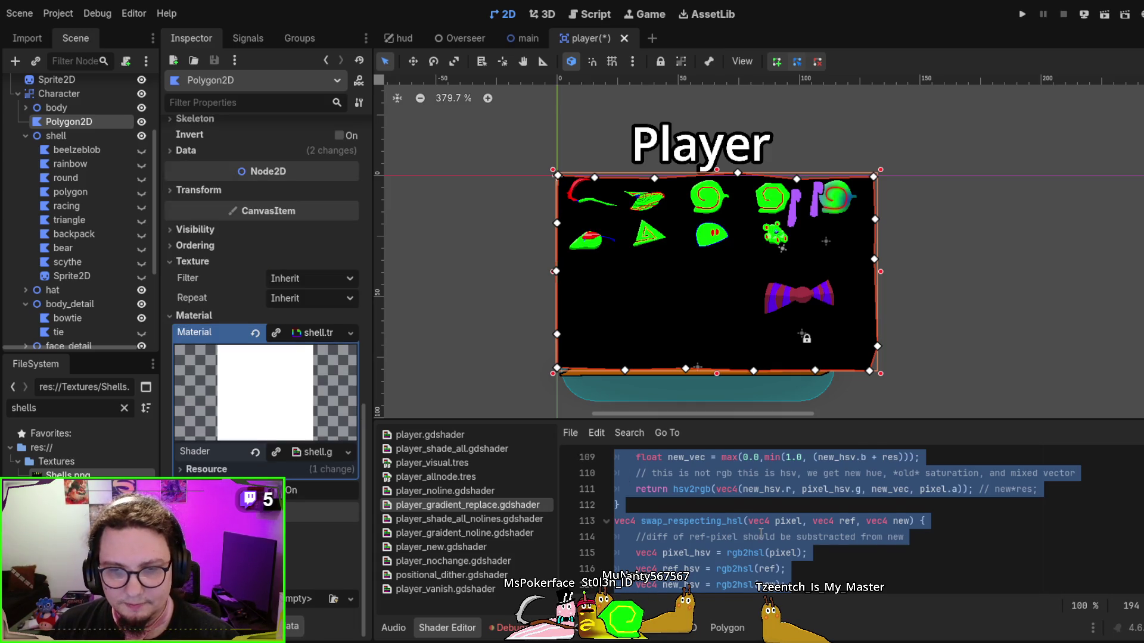
key(ctrl+a)
Open shell.gdshader in the shader editor and go to its shader_type line
click(446, 490)
click(448, 452)
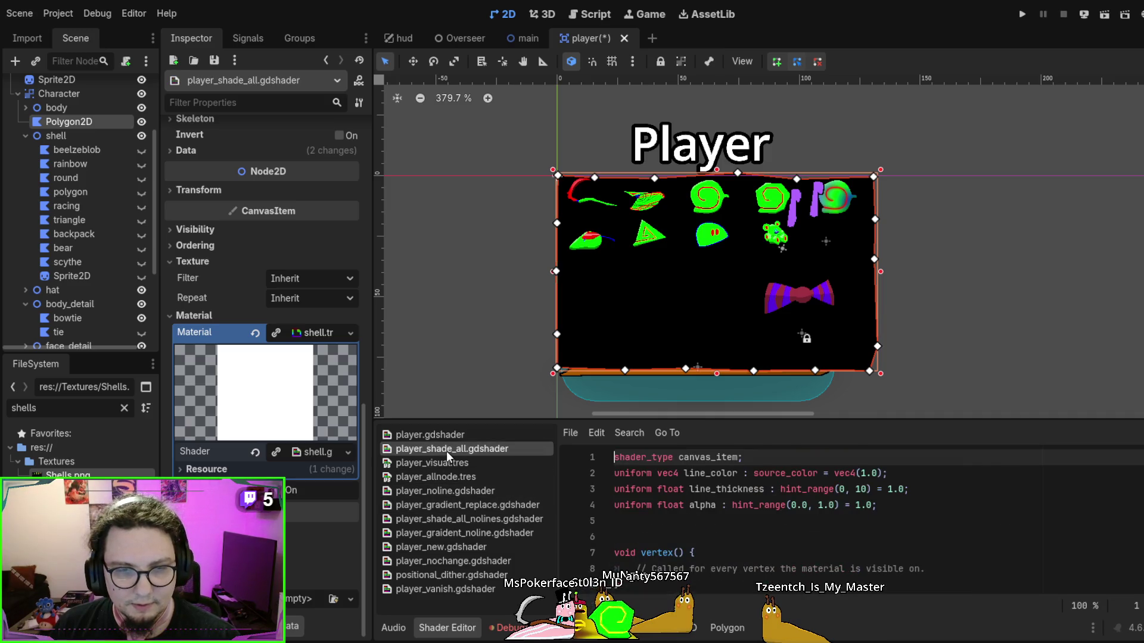
click(316, 451)
click(717, 529)
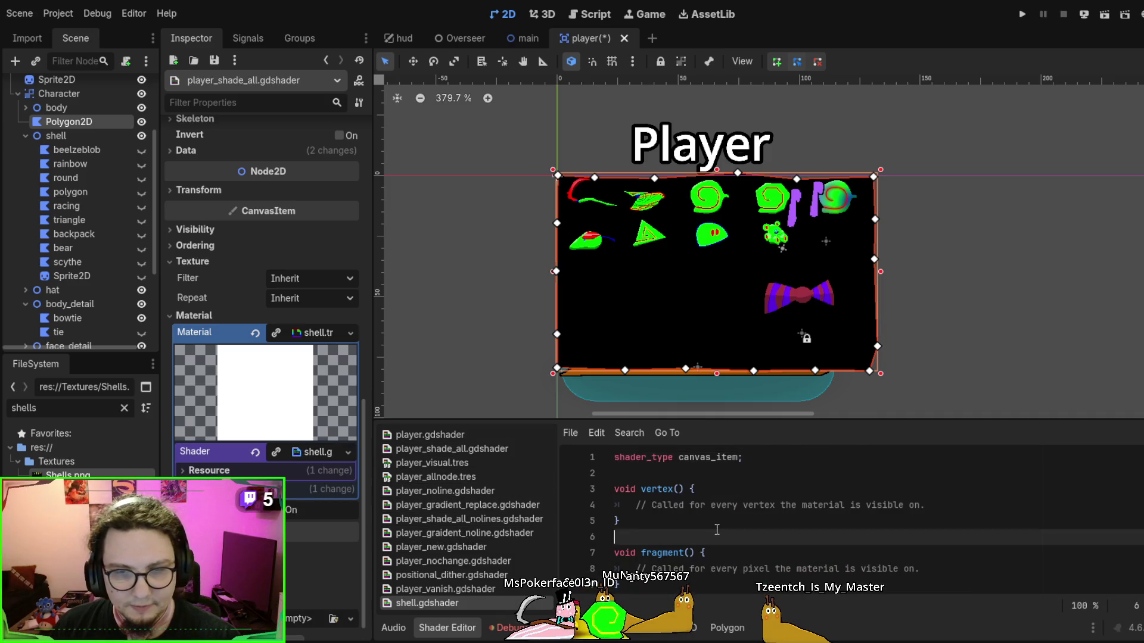
key(ctrl+End)
scroll(721, 512, up, 20)
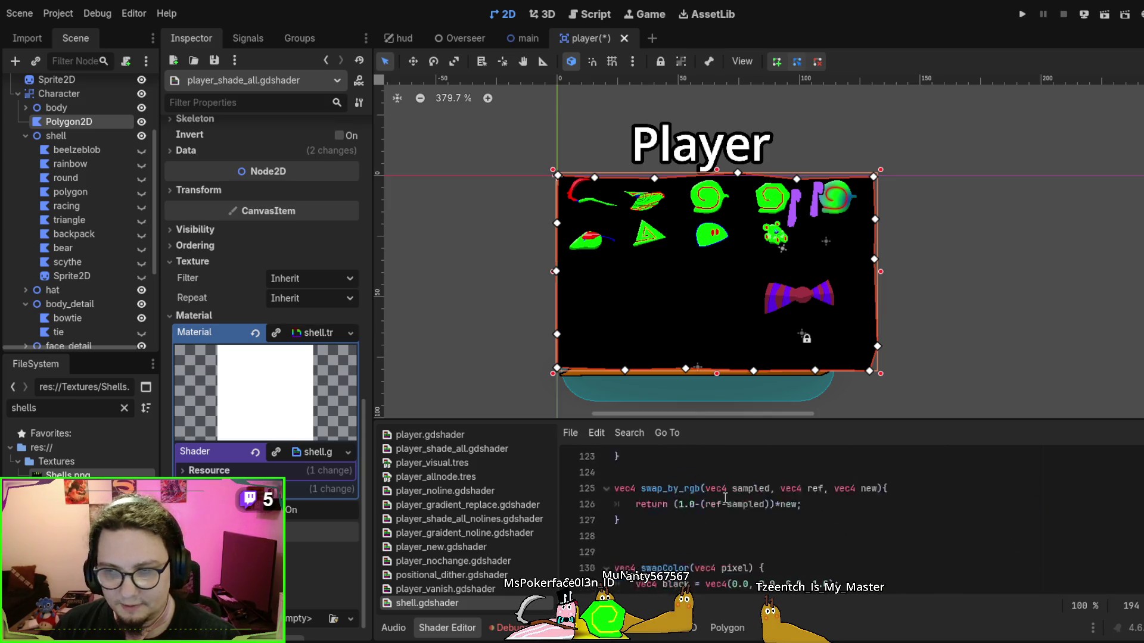
scroll(727, 506, up, 20)
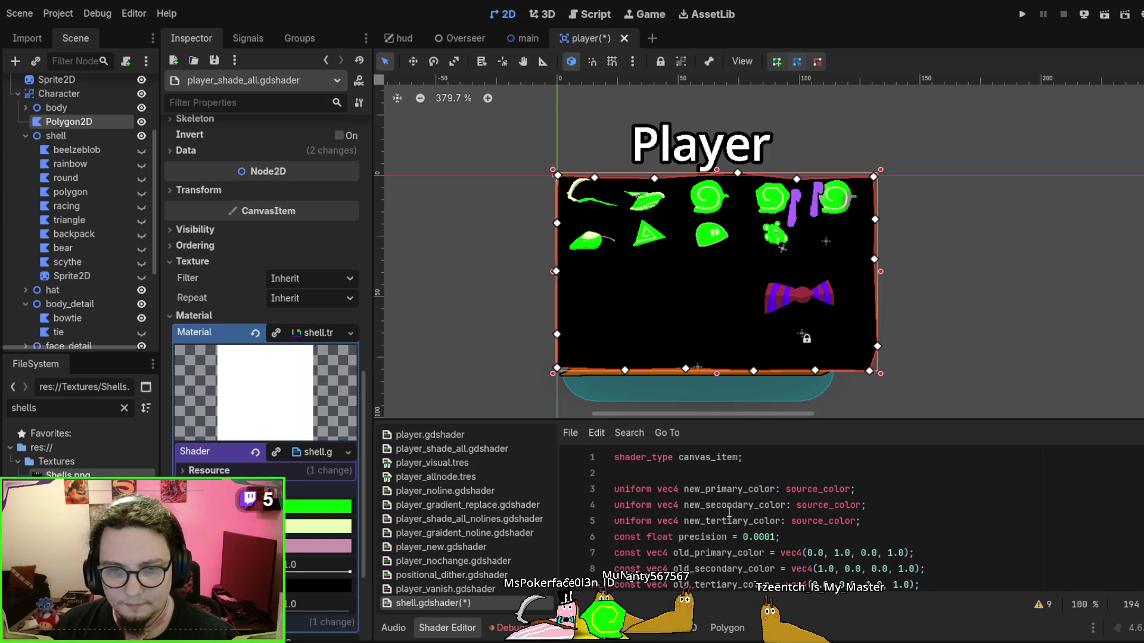
click(941, 477)
Declare uniform int frames_x = 5 below the shader_type line
key(Return)
key(Return)
key(Return)
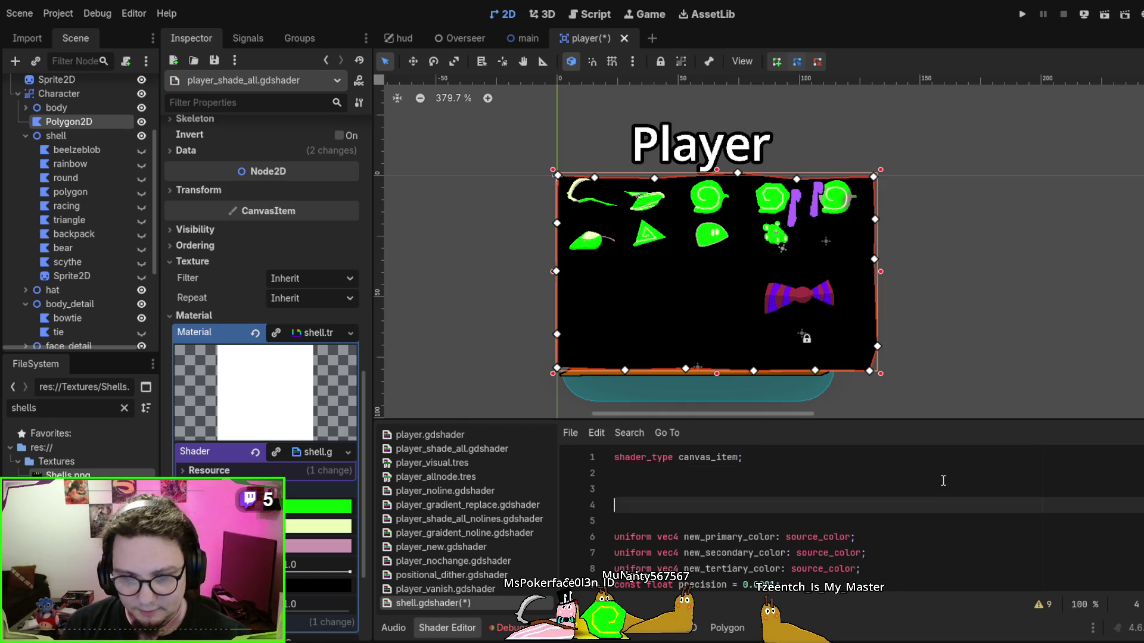
text(unifor)
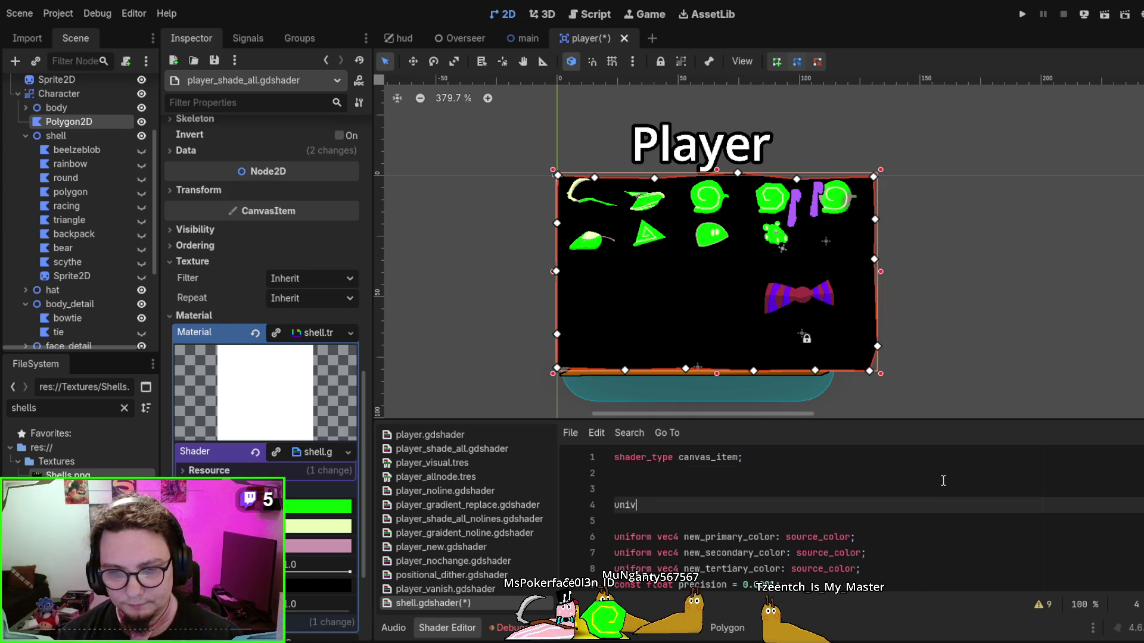
text(m int )
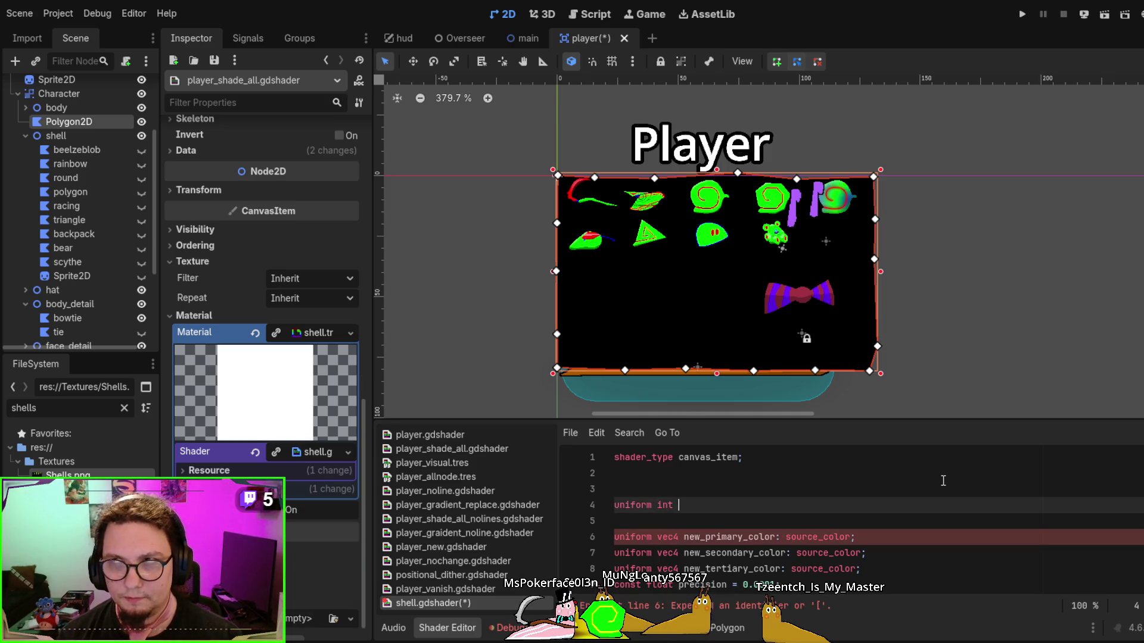
text(frames_)
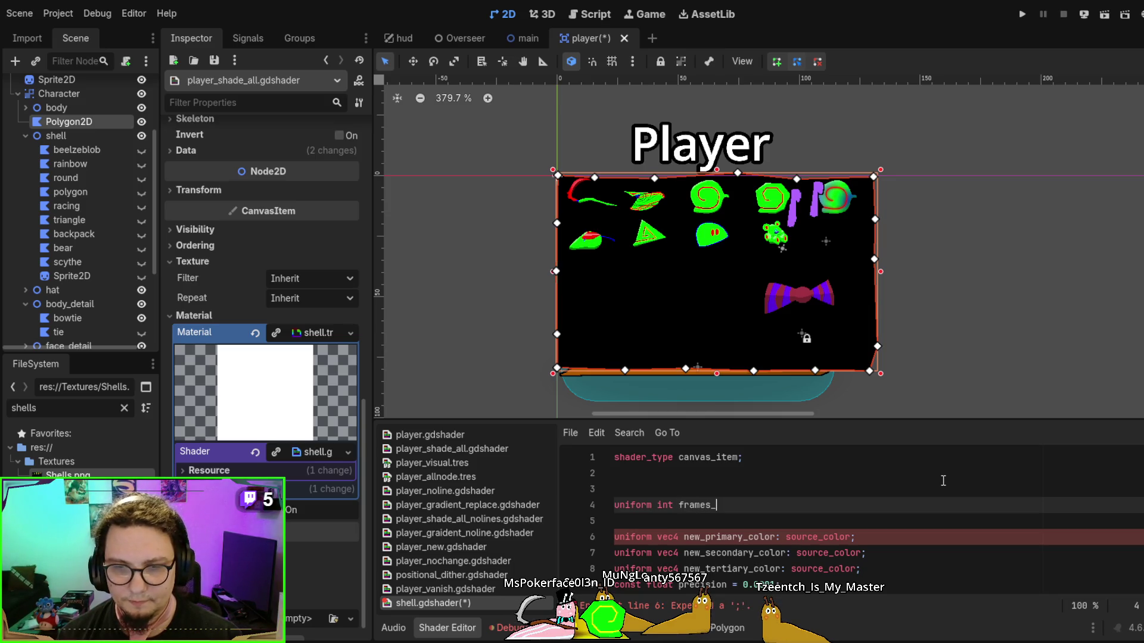
text(x:)
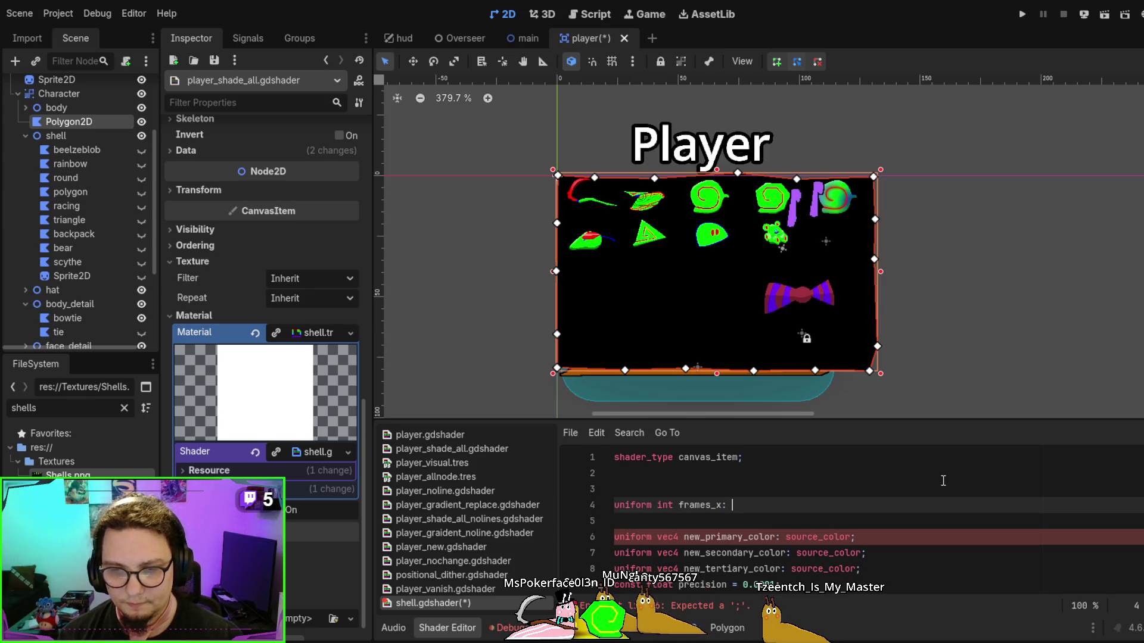
key(BackSpace)
key(BackSpace)
key(BackSpace)
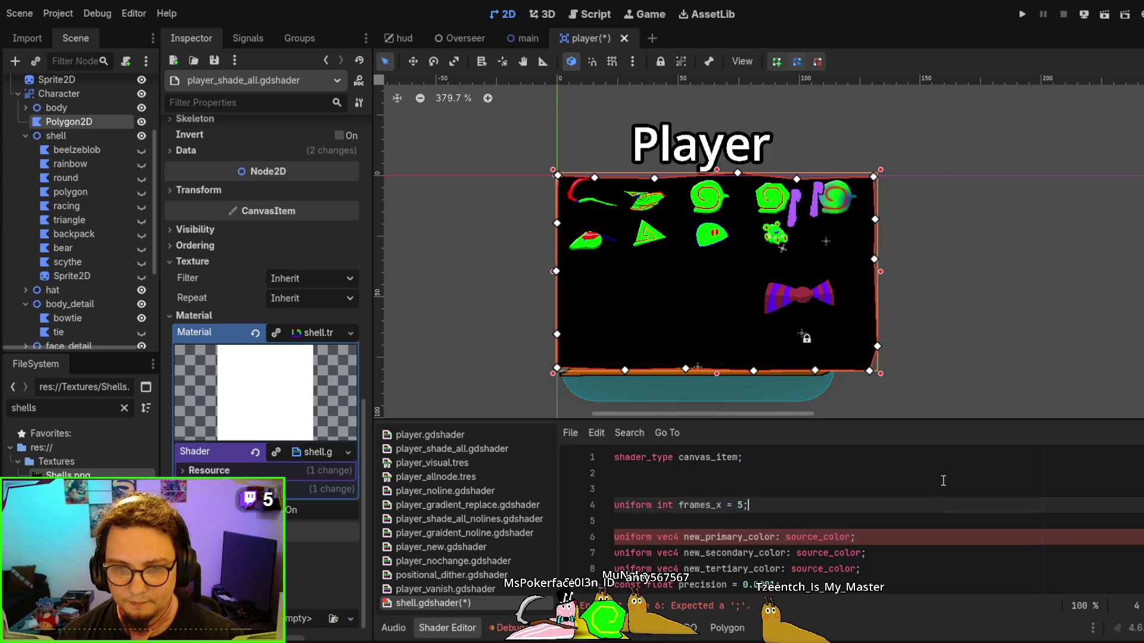
Duplicate the line as frames_y and begin a new 'uniform int' line for frame
key(ctrl+shift+d)
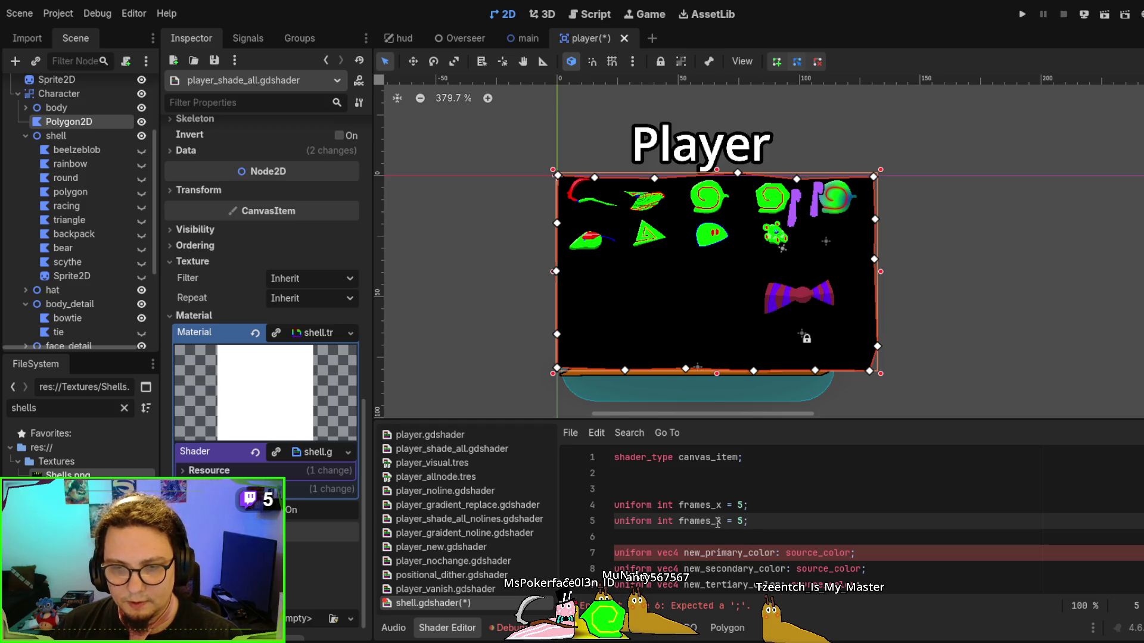
click(723, 523)
key(BackSpace)
text(y)
click(768, 519)
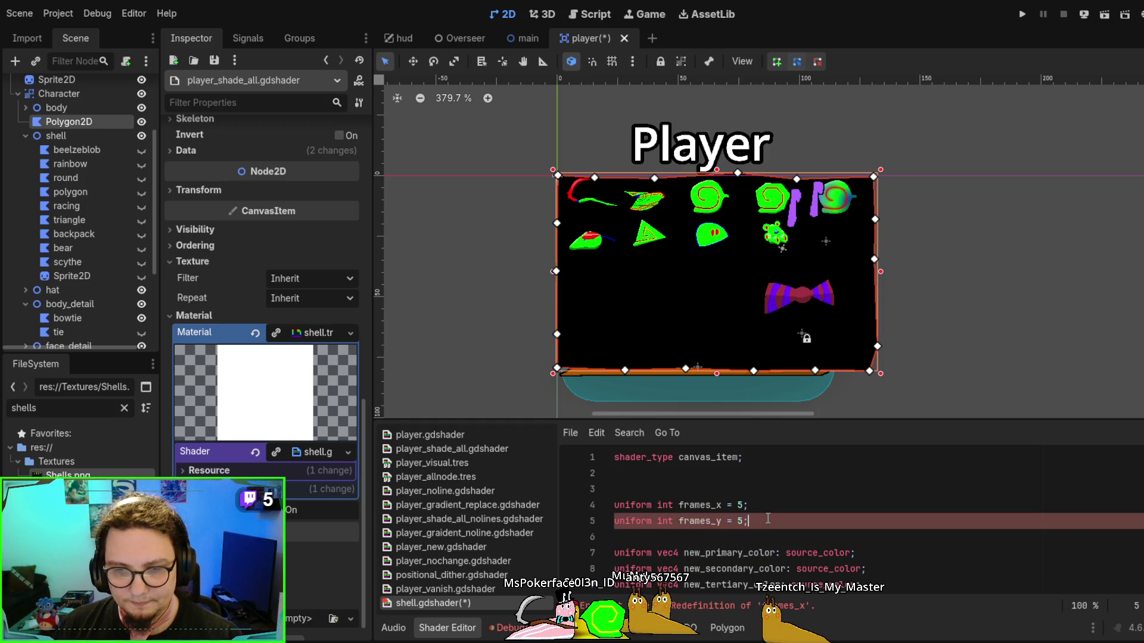
key(Return)
text(uniform)
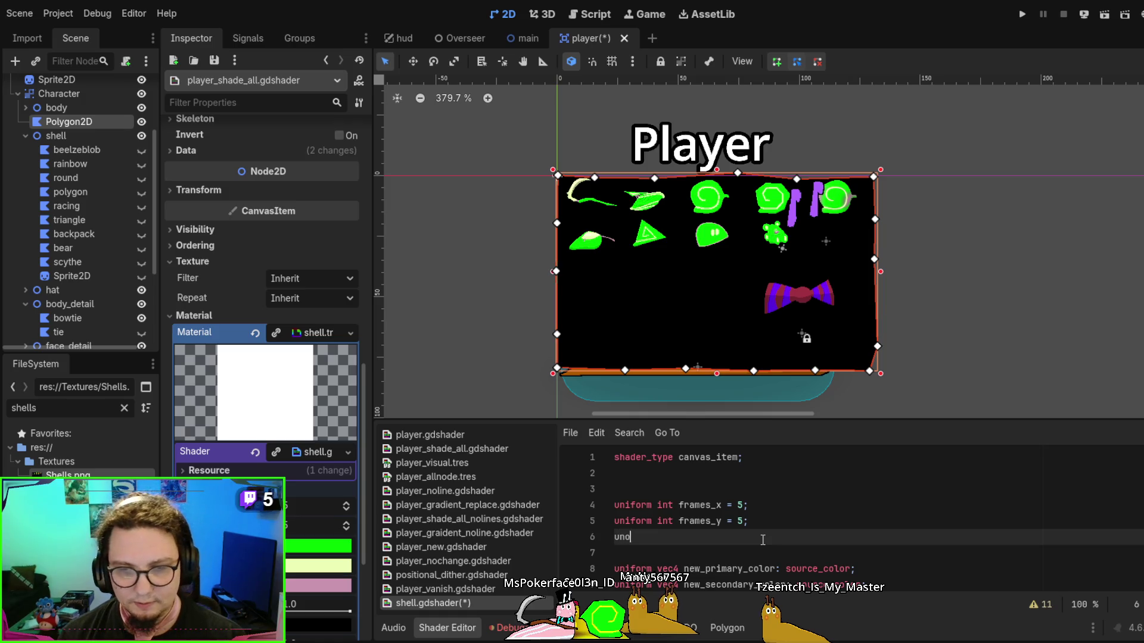
text( int frame = 0;)
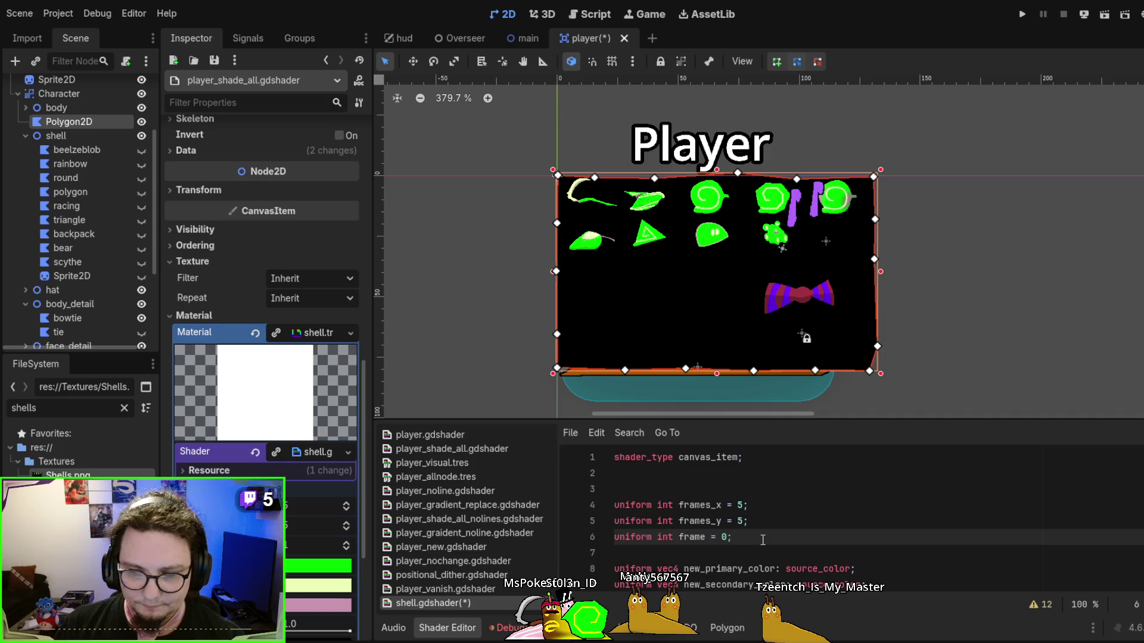
Enlarge the shader editor upward and scroll down to the fragment() function
scroll(763, 540, down, 8)
scroll(781, 526, up, 1)
scroll(663, 463, up, 7)
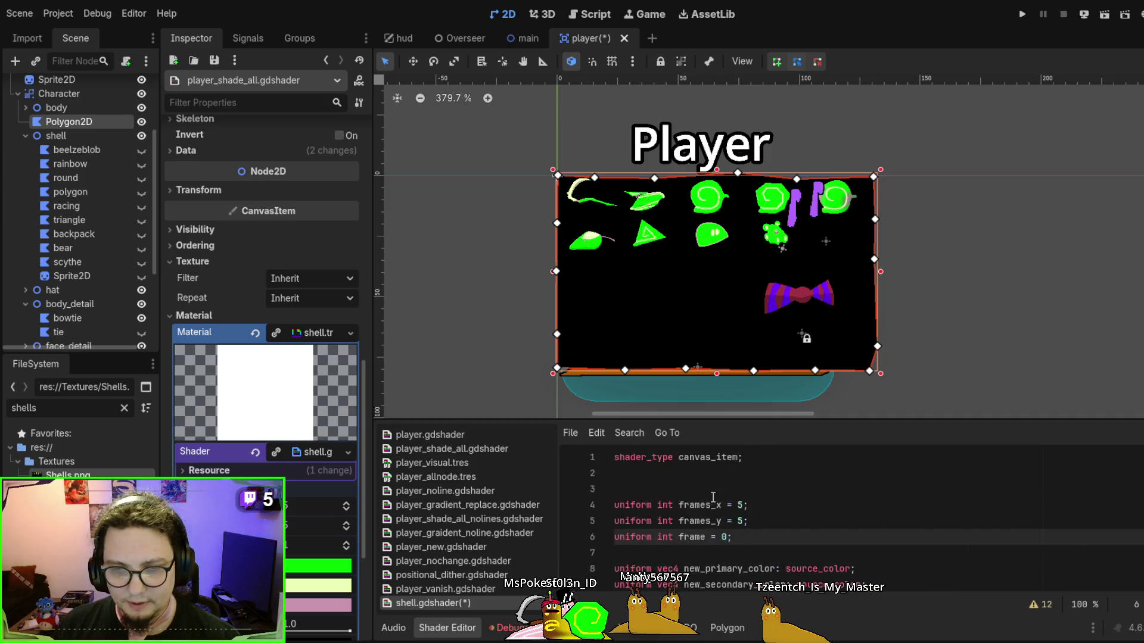
scroll(713, 453, down, 13)
drag(742, 420, 741, 102)
scroll(835, 336, down, 5)
scroll(835, 336, down, 9)
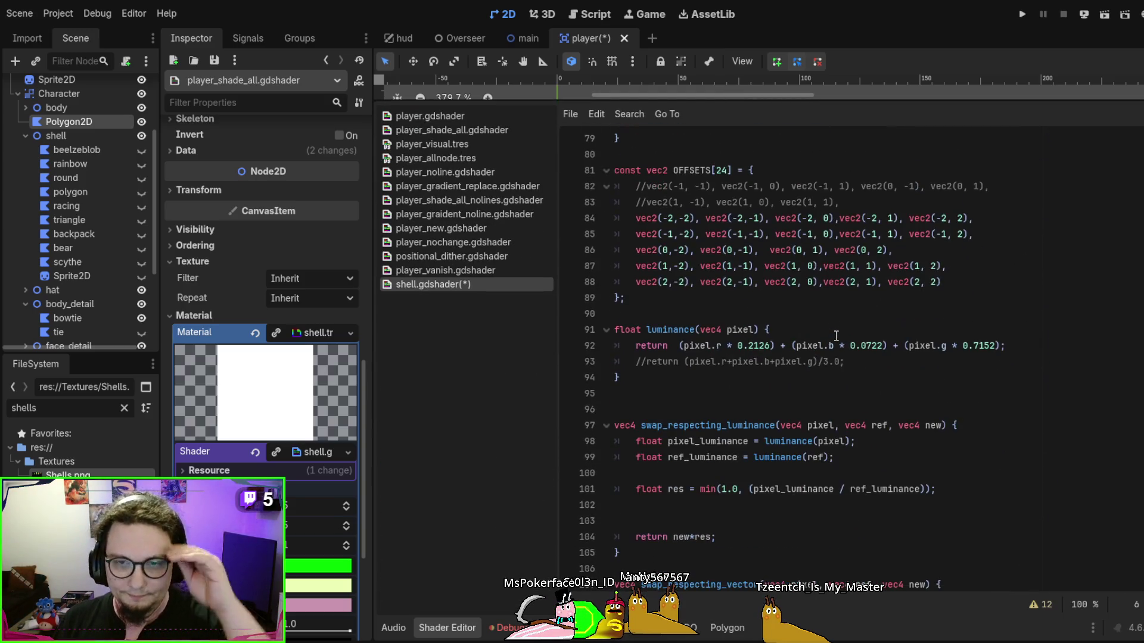
scroll(836, 336, down, 2)
scroll(836, 336, down, 12)
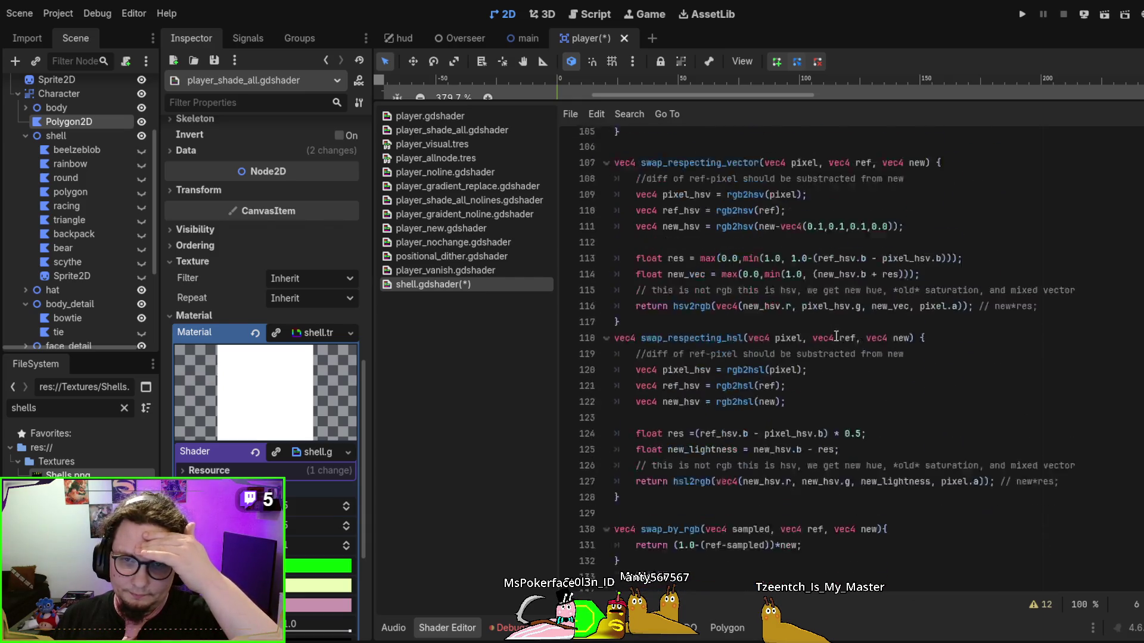
scroll(836, 336, down, 14)
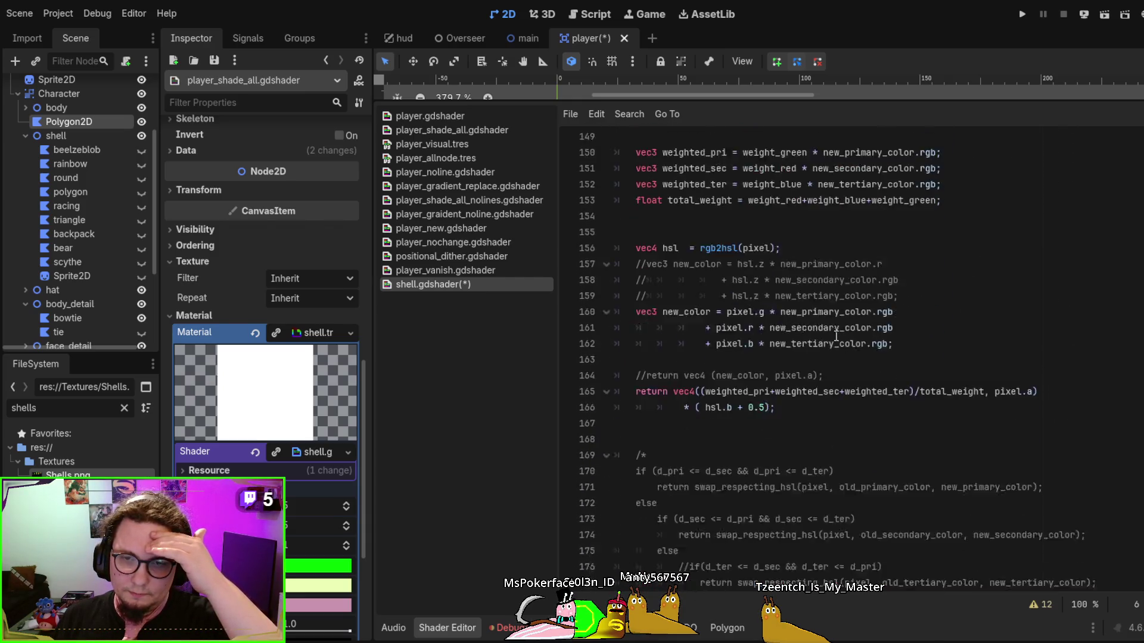
scroll(836, 336, down, 5)
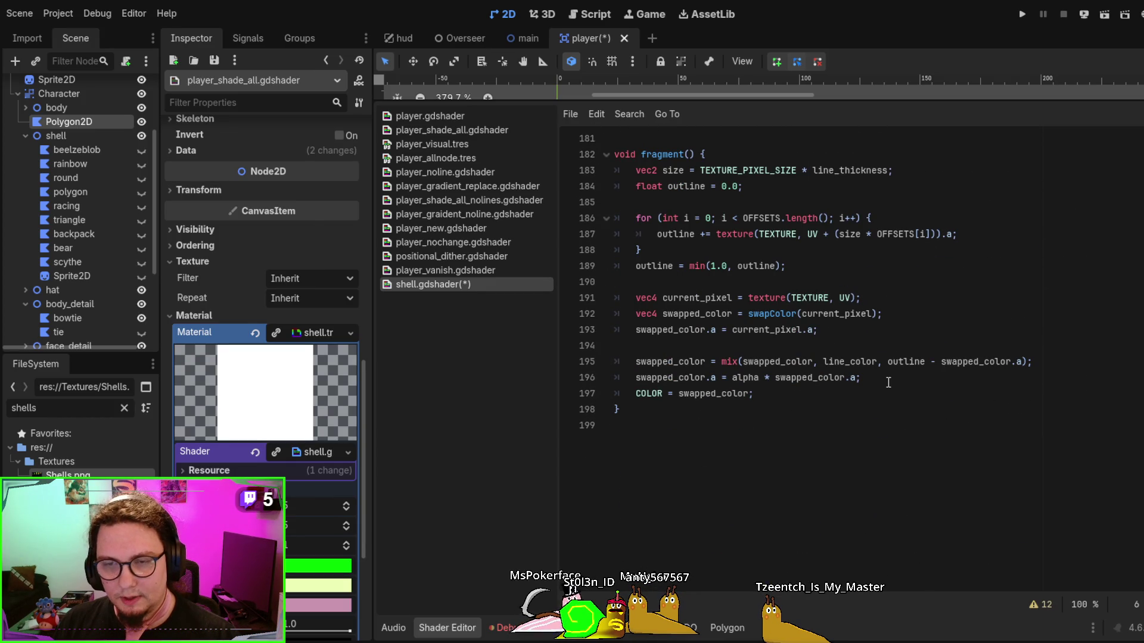
scroll(802, 308, up, 2)
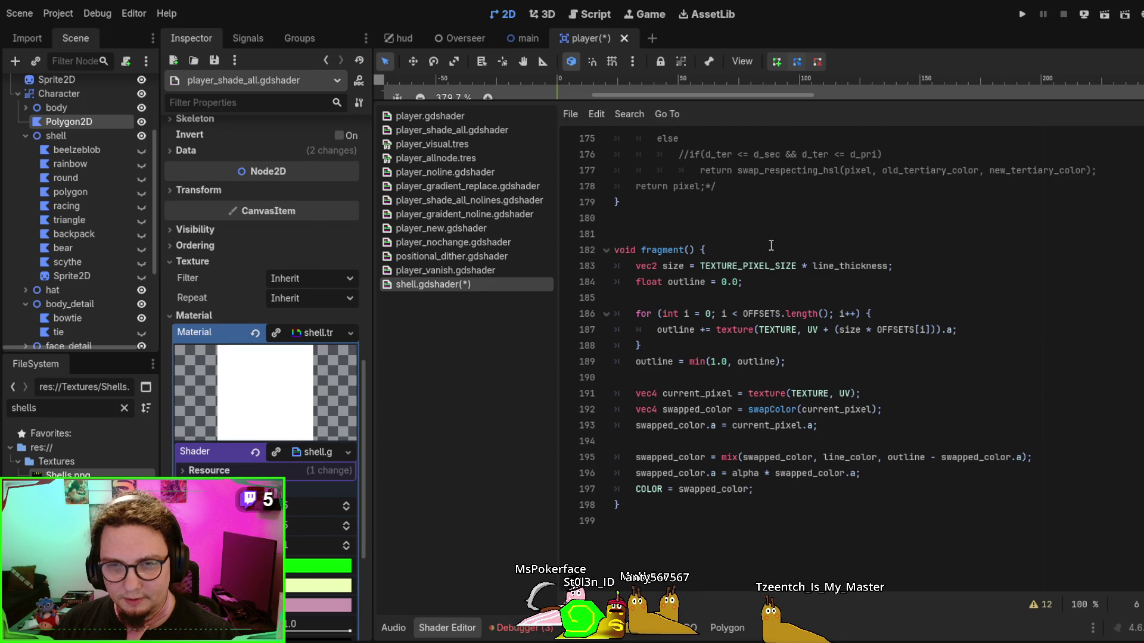
Insert indented blank lines in fragment() between the outline variable and the OFFSETS loop
click(762, 295)
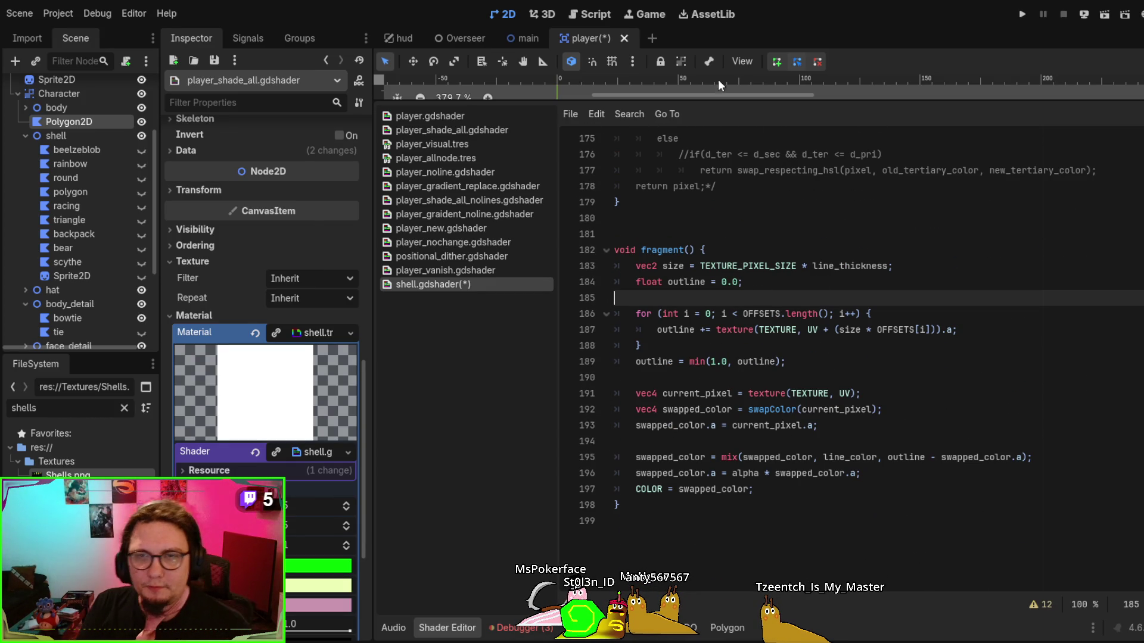
key(Tab)
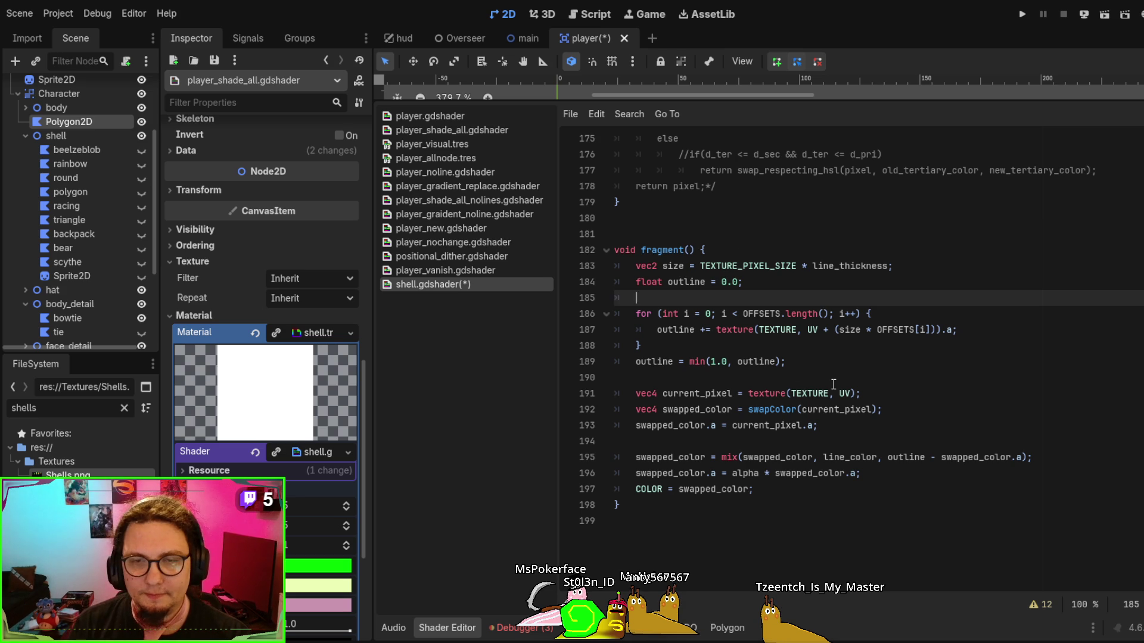
key(Return)
key(Return)
key(Up)
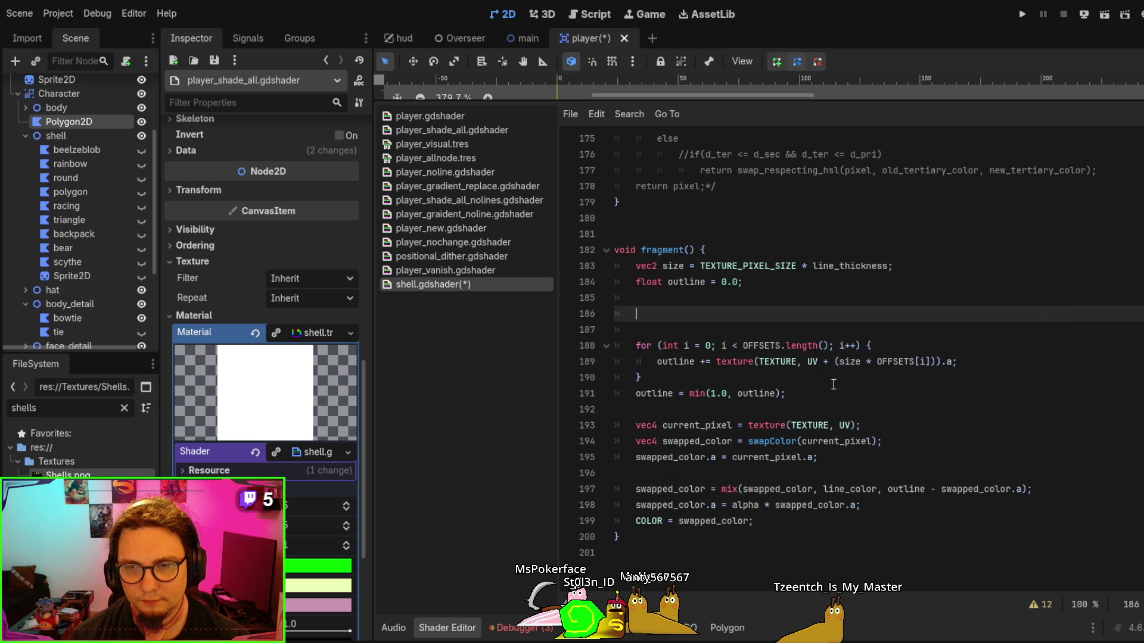
double_click(734, 265)
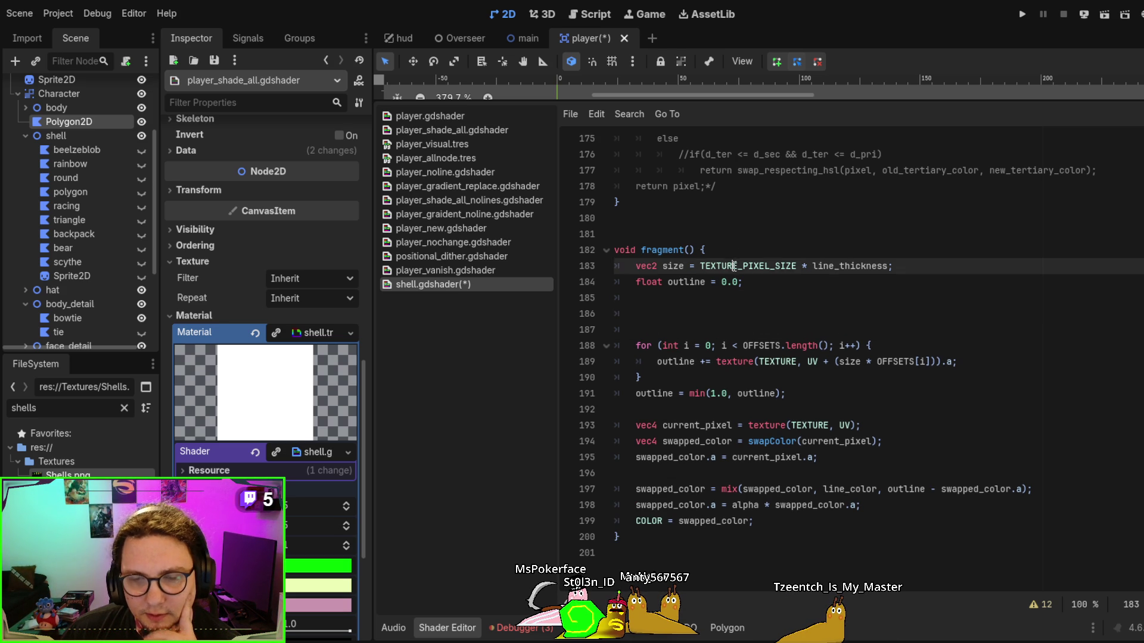
click(730, 298)
click(742, 265)
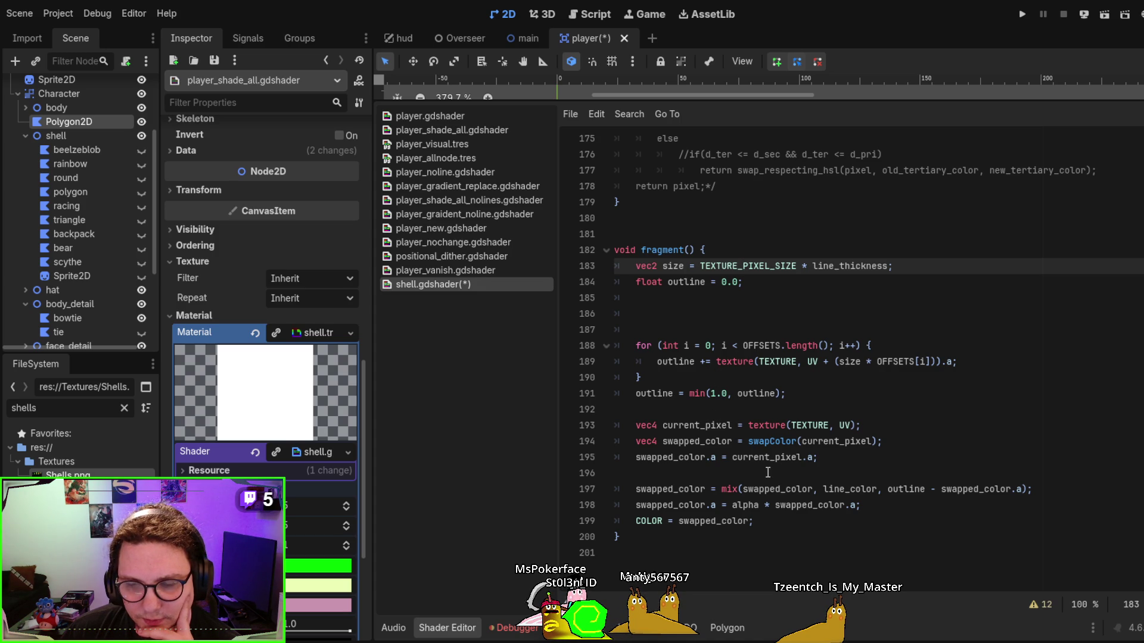
click(846, 425)
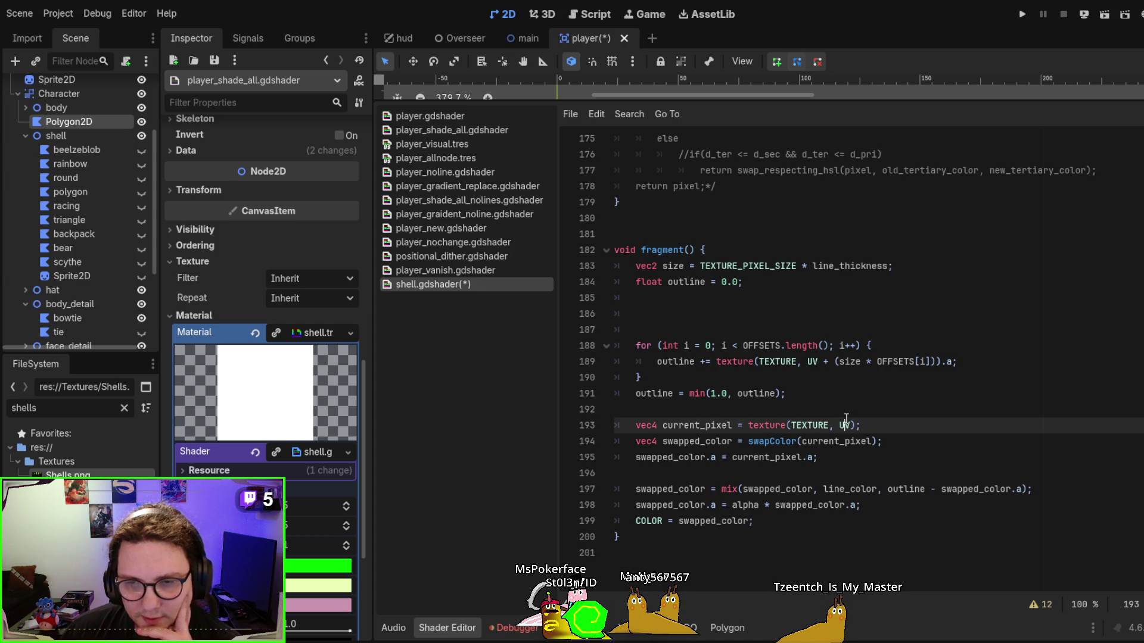
click(849, 406)
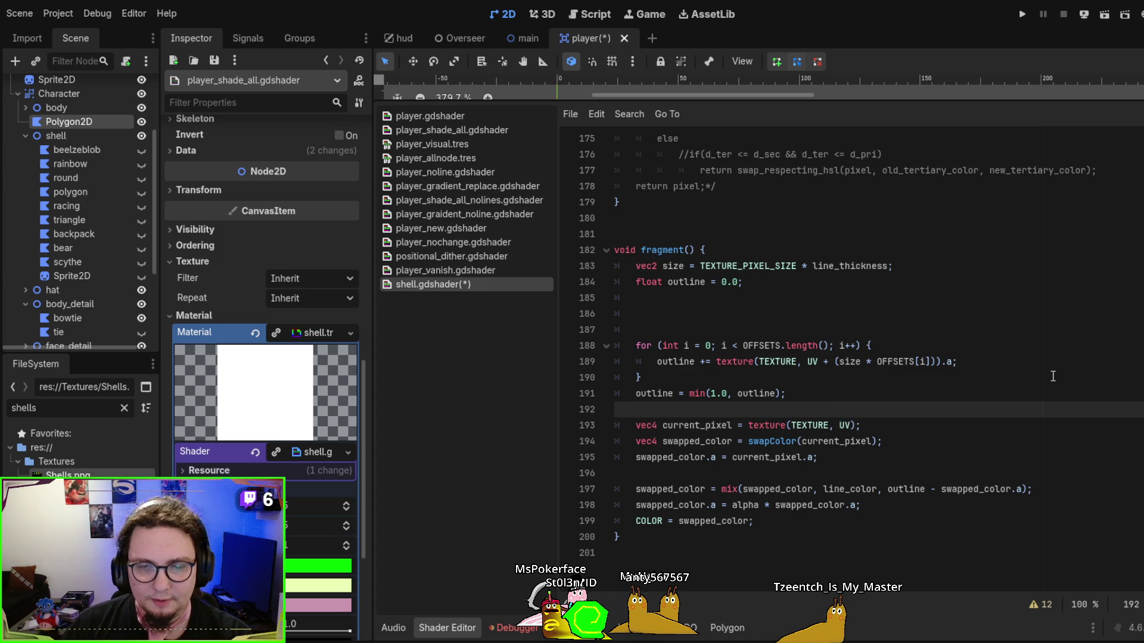
Add a new line 'vec2 frame_uv = UV' above current_pixel in fragment()
key(Return)
text(UV)
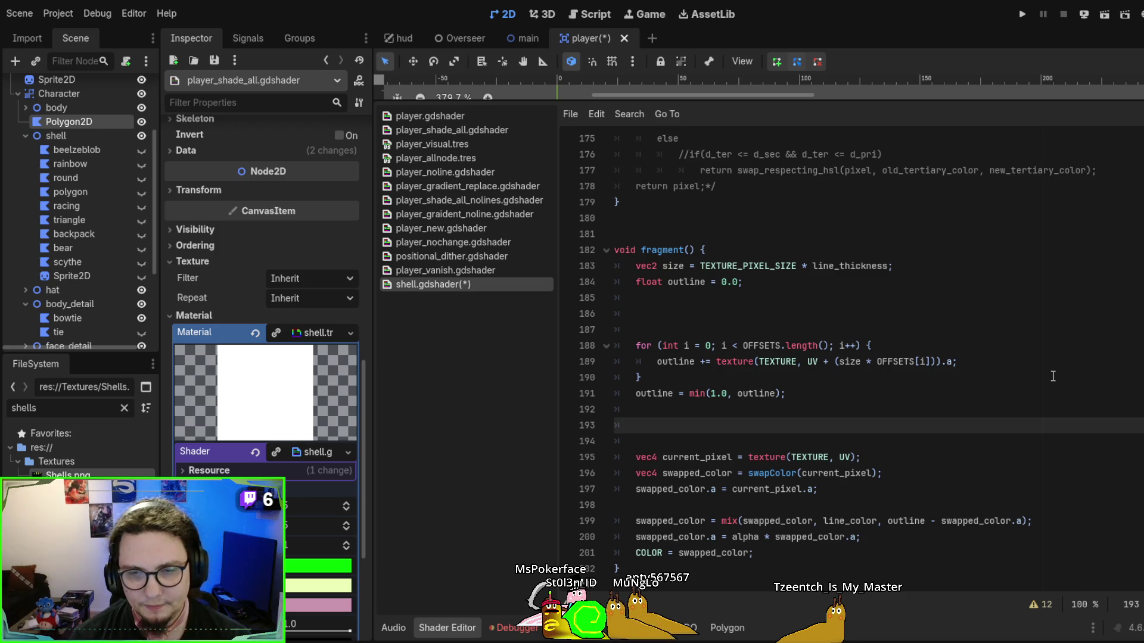
key(BackSpace)
key(BackSpace)
text(new)
key(BackSpace)
key(BackSpace)
key(BackSpace)
text(uv+_)
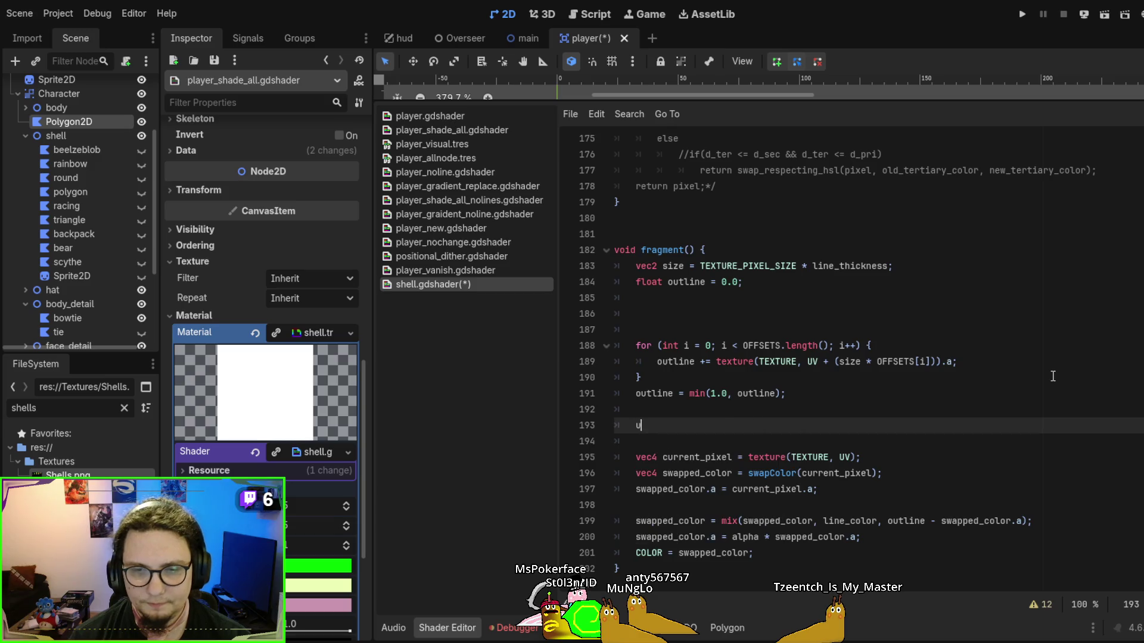
key(BackSpace)
key(BackSpace)
key(BackSpace)
text(ra)
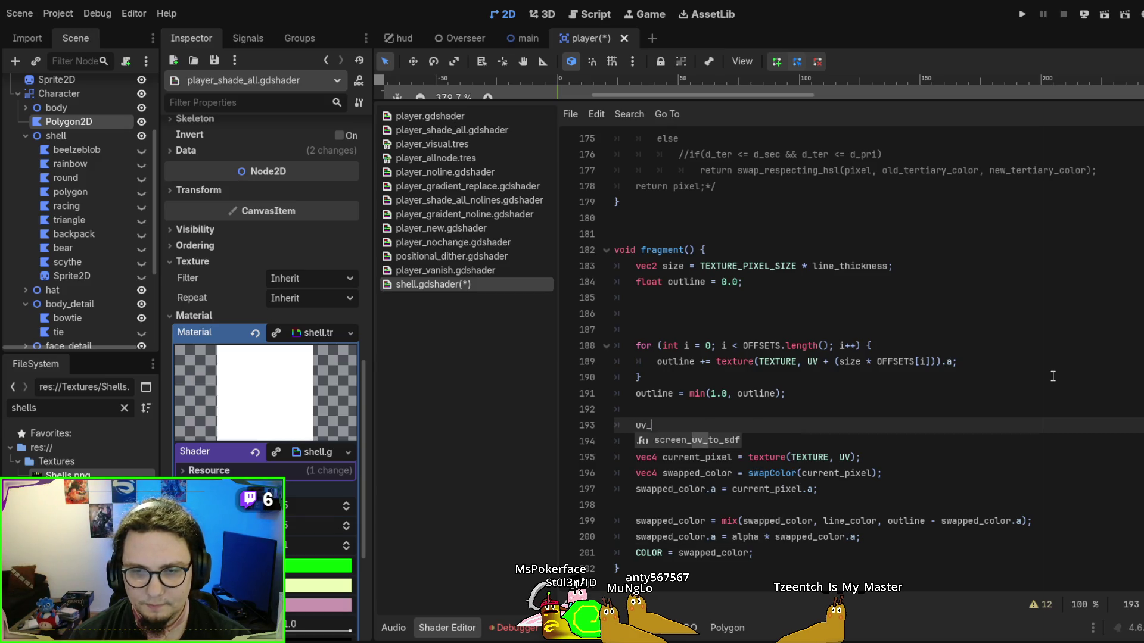
key(Escape)
key(BackSpace)
key(BackSpace)
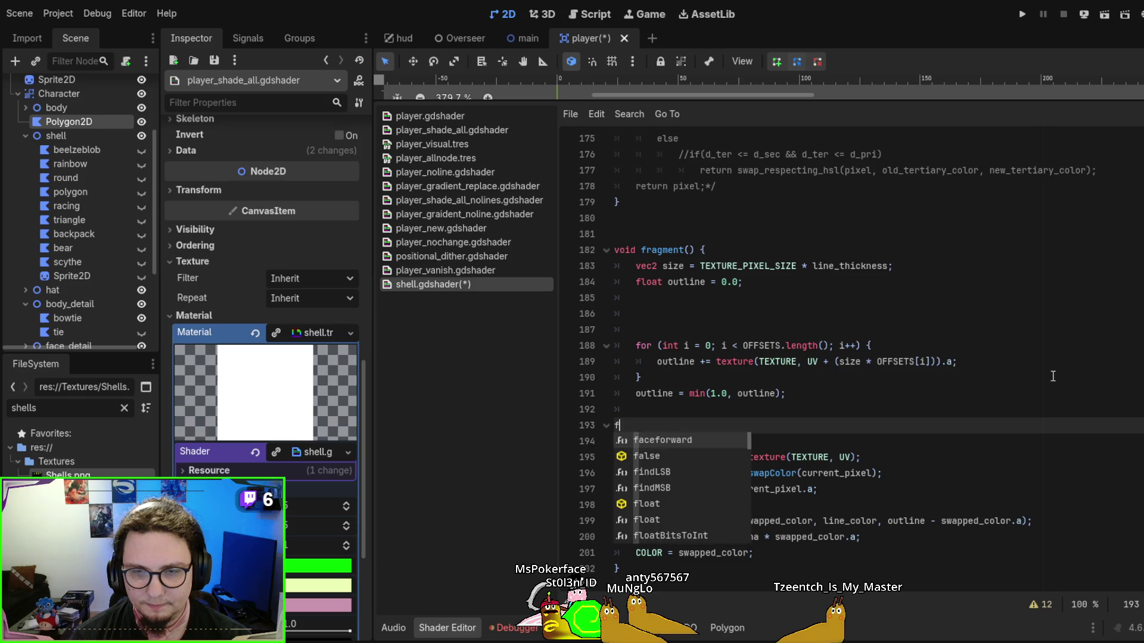
text(ve)
key(BackSpace)
key(BackSpace)
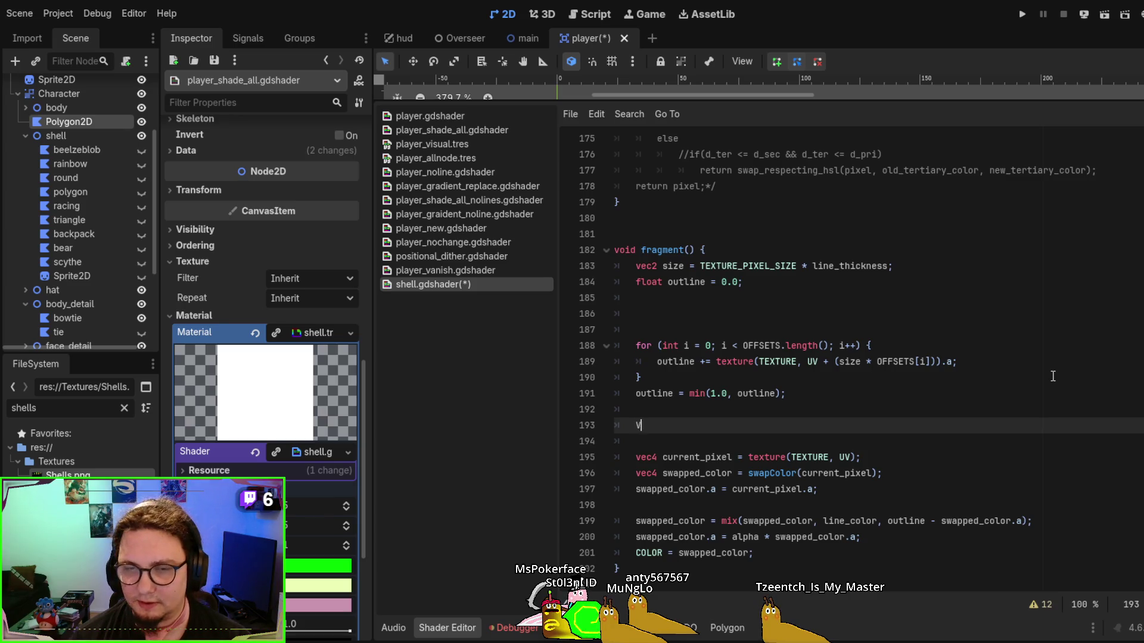
key(BackSpace)
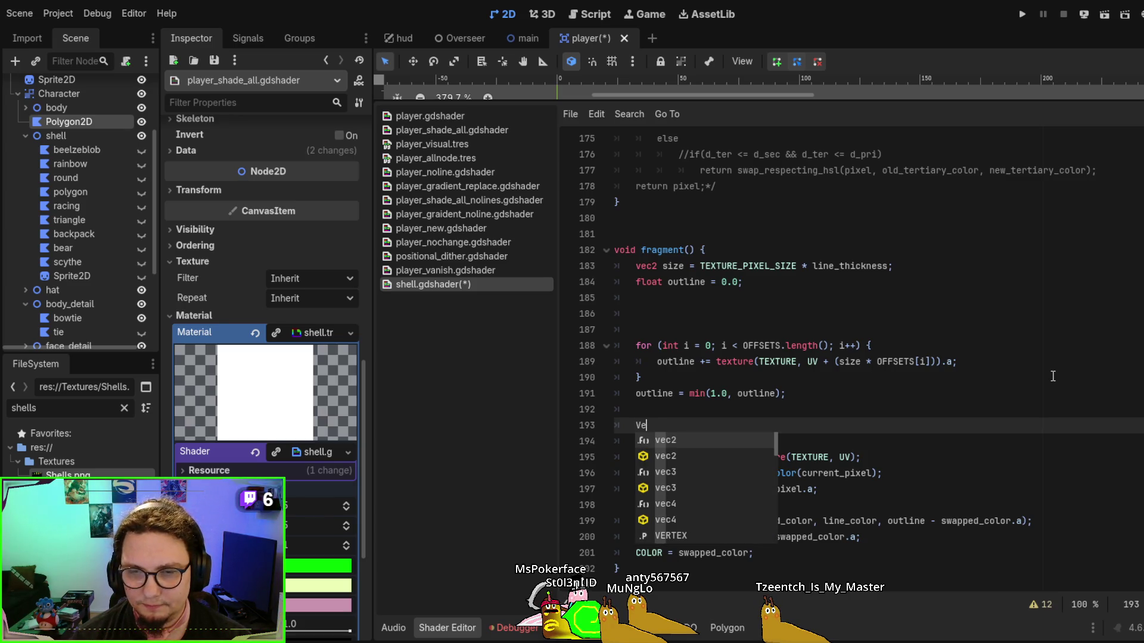
key(Return)
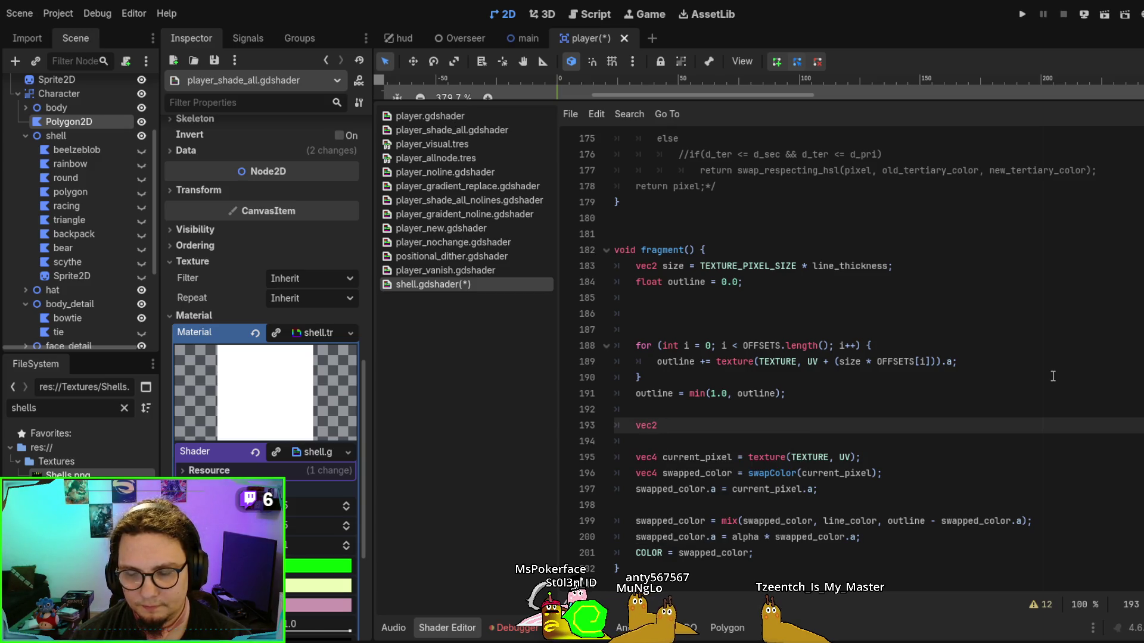
text(frame_uv = )
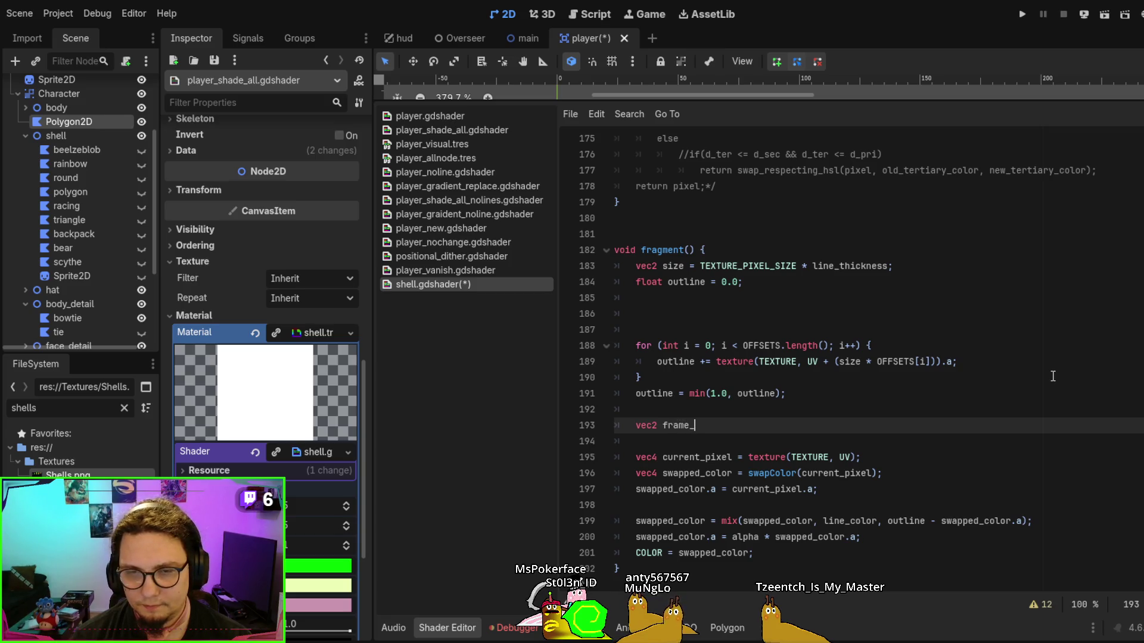
text(UV)
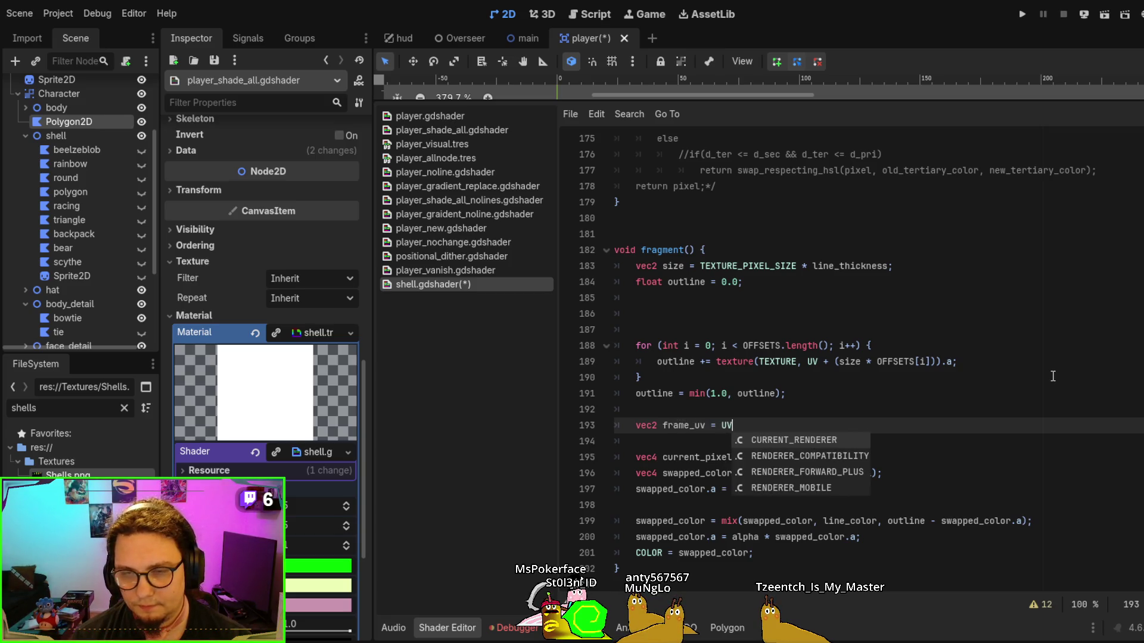
Insert an 'int frame_y = frames_x' line above frame_uv, trailing a commented 'frame;'
key(Escape)
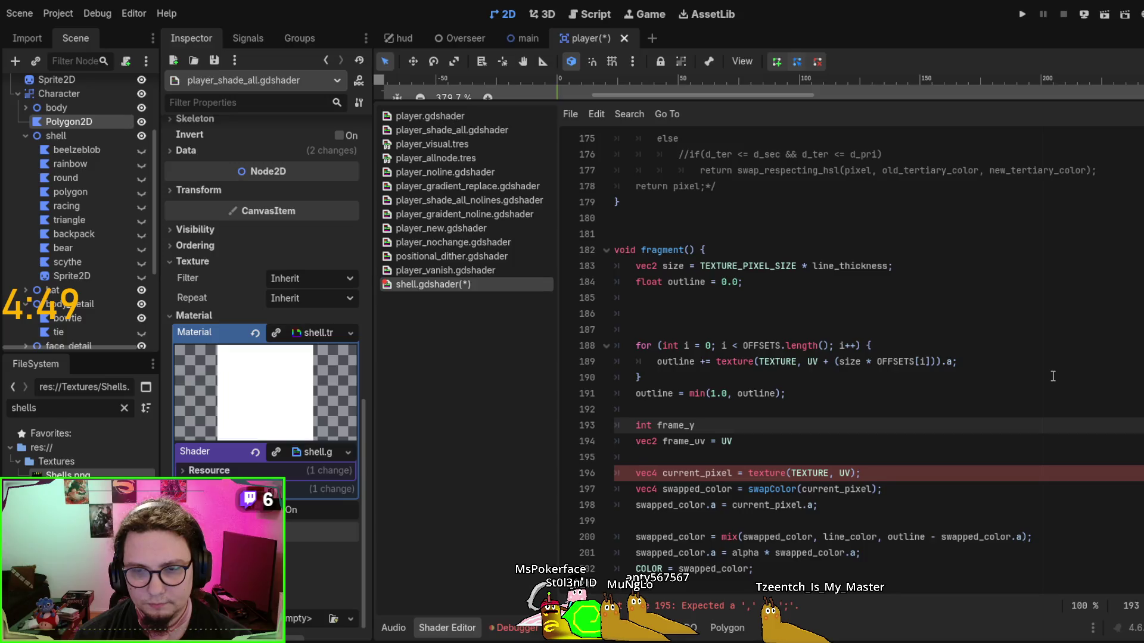
key(ctrl+shift+Return)
text(int frame_y)
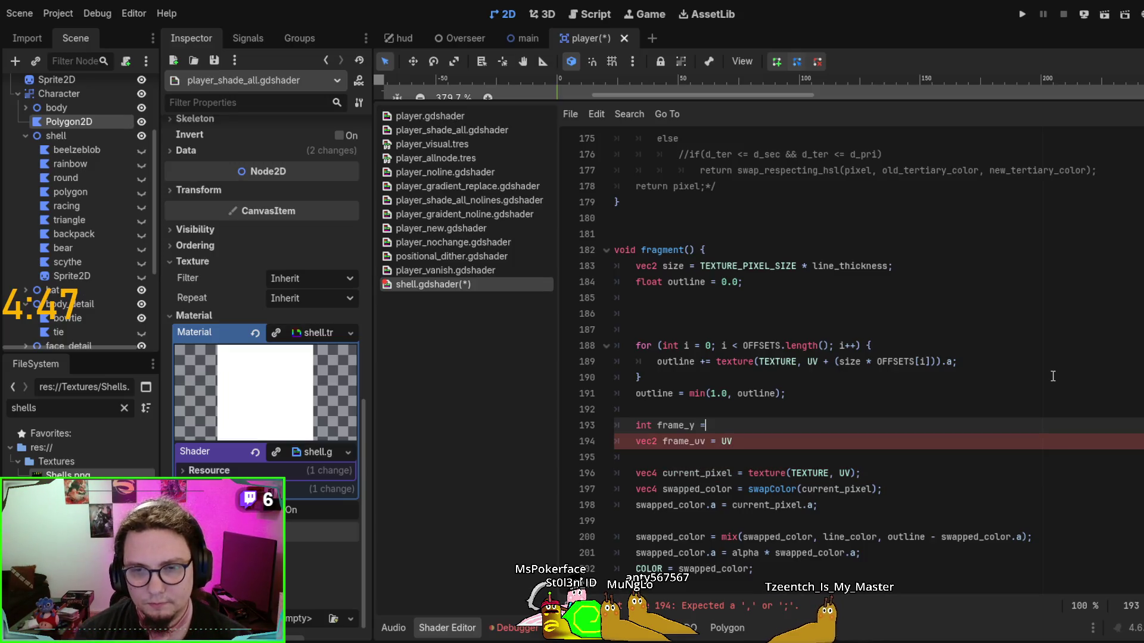
text( = )
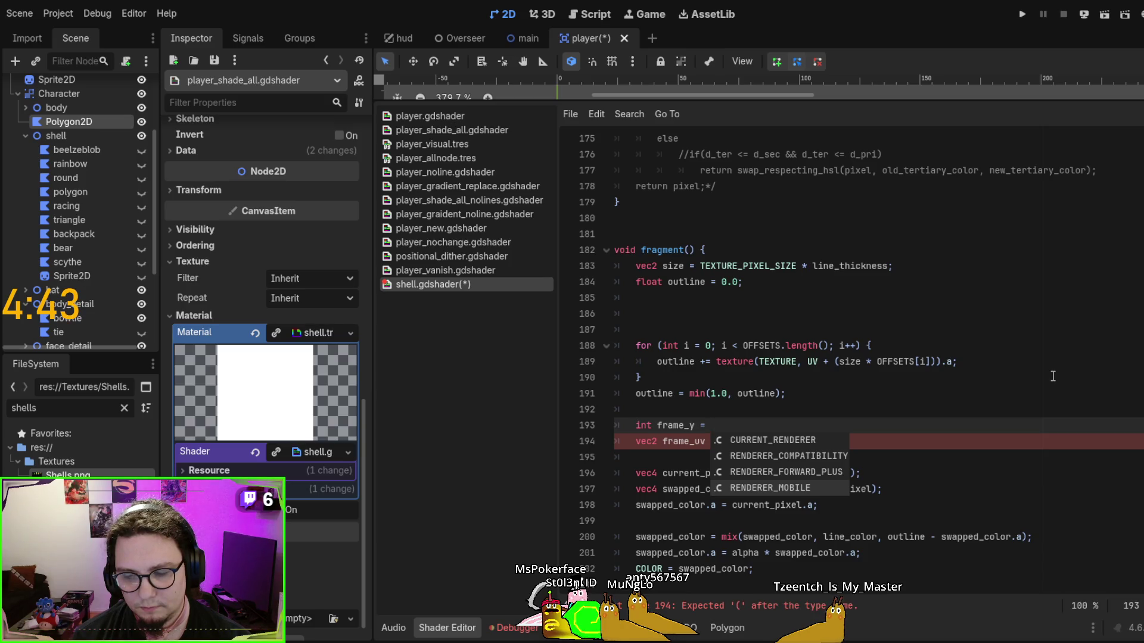
text(framme)
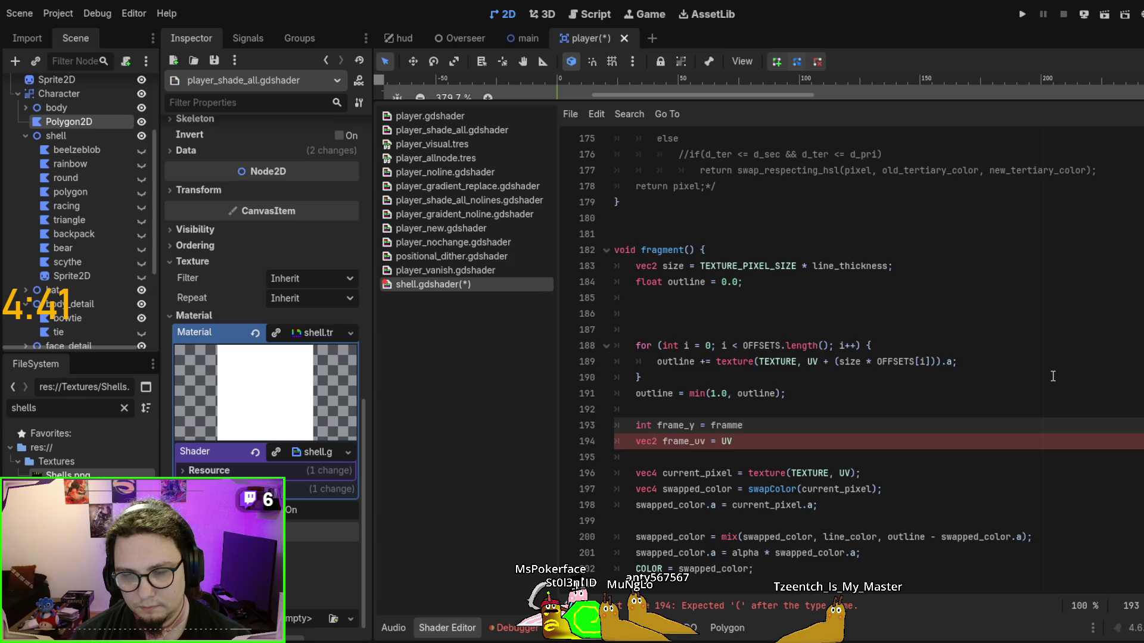
key(BackSpace)
key(BackSpace)
text(es_)
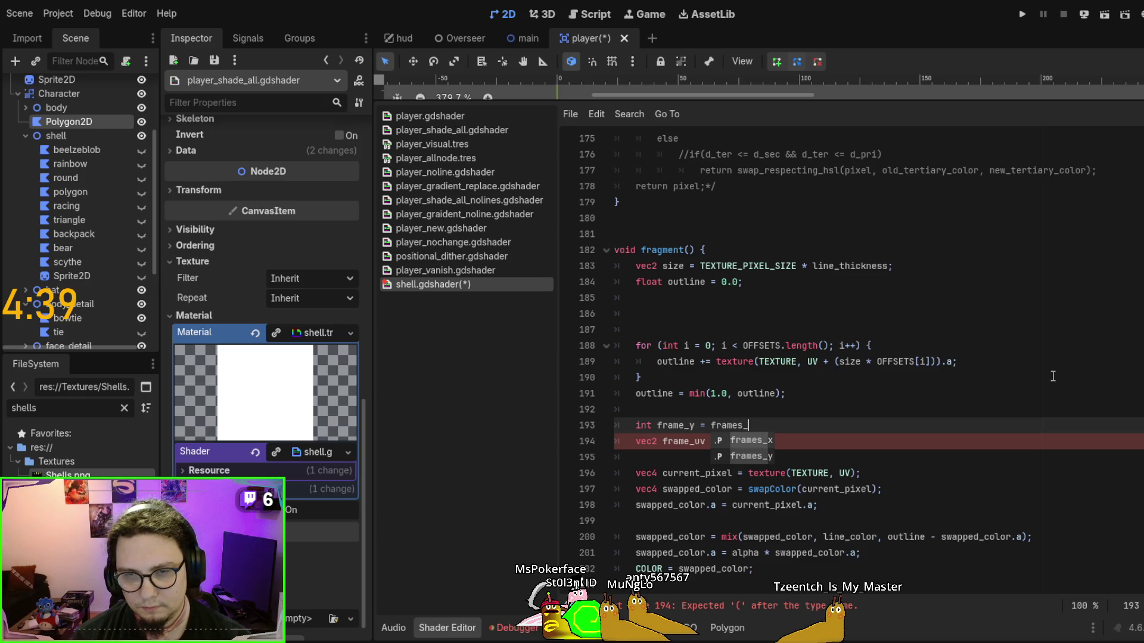
key(Return)
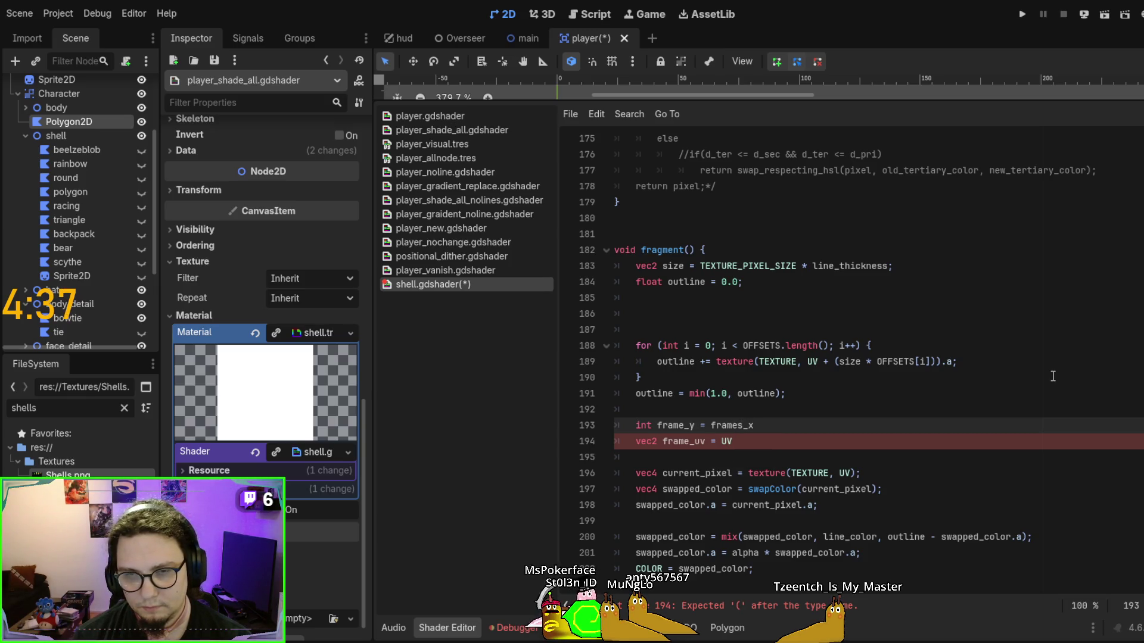
text(%fra)
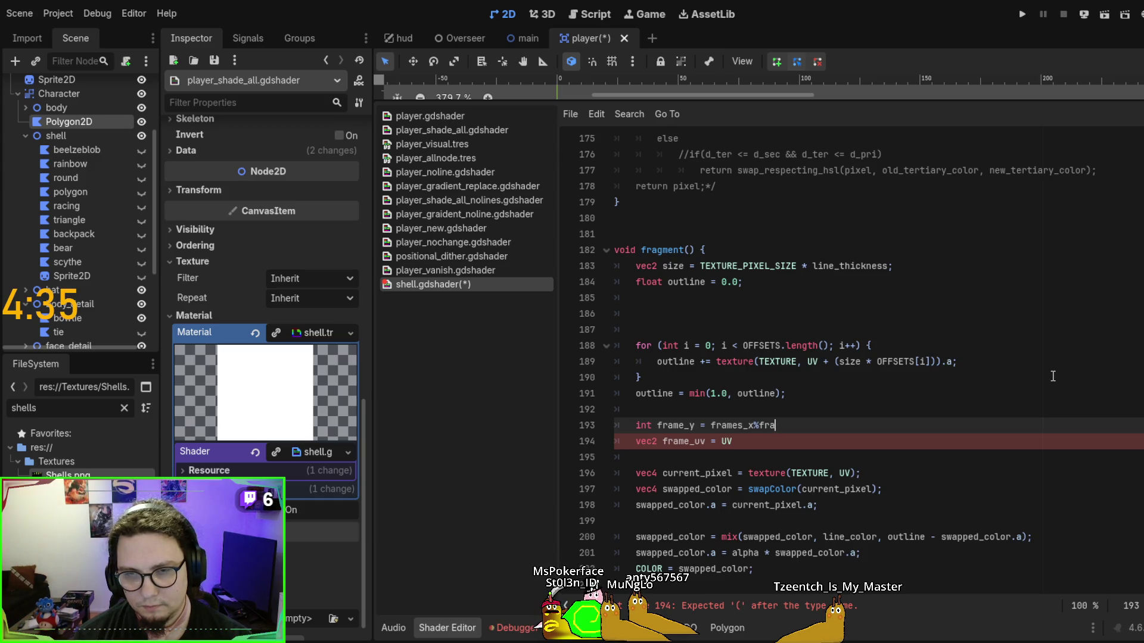
text(me)
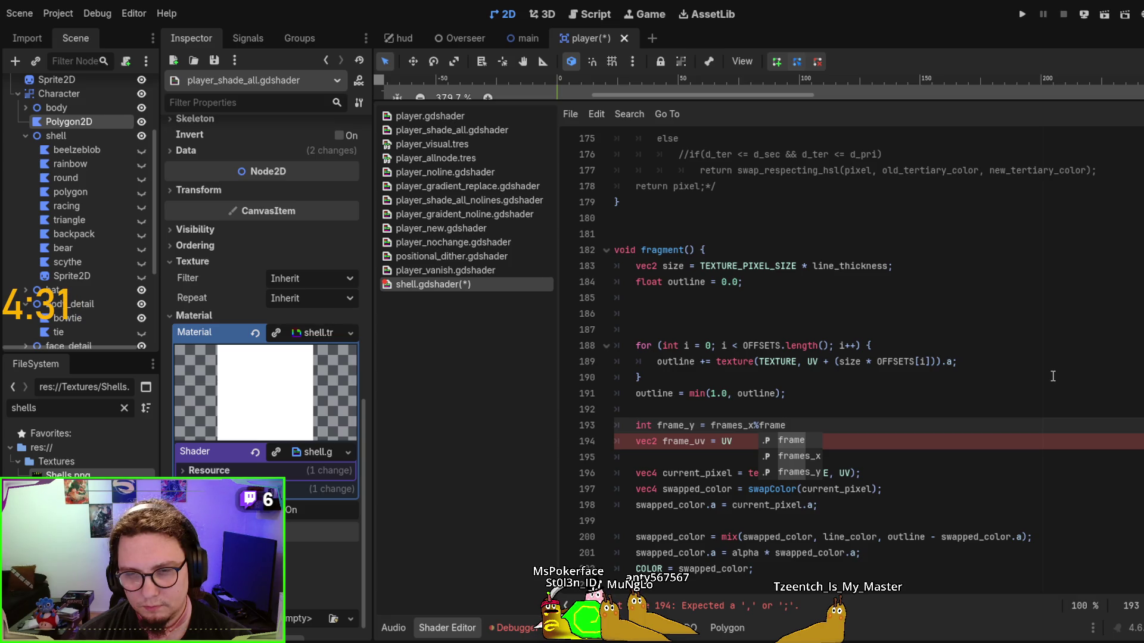
key(BackSpace)
key(BackSpace)
key(BackSpace)
text(//)
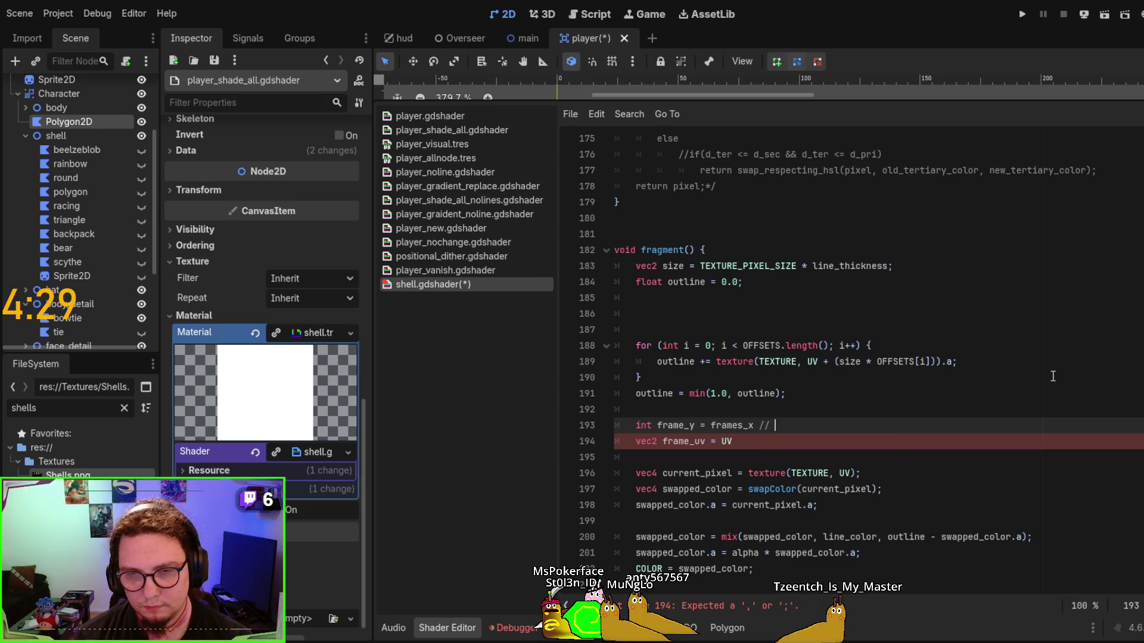
text(rame;)
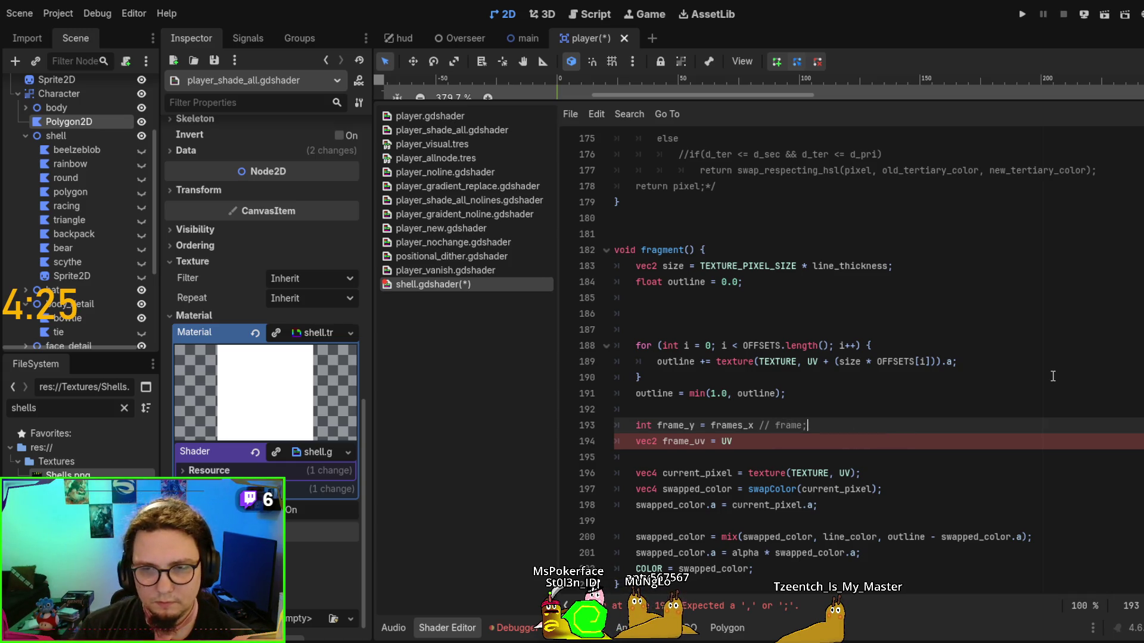
key(Return)
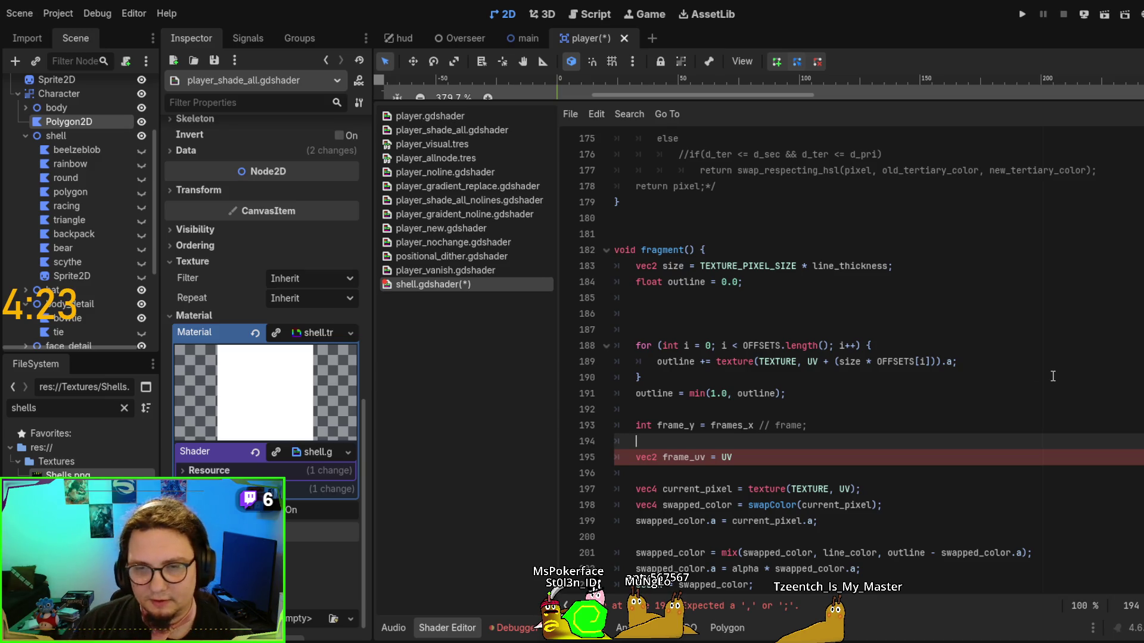
Make the frame_y line read floor((frames_x / frame)) and check frames_x's declared type
drag(759, 425, 766, 425)
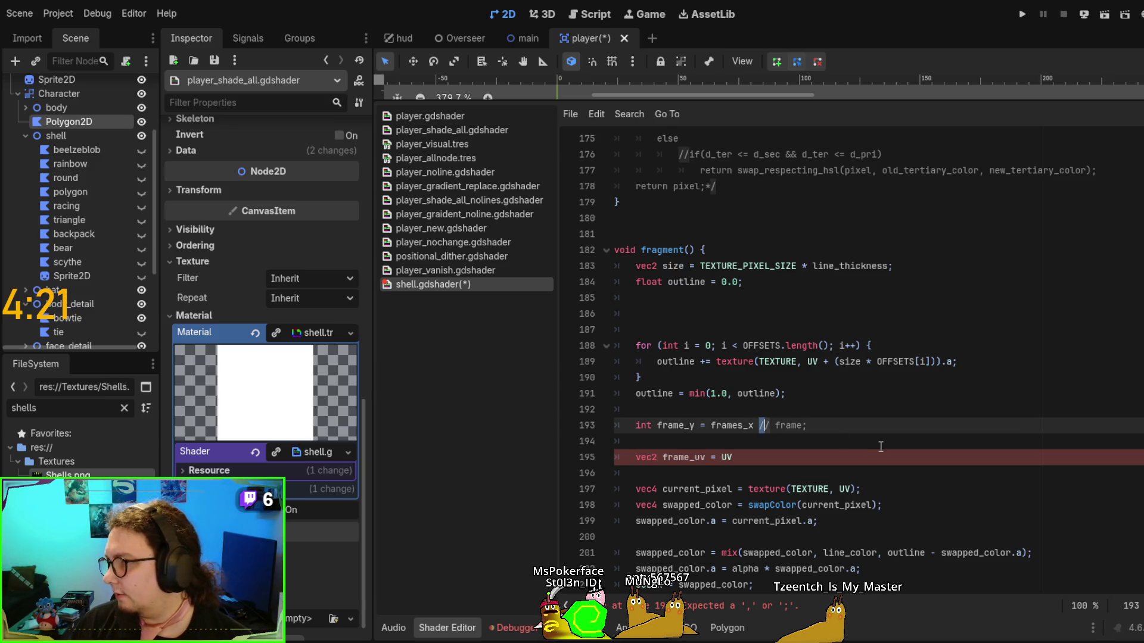
key(BackSpace)
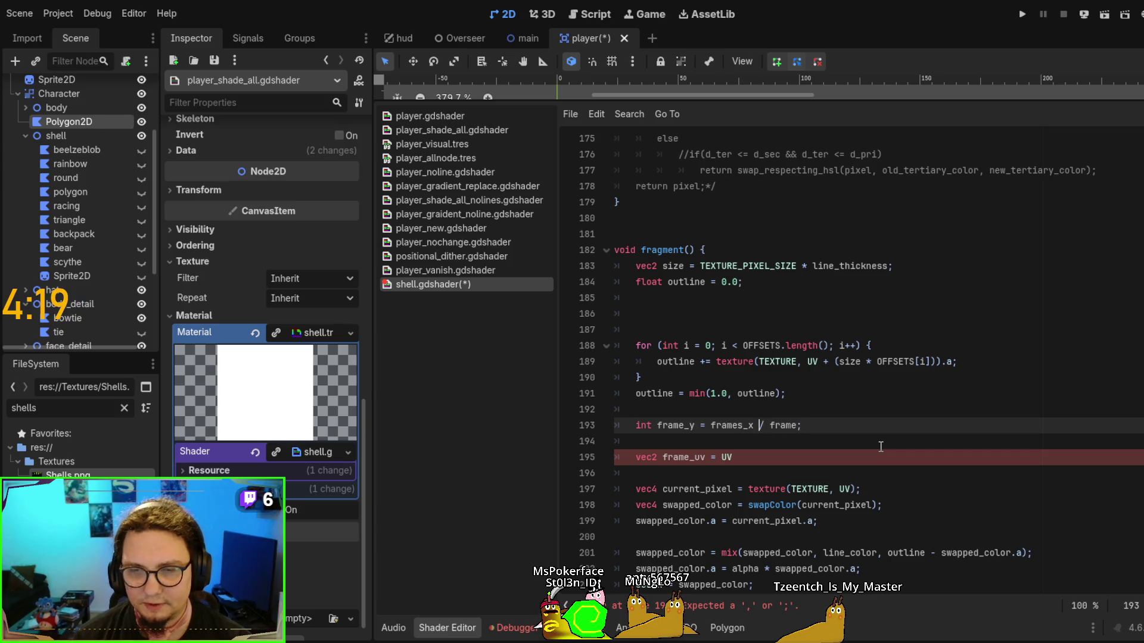
key(ctrl+Left)
text(()
key(Right)
key(Right)
key(Right)
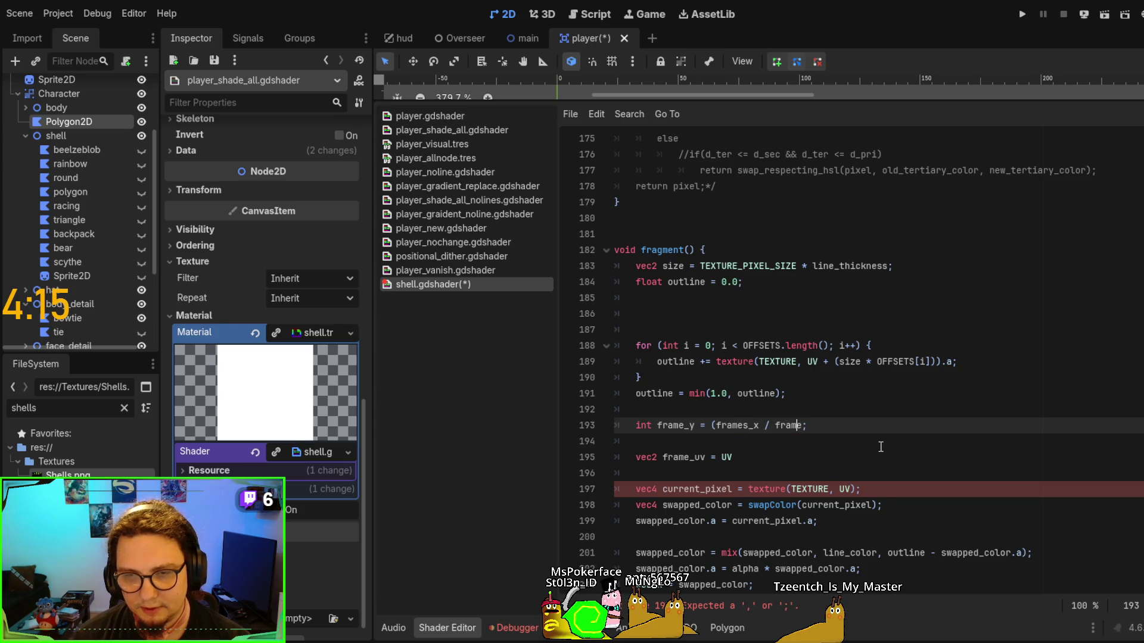
text(e))
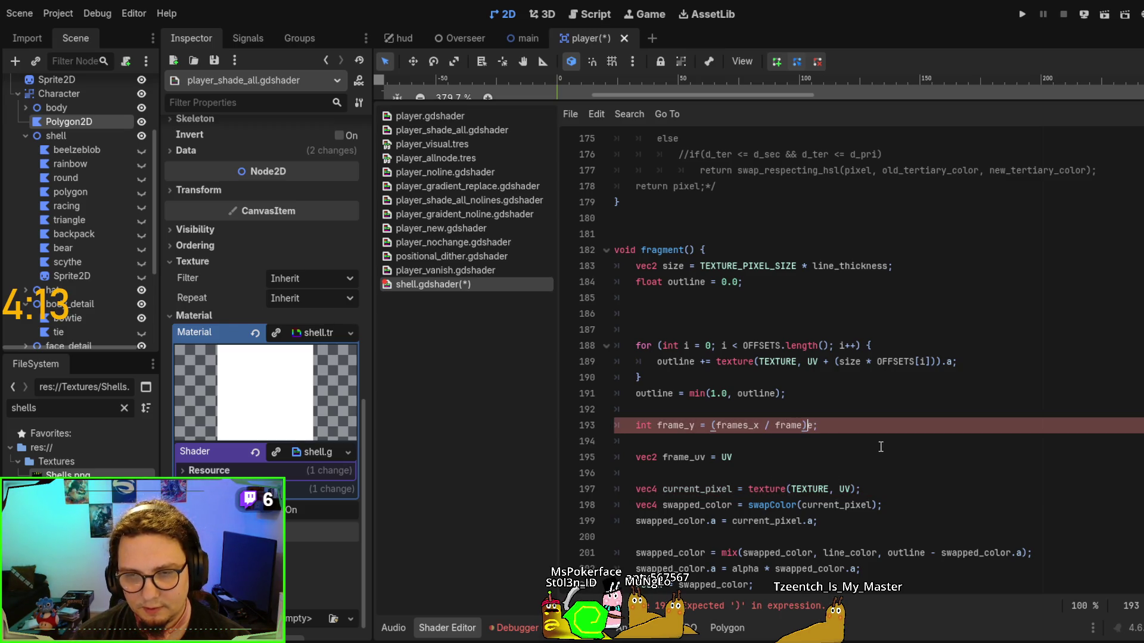
key(Left)
key(Left)
key(Left)
text(flor)
key(Return)
key(Down)
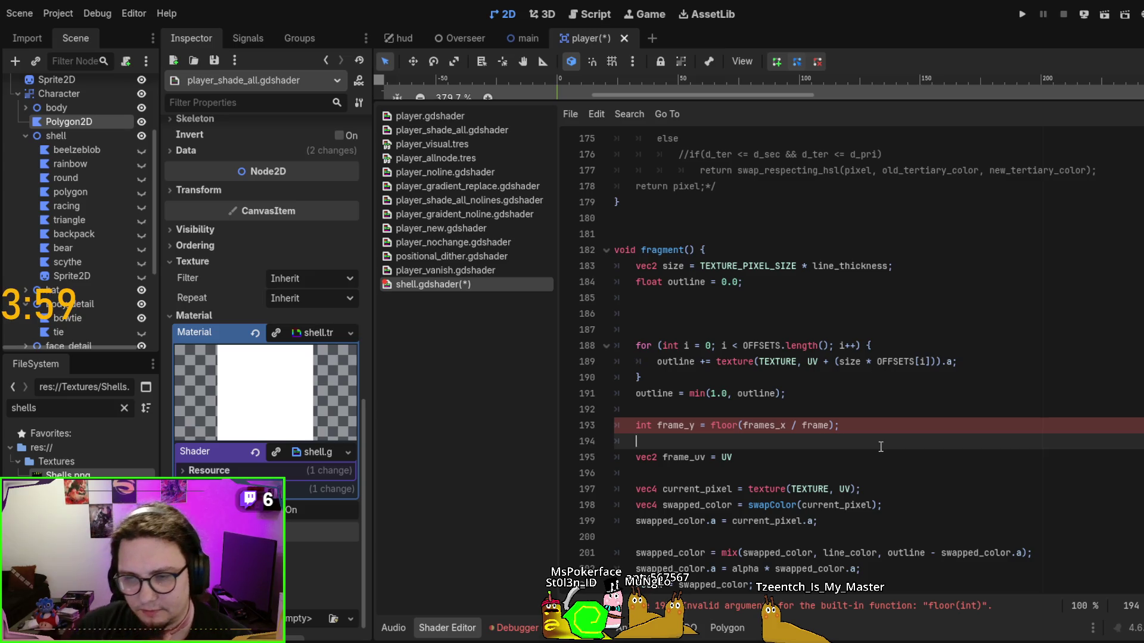
double_click(770, 424)
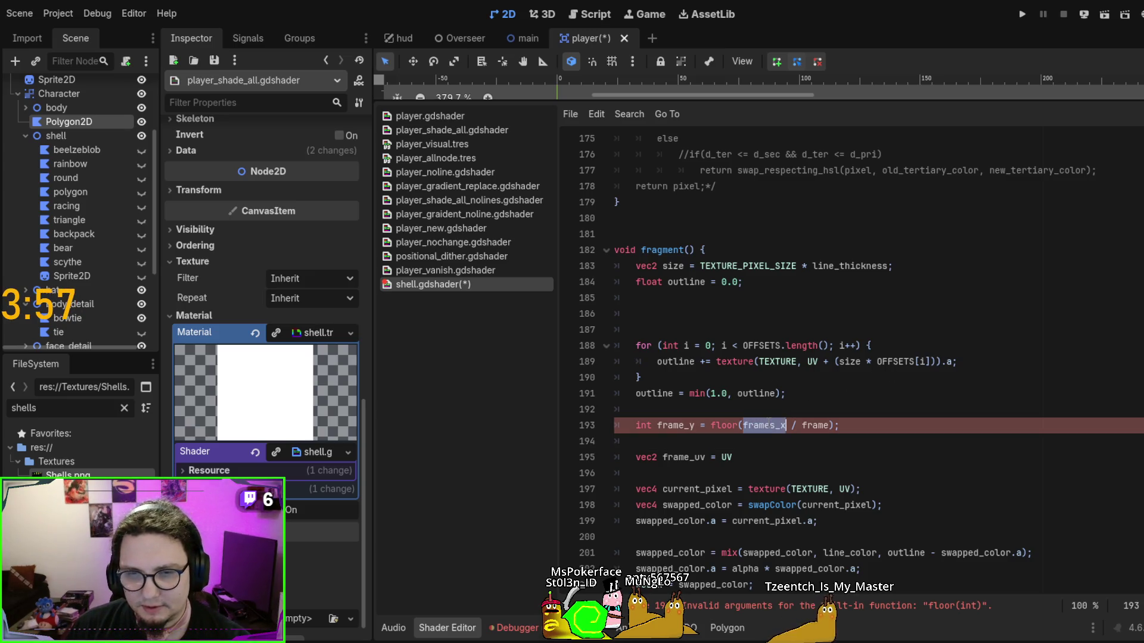
Wrap frames_x / frame inside floor() on line 193 in int(), then select the frame uniform's default
scroll(775, 408, up, 5)
scroll(775, 409, up, 20)
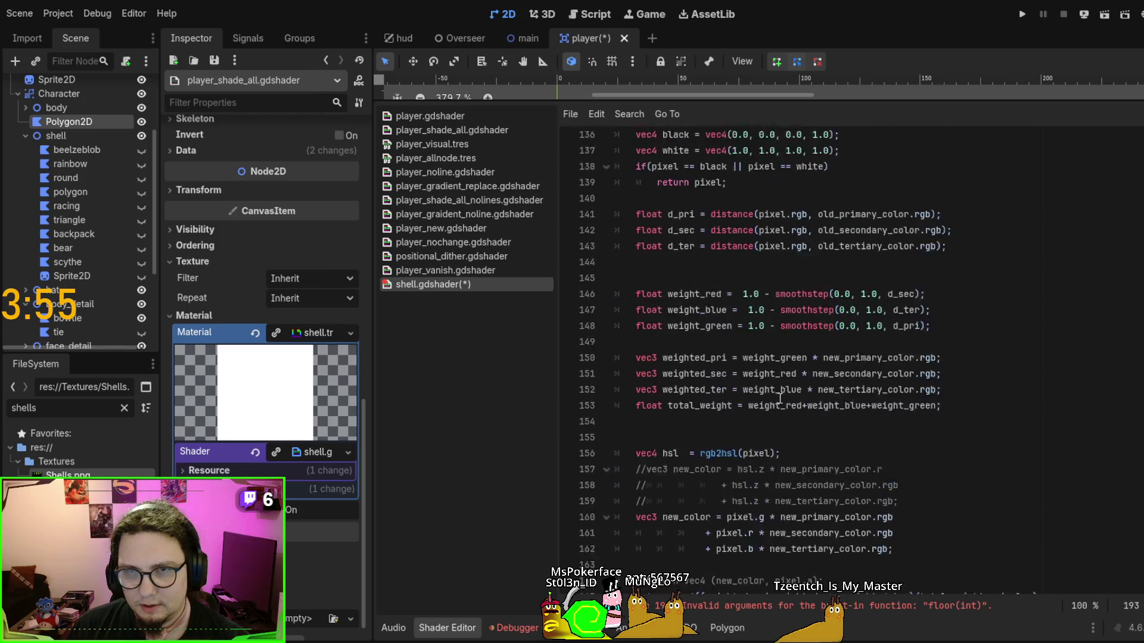
scroll(792, 384, up, 20)
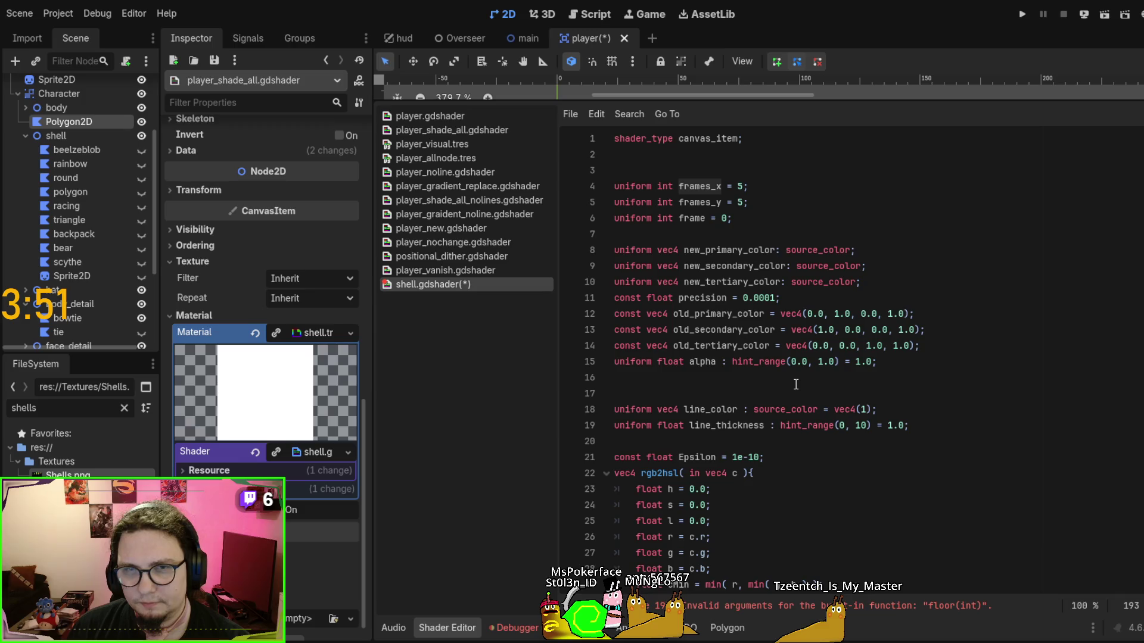
scroll(796, 384, down, 20)
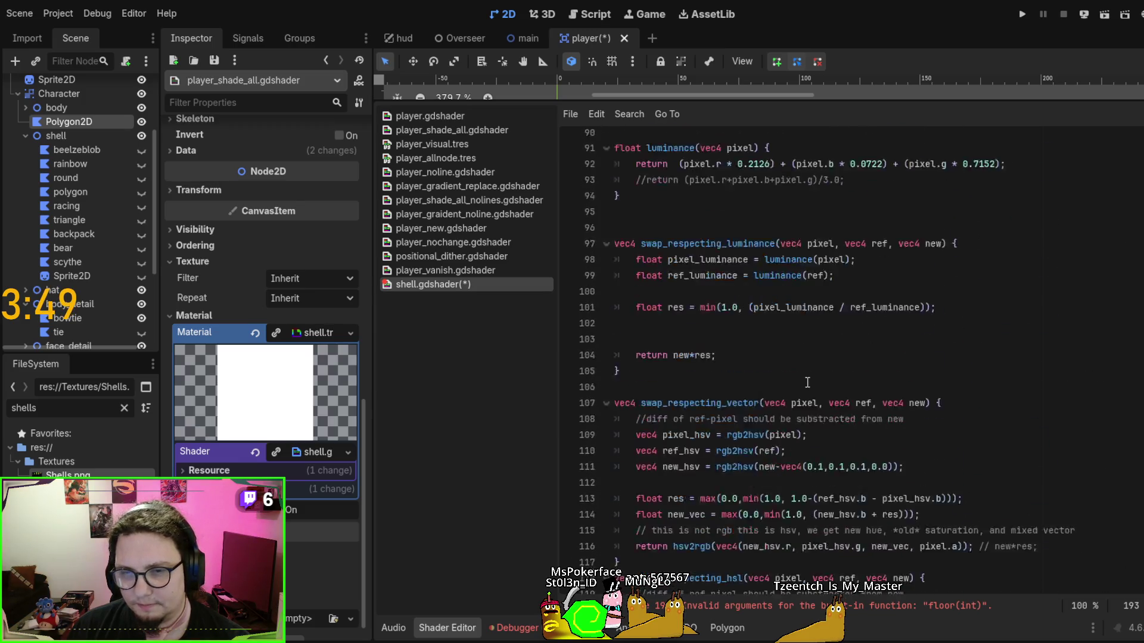
scroll(807, 383, down, 20)
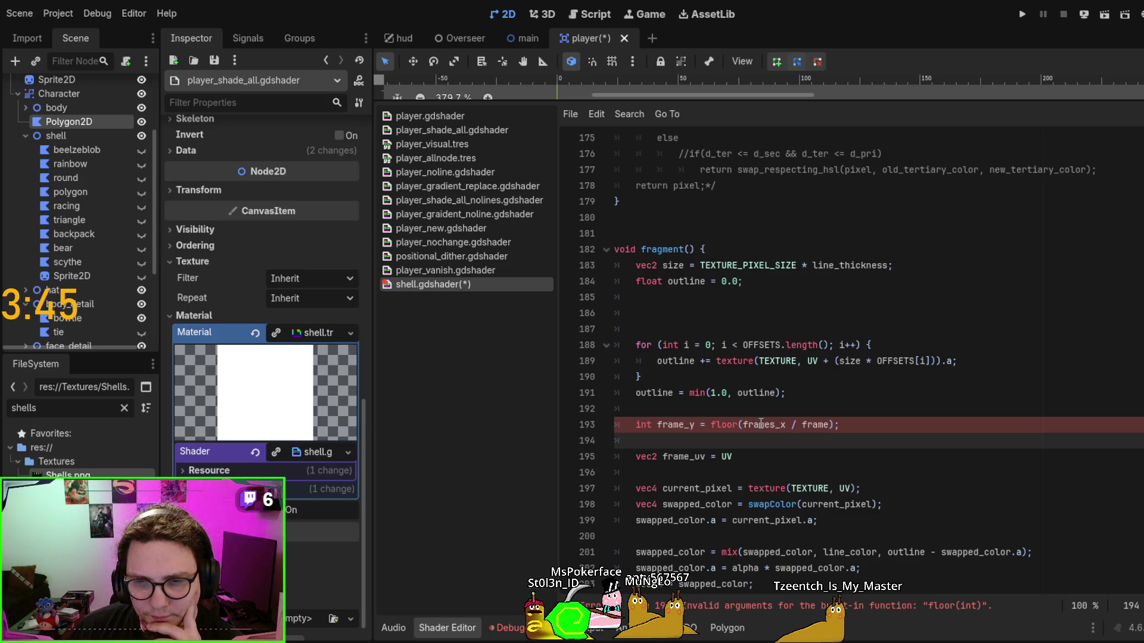
click(743, 424)
text(int()
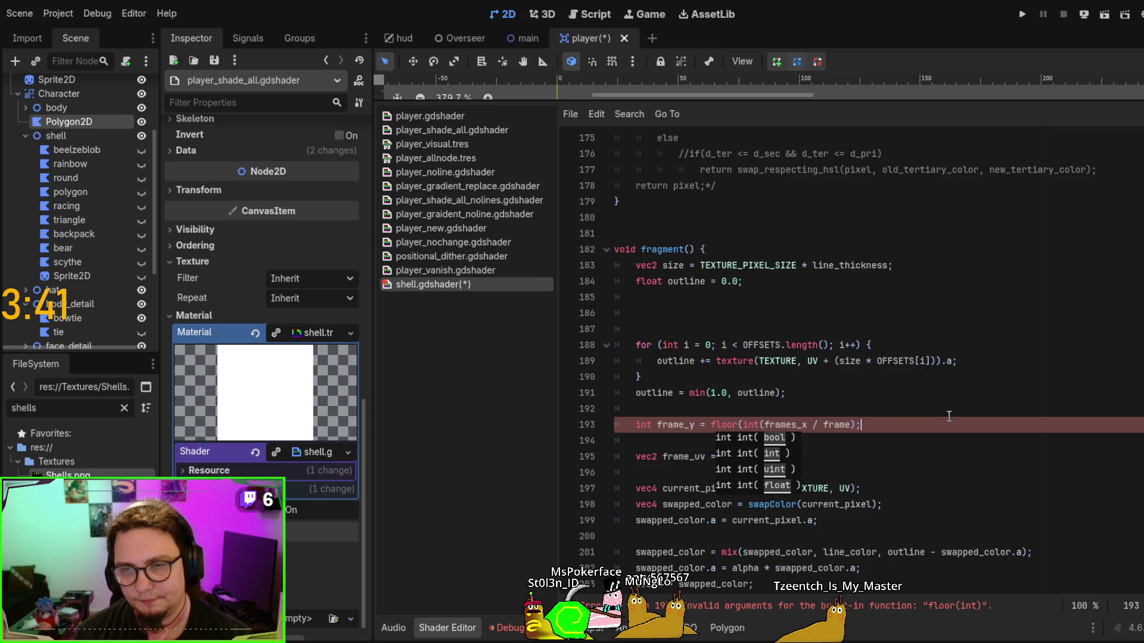
key(End)
key(Left)
text())
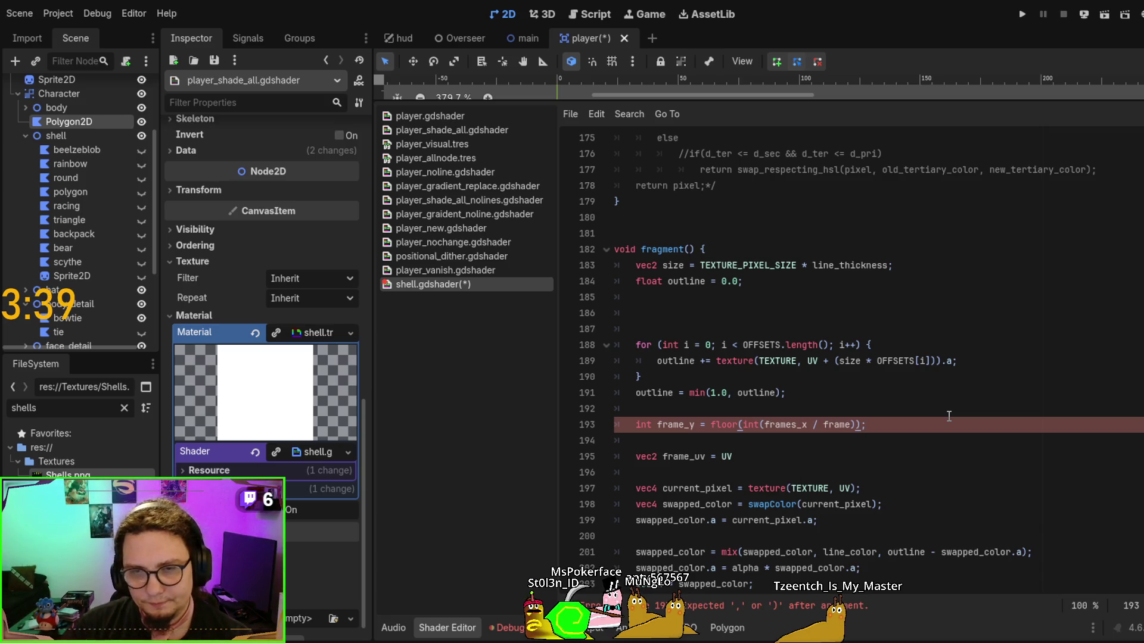
click(771, 440)
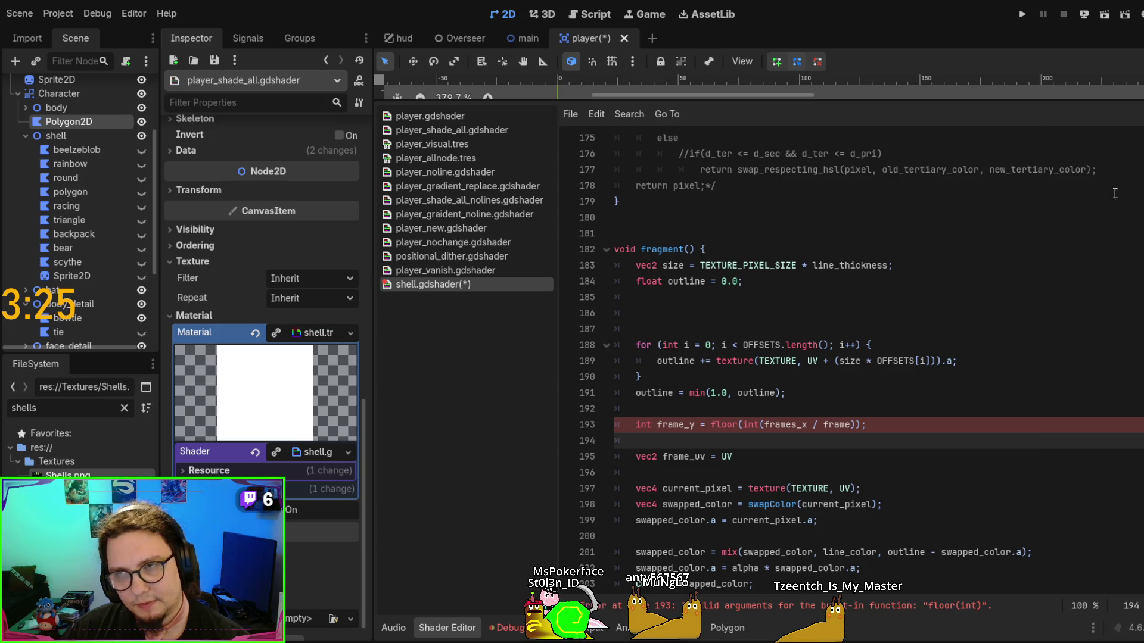
scroll(786, 423, up, 20)
double_click(724, 222)
Change the frame uniform's default value from 0 to 1
text(1)
click(893, 283)
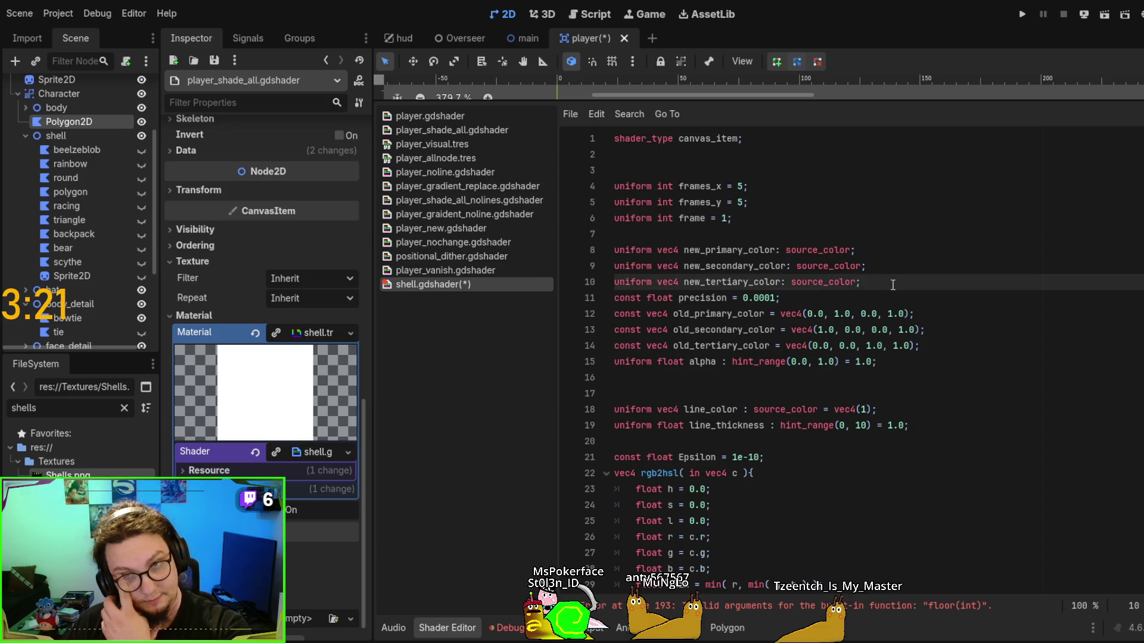
click(828, 234)
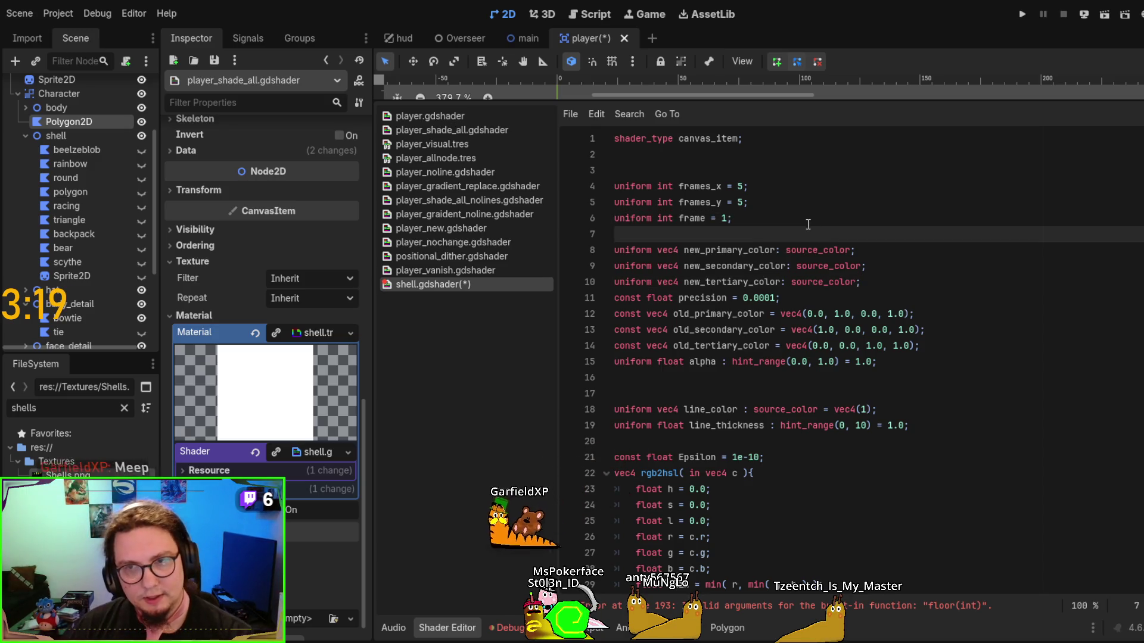
click(808, 223)
Search the shader for floor and inspect the floor(int) error on line 193
scroll(816, 232, down, 20)
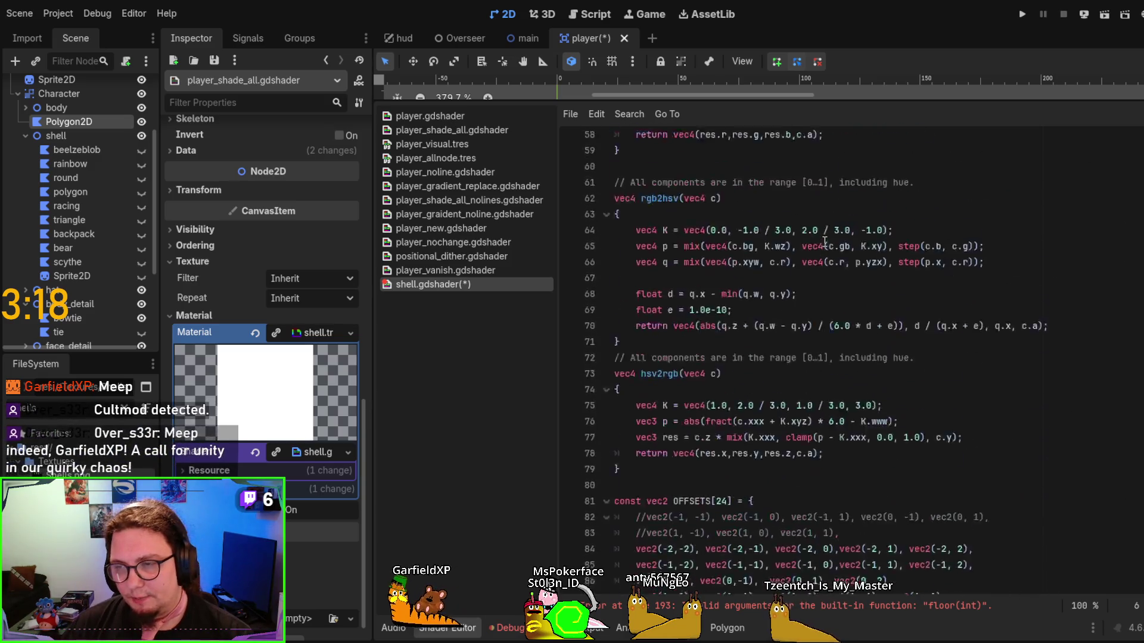
scroll(825, 241, down, 20)
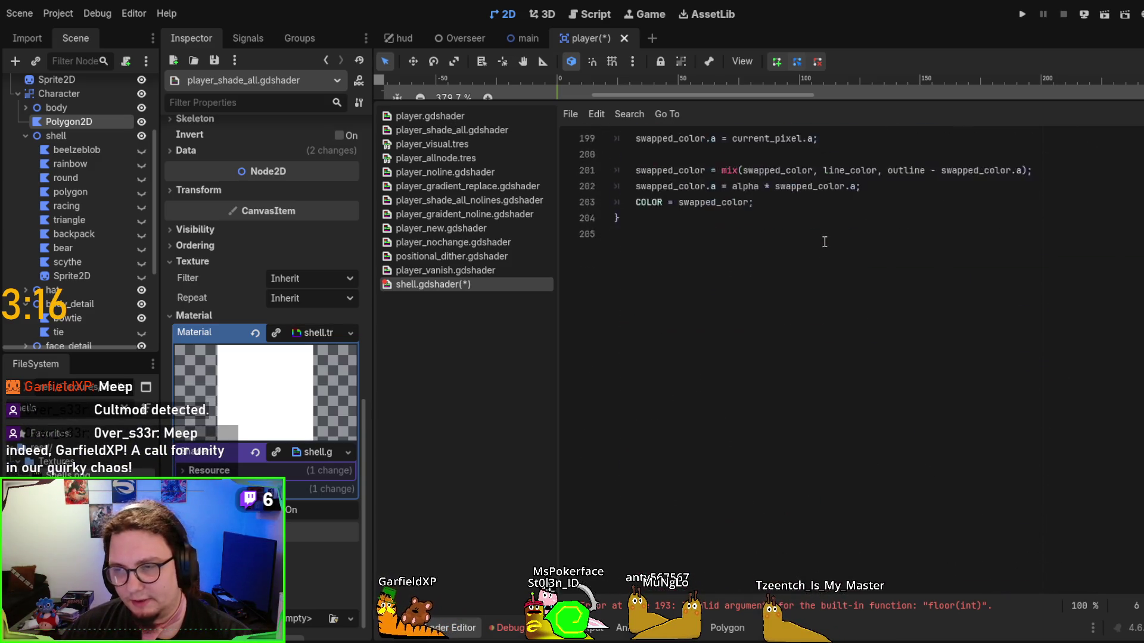
scroll(825, 241, up, 7)
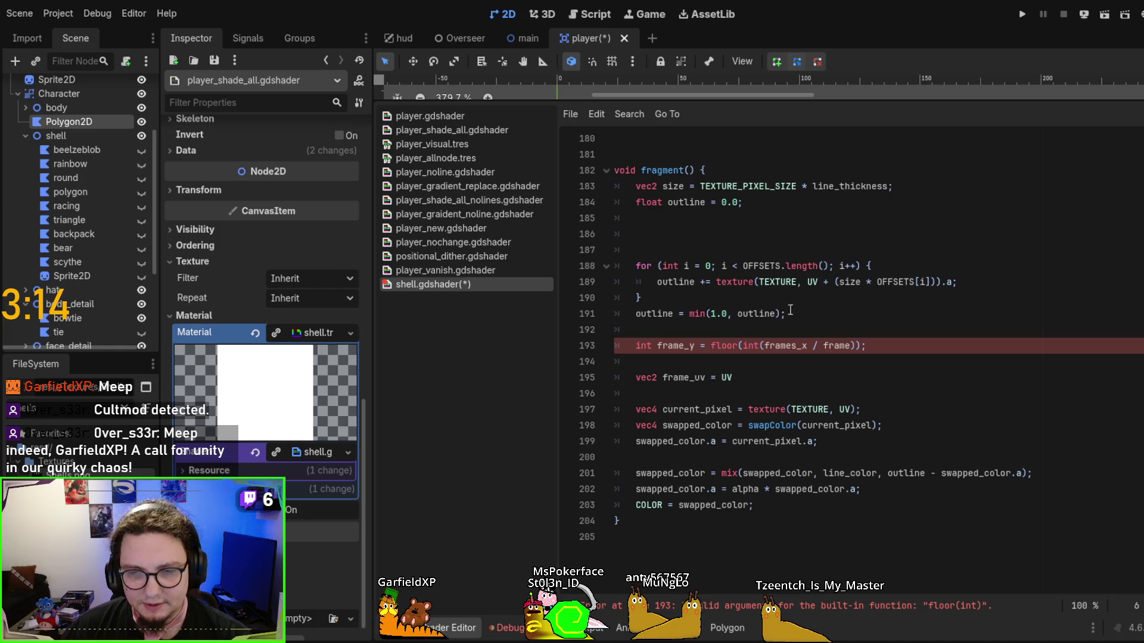
scroll(833, 372, up, 1)
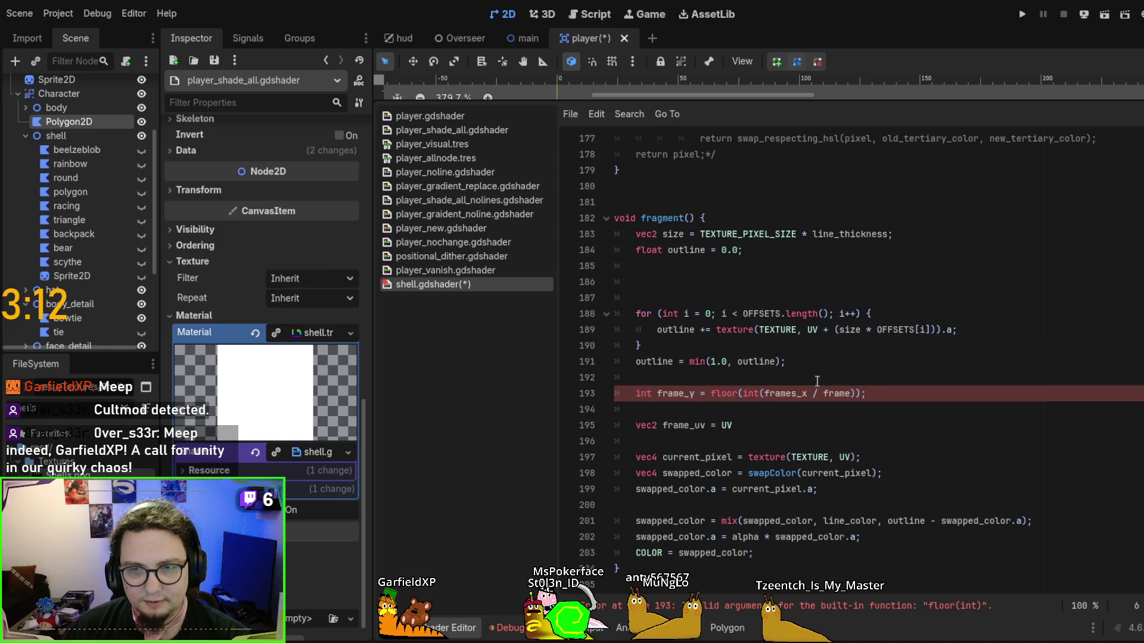
double_click(752, 393)
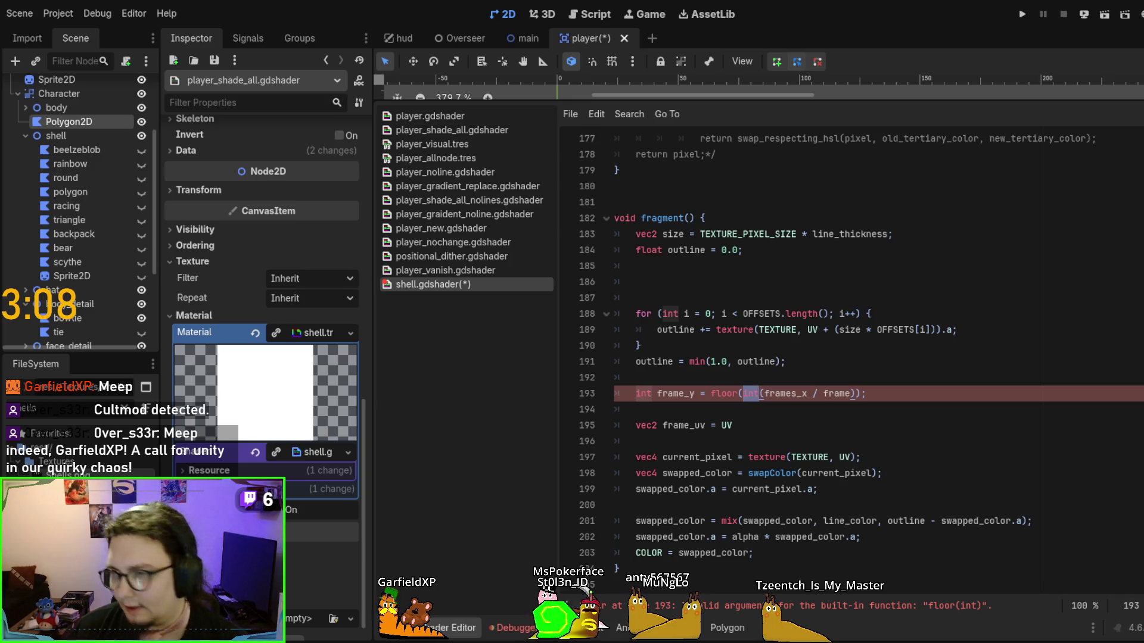
scroll(981, 440, up, 8)
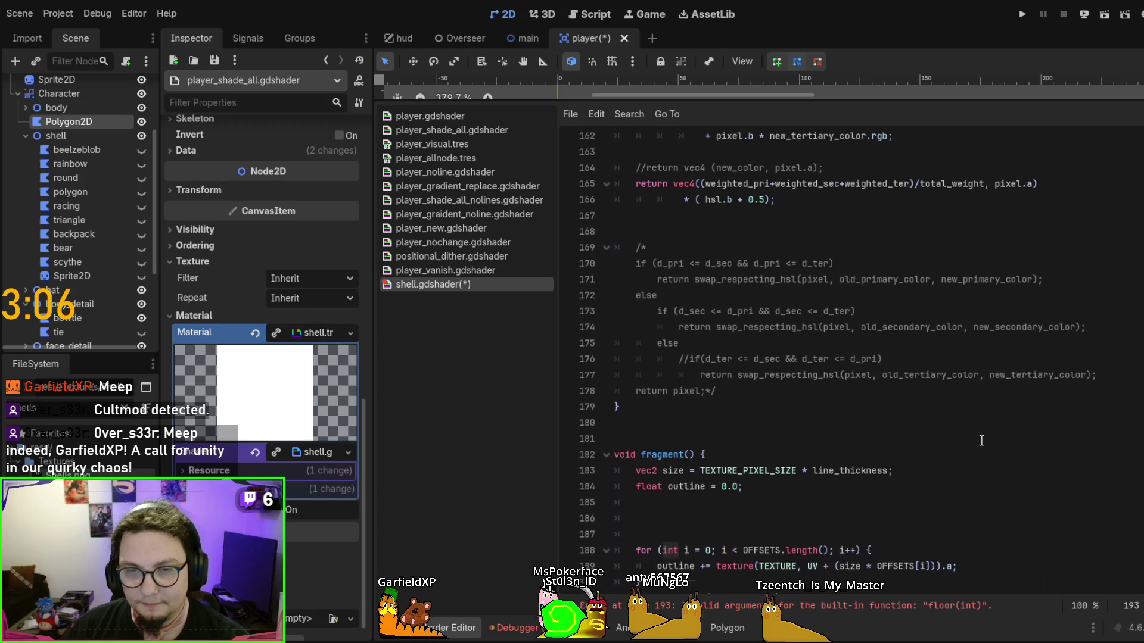
click(981, 441)
key(ctrl+f)
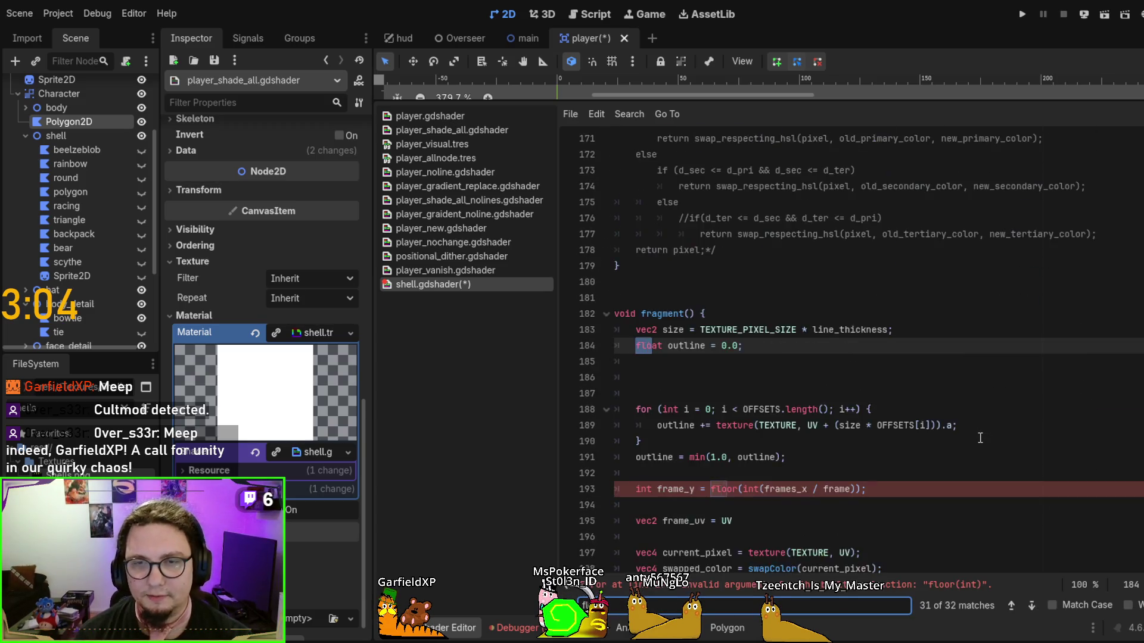
key(Escape)
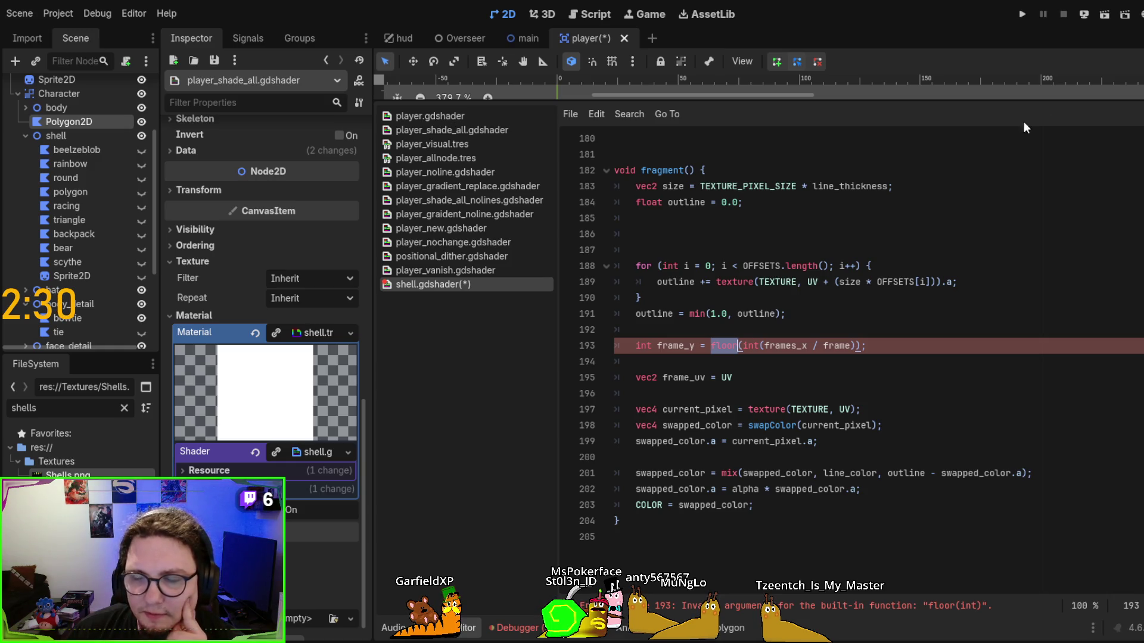
click(712, 346)
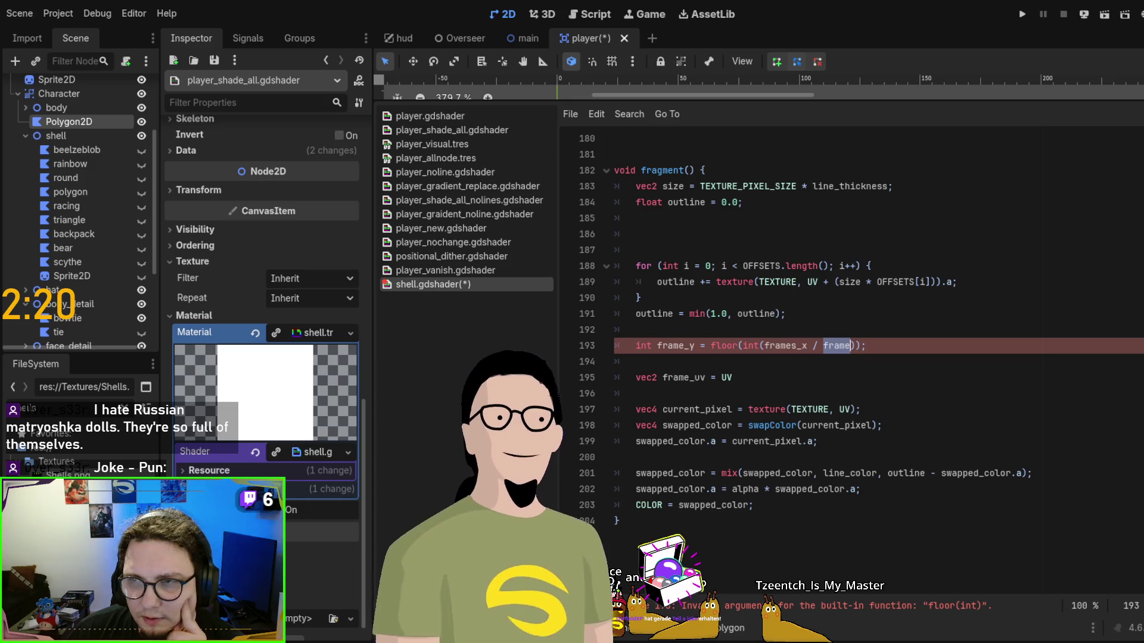
Remove the int conversion inside floor() on line 193
ctrl+click(836, 346)
scroll(834, 328, down, 20)
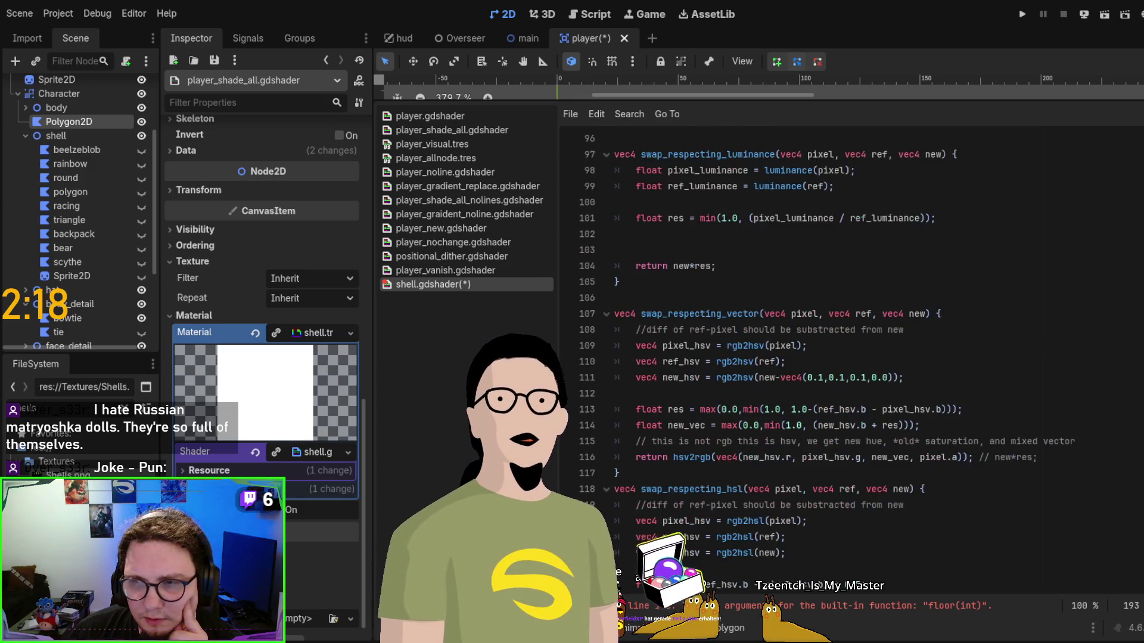
scroll(928, 420, down, 5)
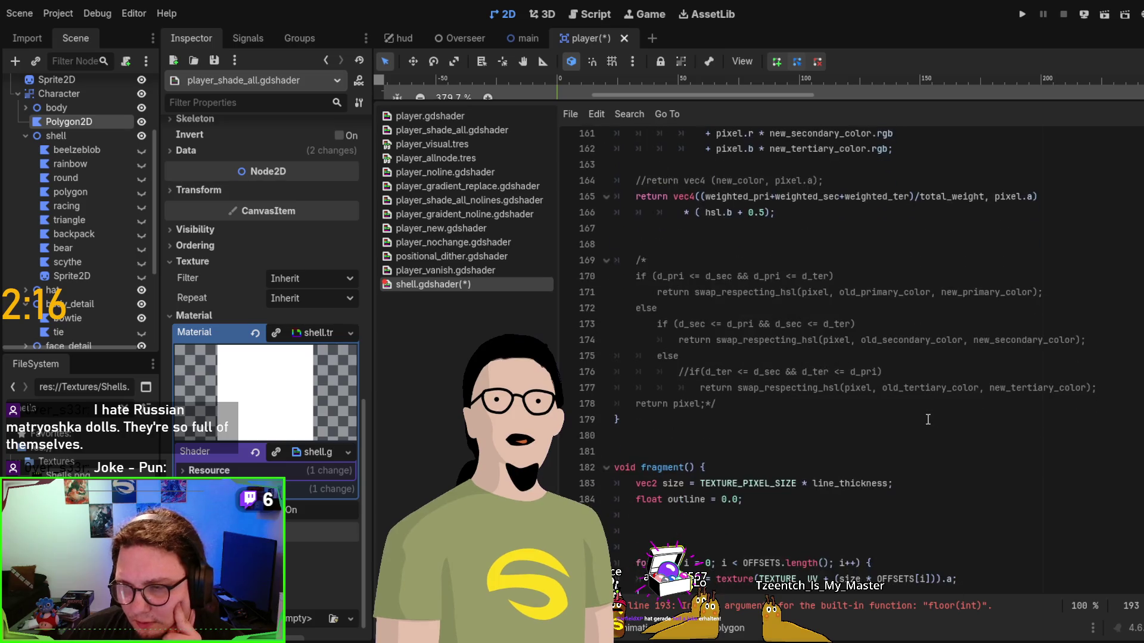
scroll(927, 419, down, 2)
scroll(928, 419, up, 1)
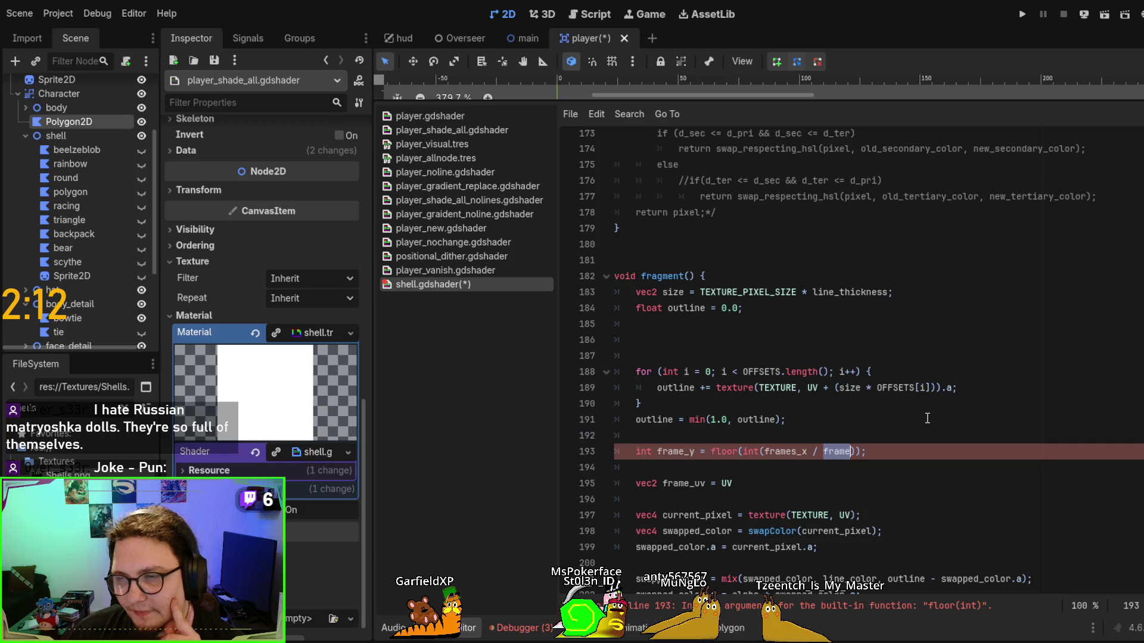
scroll(928, 418, down, 1)
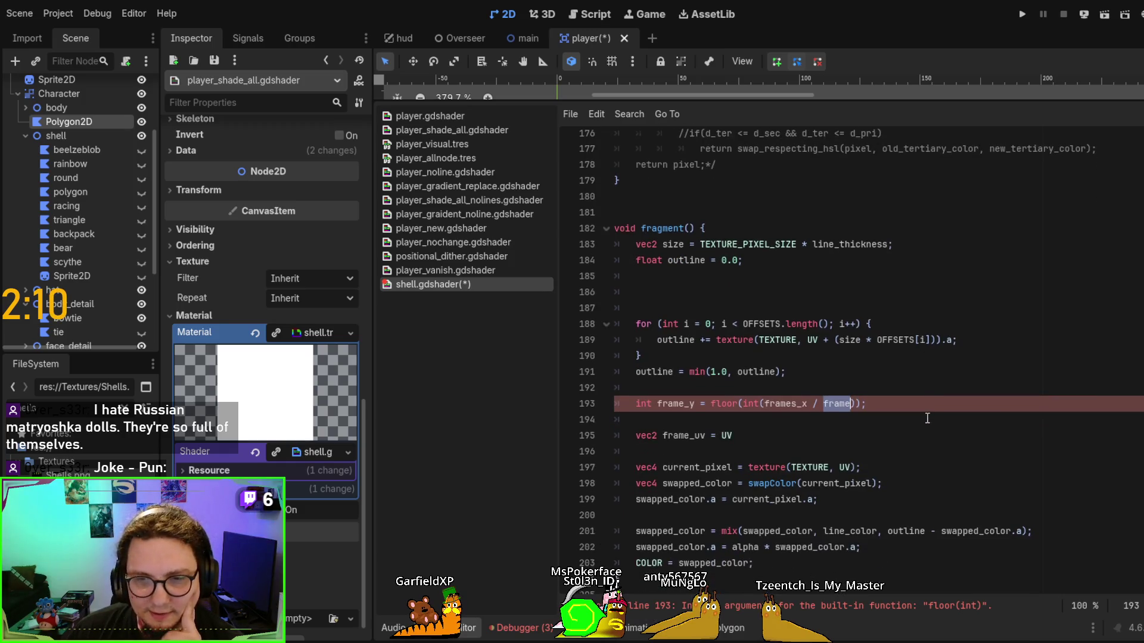
double_click(749, 403)
key(BackSpace)
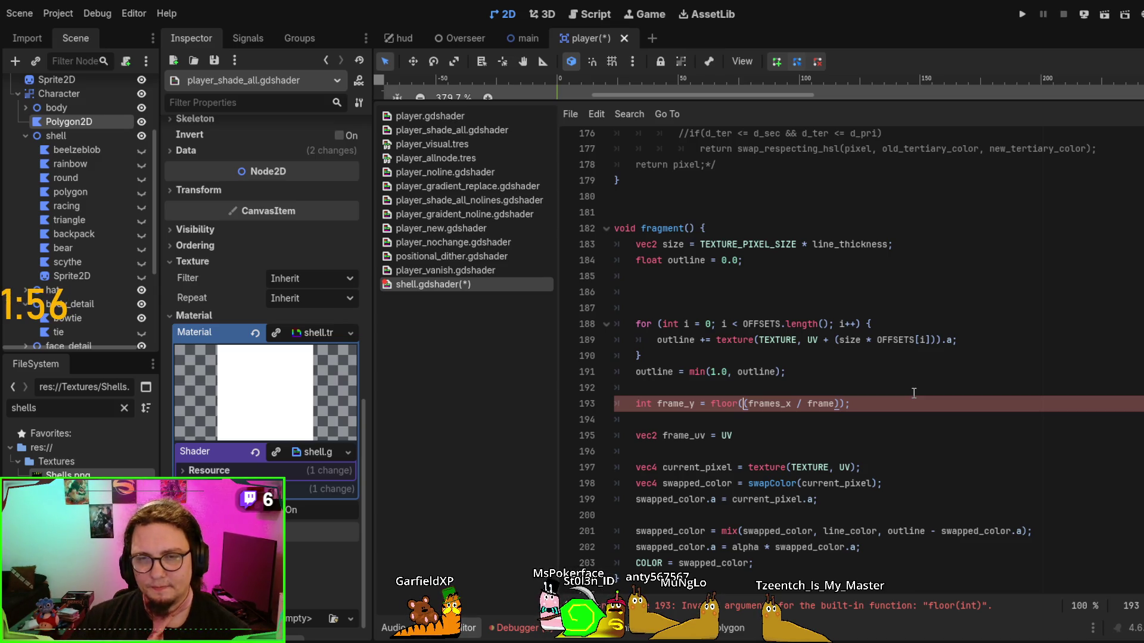
Rename frame_y to y and review floor, frames_x and frame on line 193
click(688, 404)
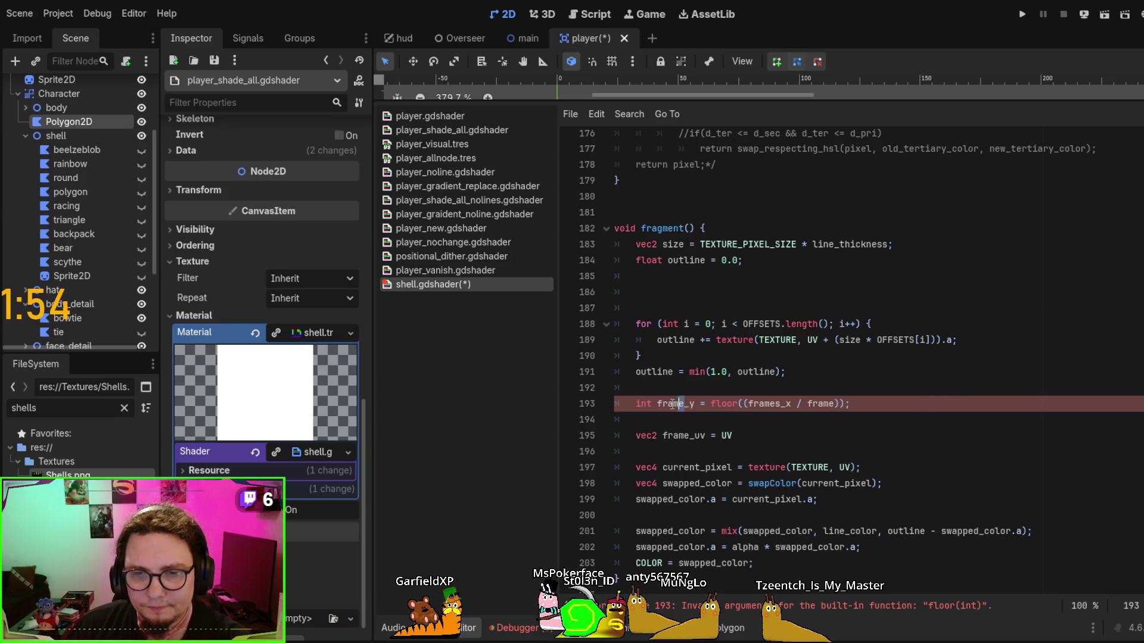
key(ctrl+shift+Left)
key(BackSpace)
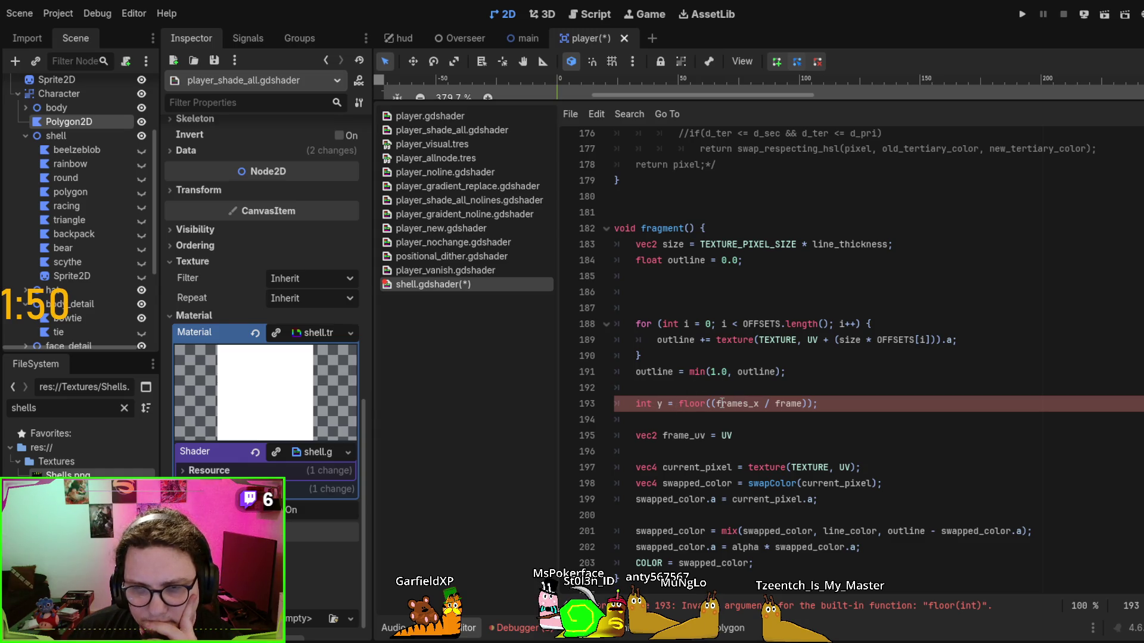
double_click(691, 403)
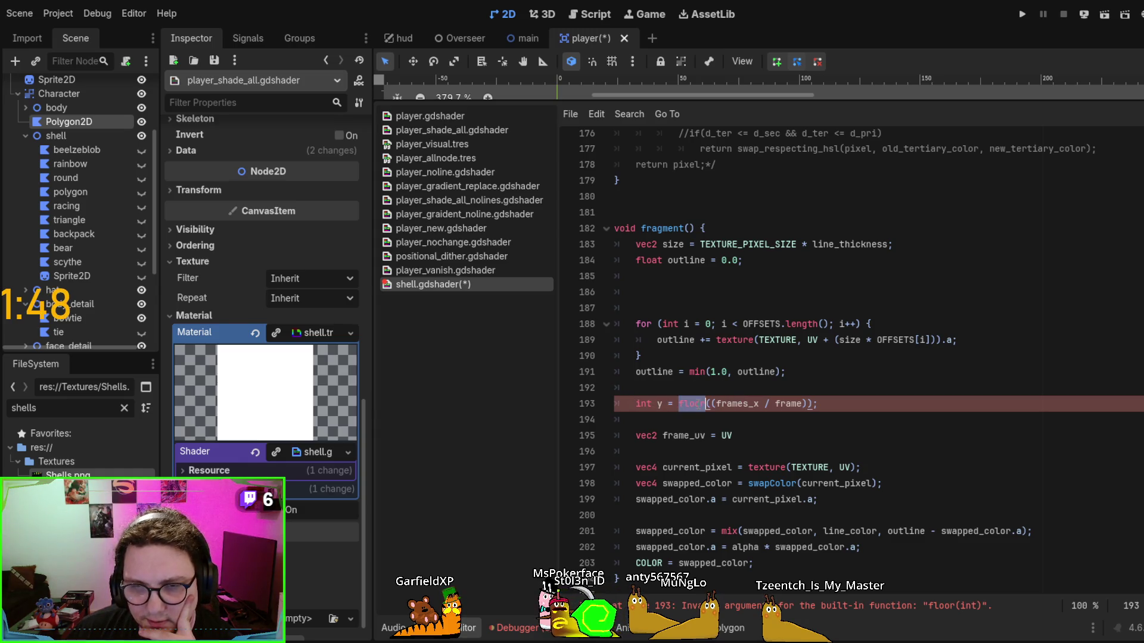
double_click(737, 404)
double_click(788, 404)
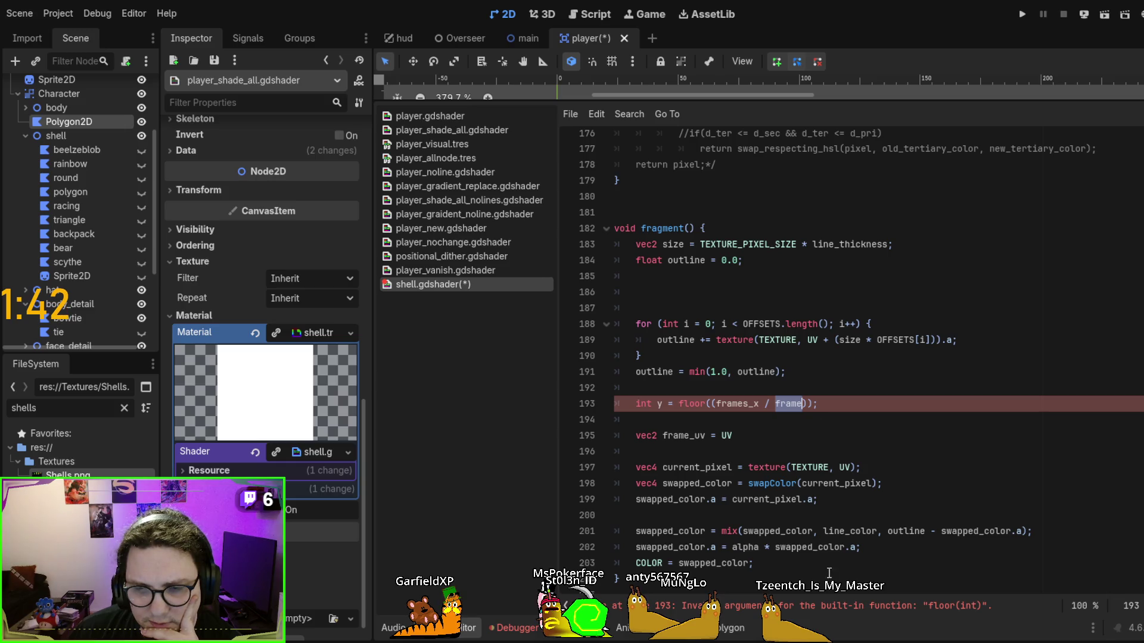
click(857, 608)
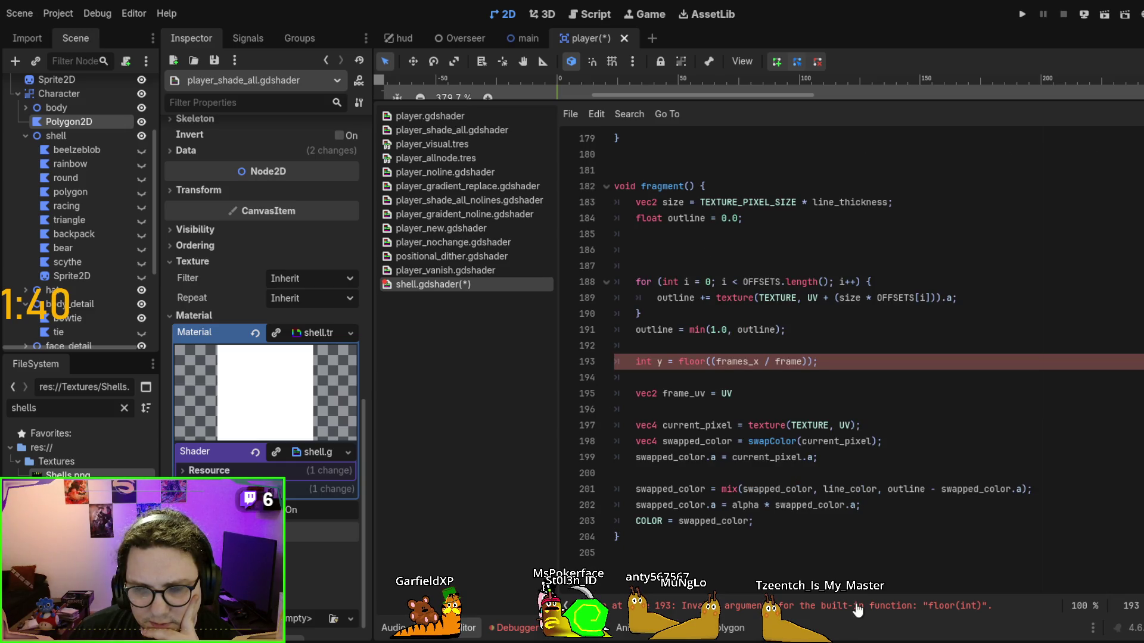
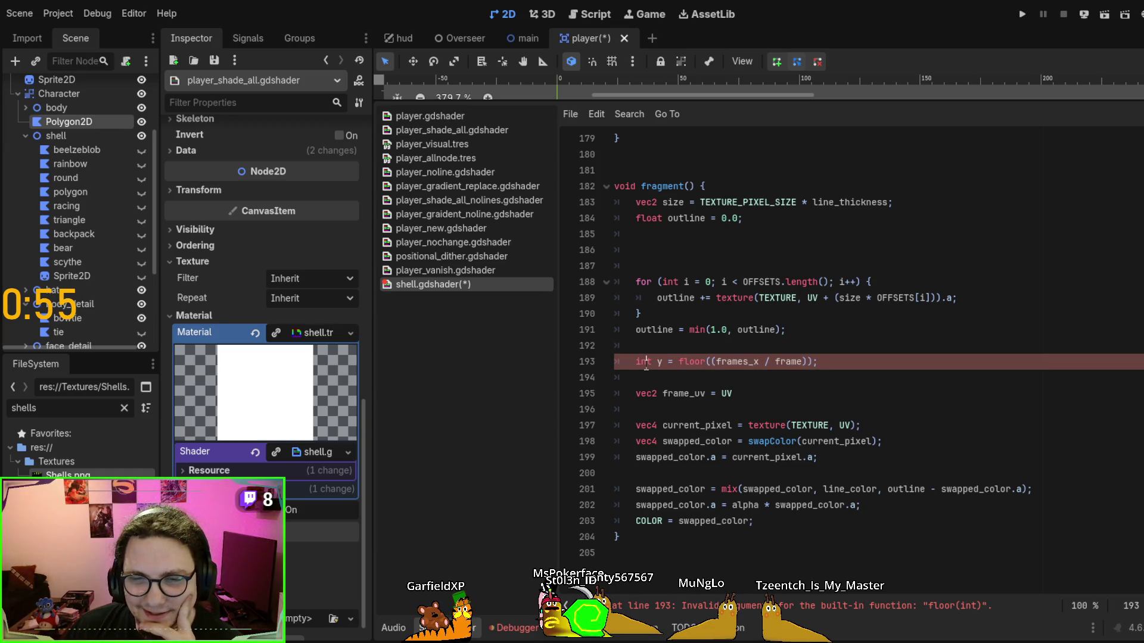
Delete the doubled opening parenthesis after floor on line 193 of shell.gdshader
double_click(731, 362)
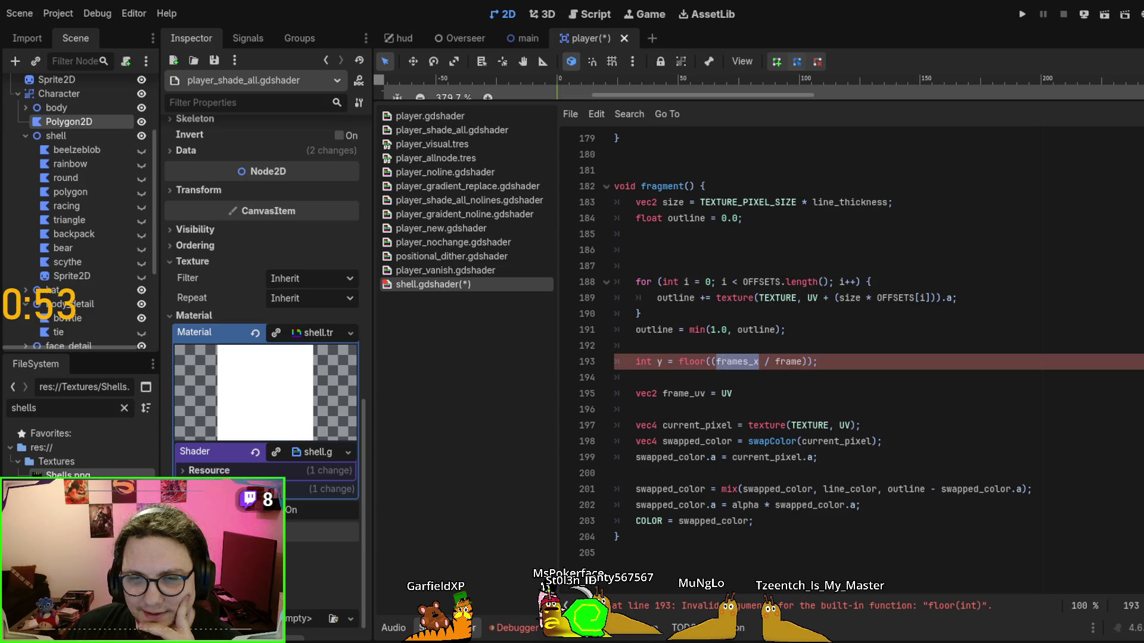
click(657, 361)
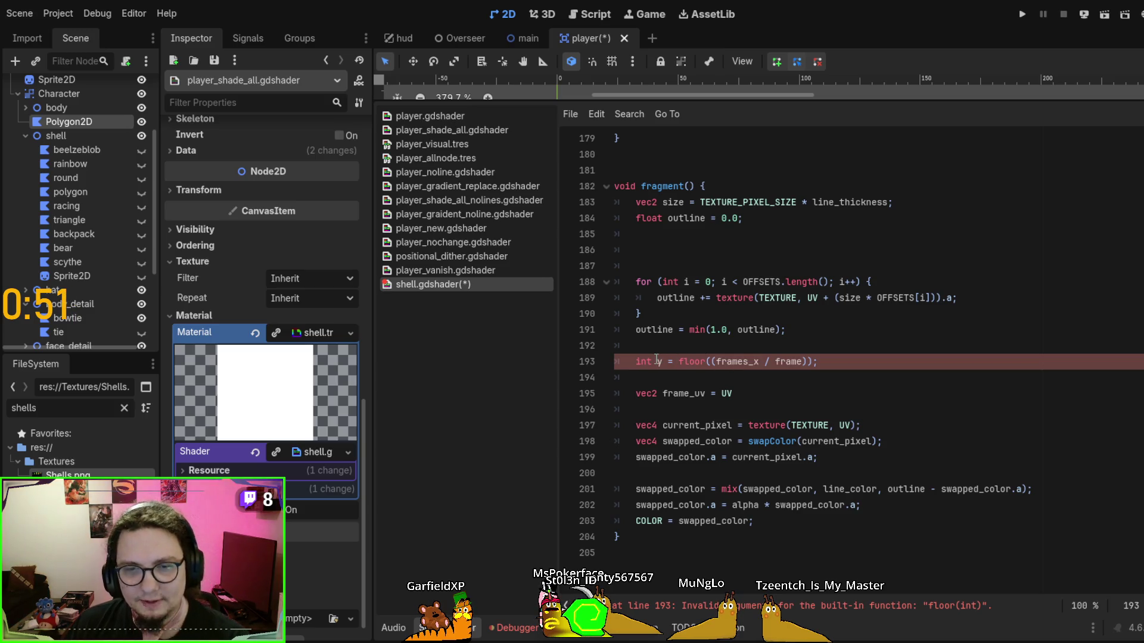
click(711, 360)
key(Delete)
click(837, 370)
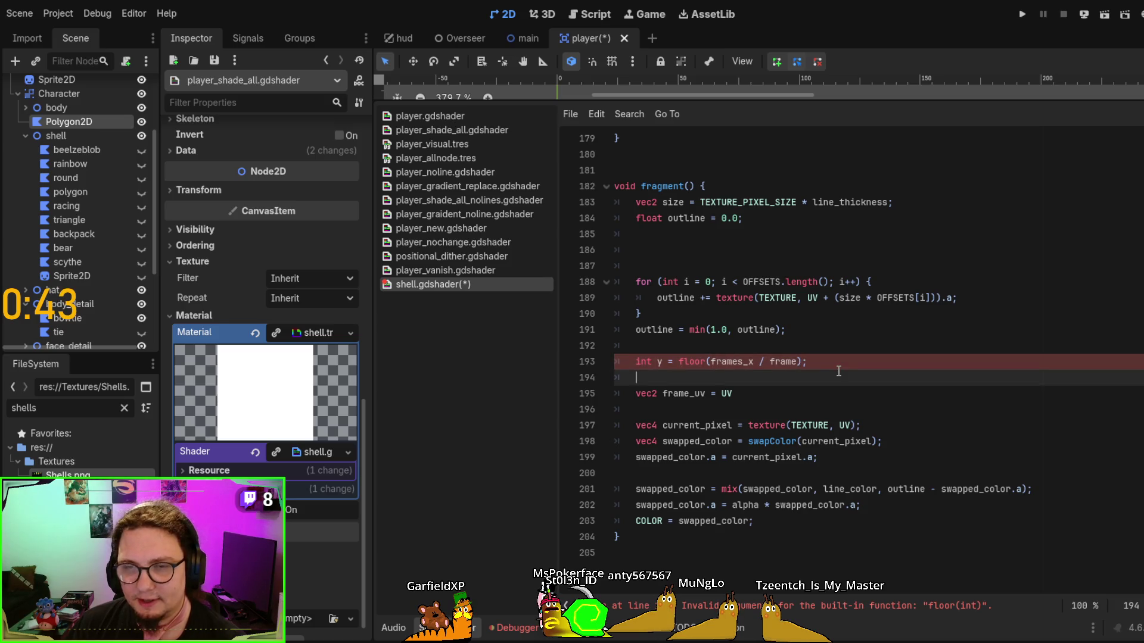
Remove the floor( call and its closing parenthesis so line 193 reads int y = frames_x / frame;
scroll(835, 369, up, 5)
scroll(835, 369, up, 3)
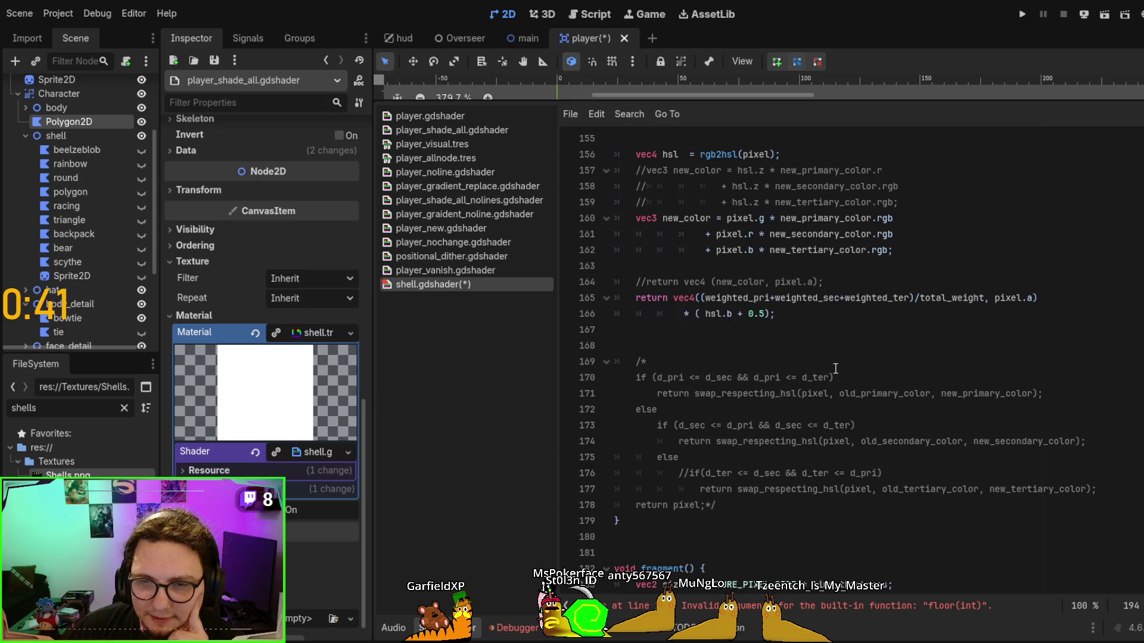
scroll(835, 369, up, 4)
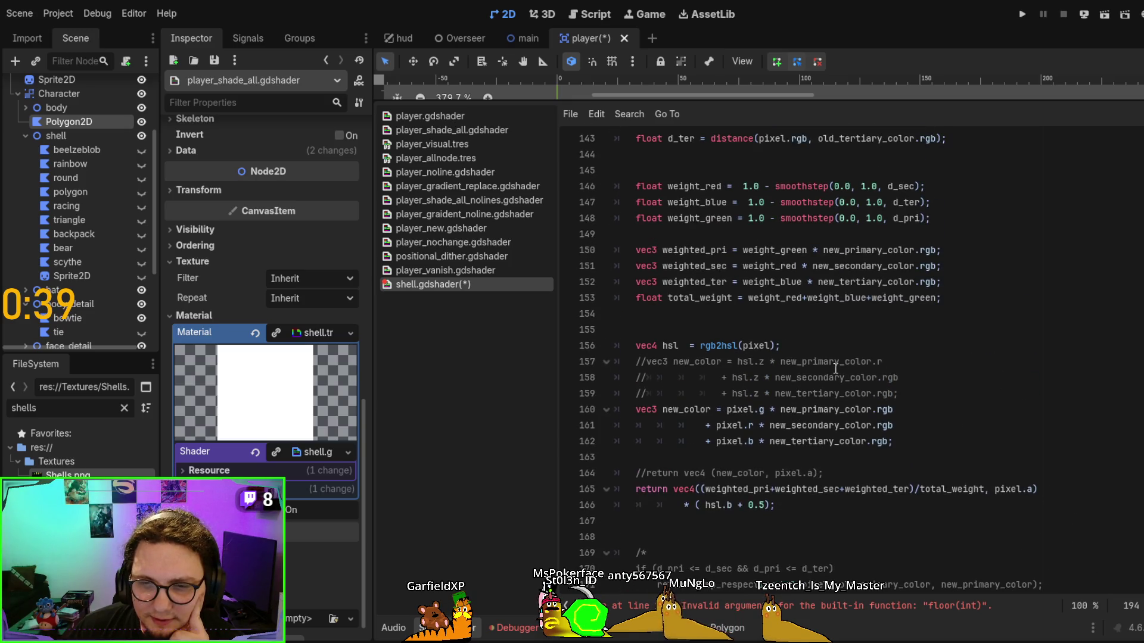
double_click(683, 489)
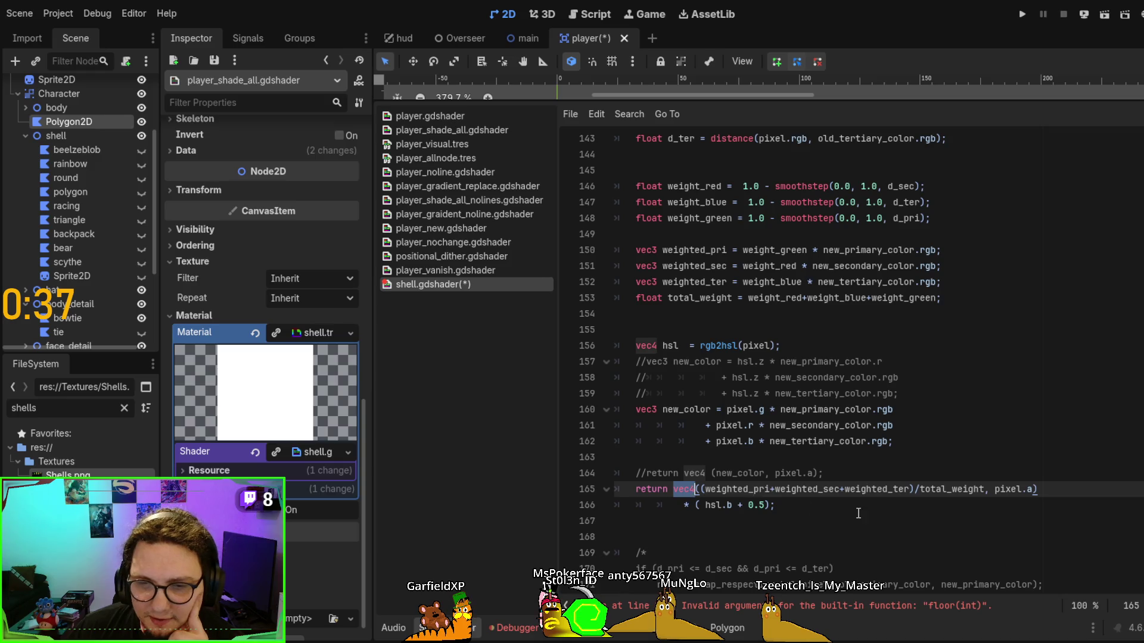
scroll(858, 514, down, 15)
scroll(804, 417, up, 5)
click(775, 396)
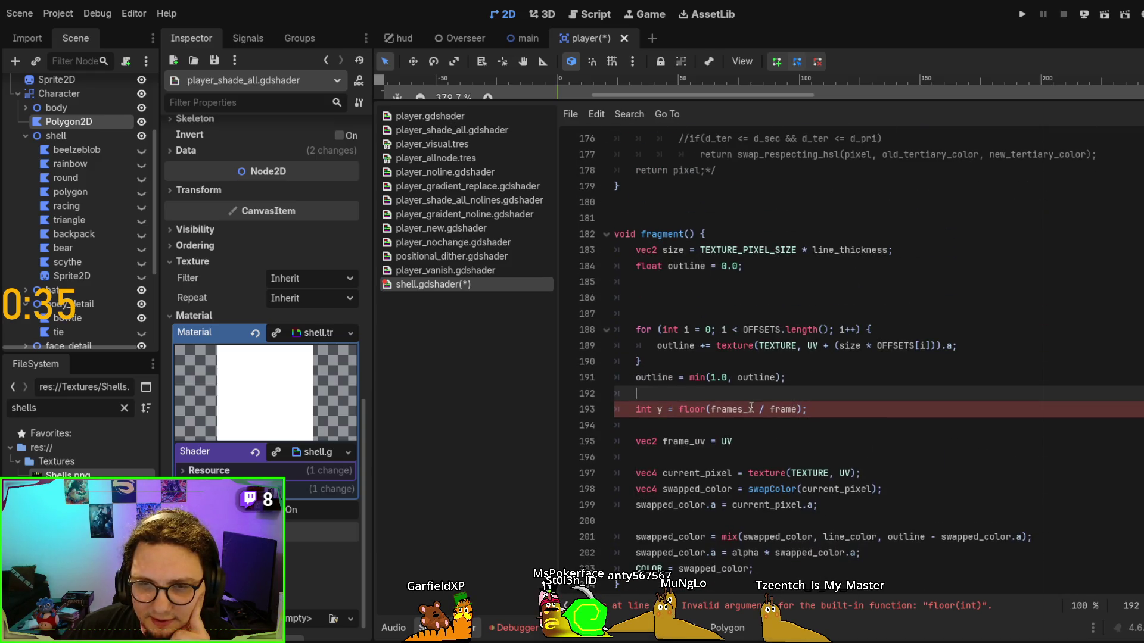
drag(677, 410, 712, 409)
key(BackSpace)
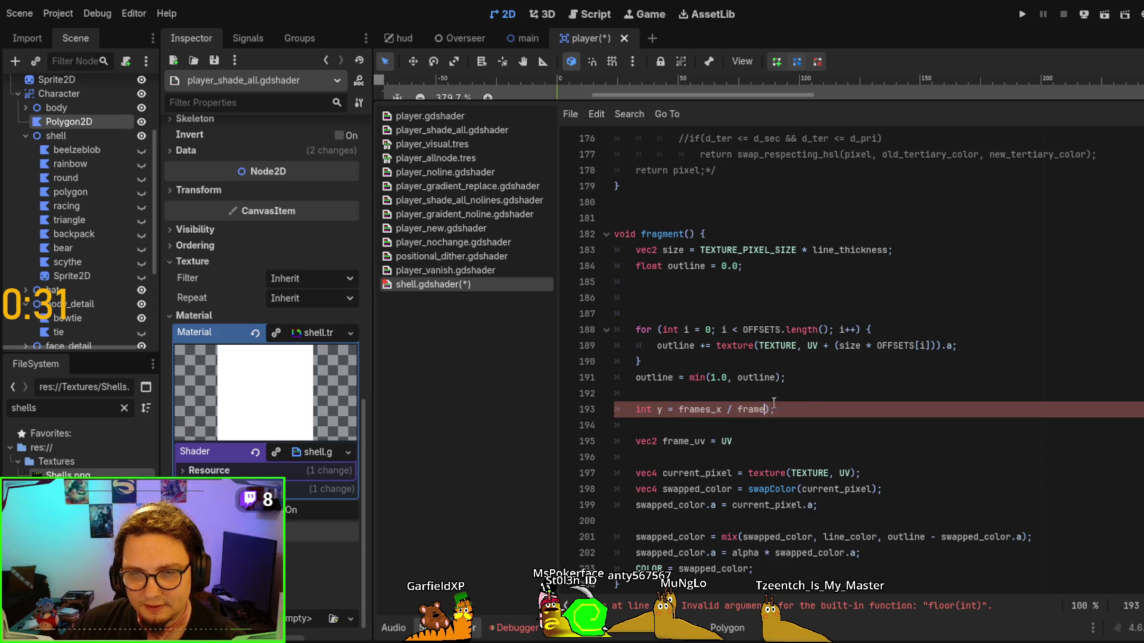
key(Delete)
click(781, 395)
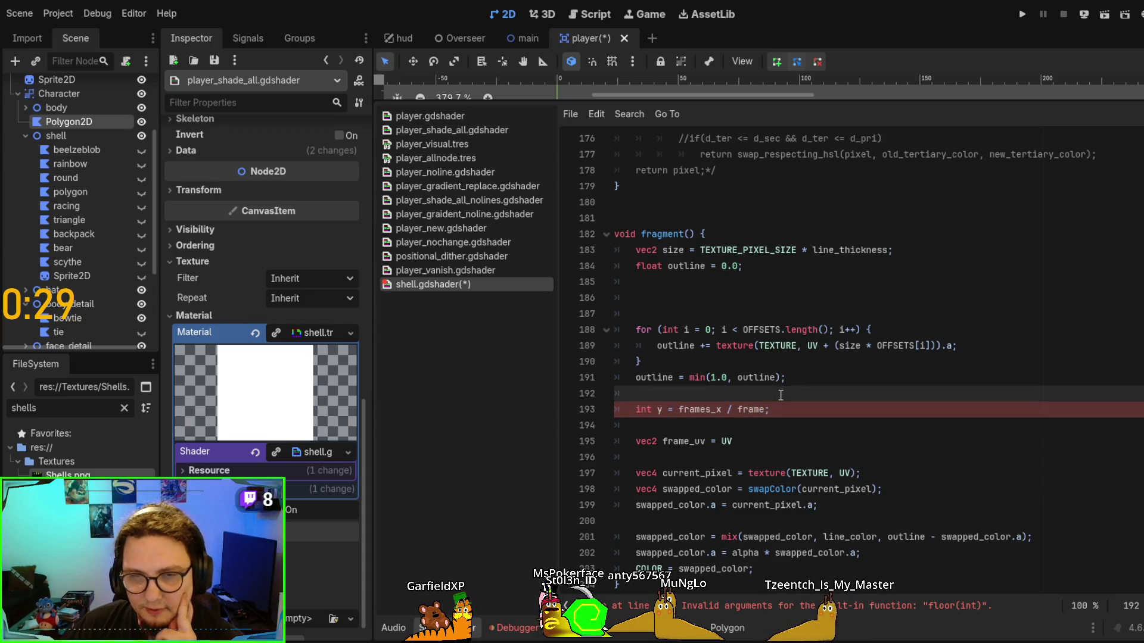
click(785, 450)
Add the missing semicolon to the end of the frame_uv = UV line
click(778, 442)
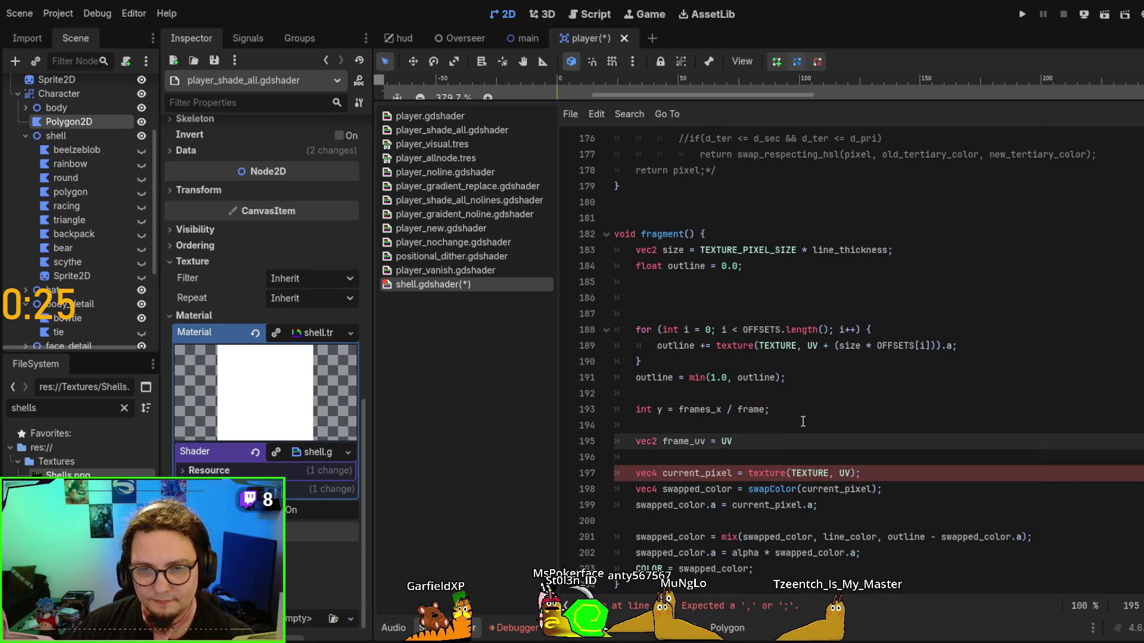
text(;)
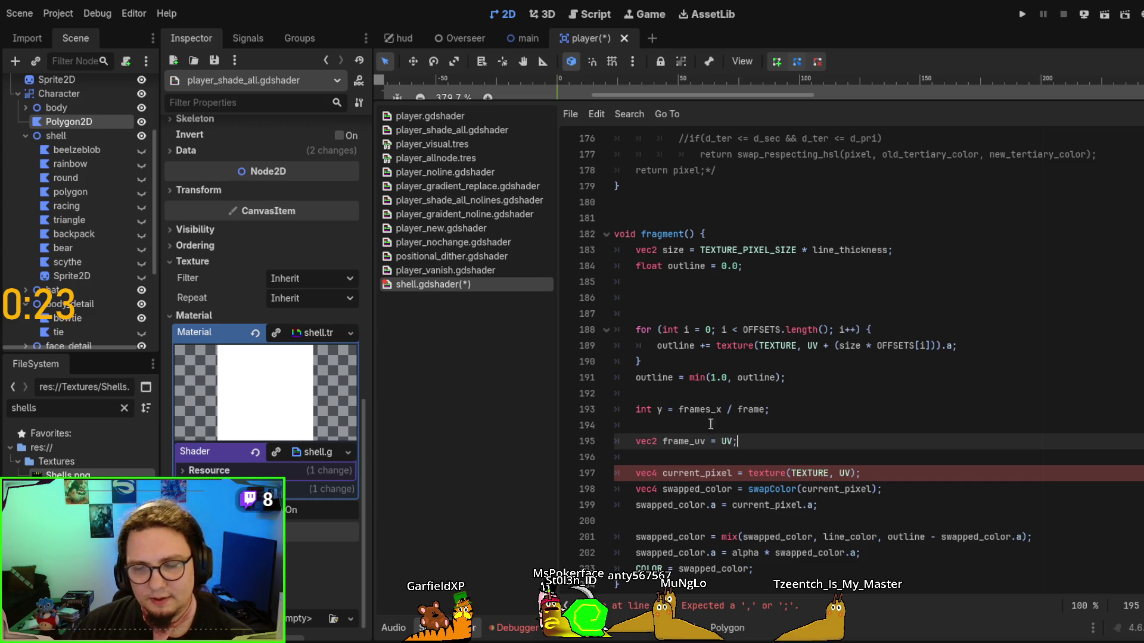
double_click(653, 409)
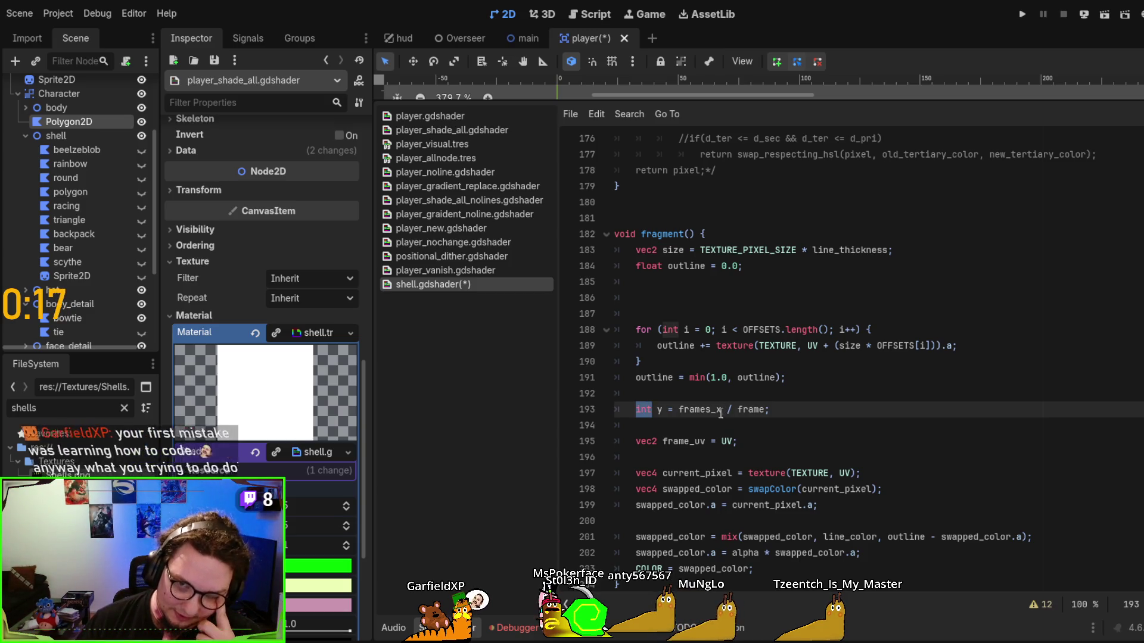
double_click(700, 409)
double_click(740, 410)
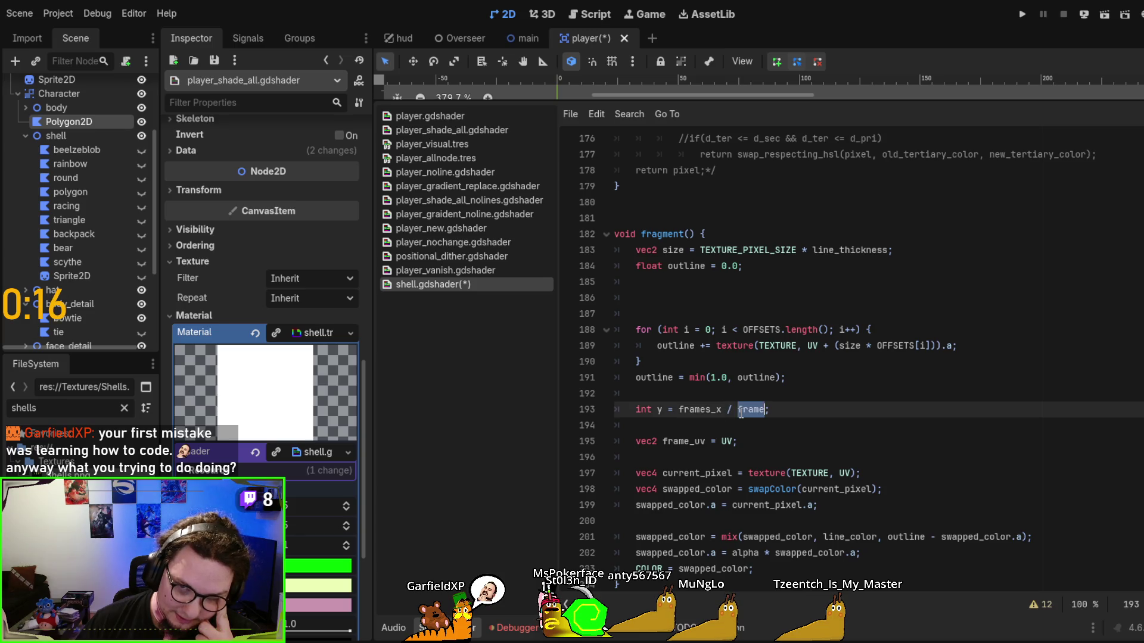
Try wrapping frames_x / frame in floor() on line 193, then remove the wrapper again
click(700, 416)
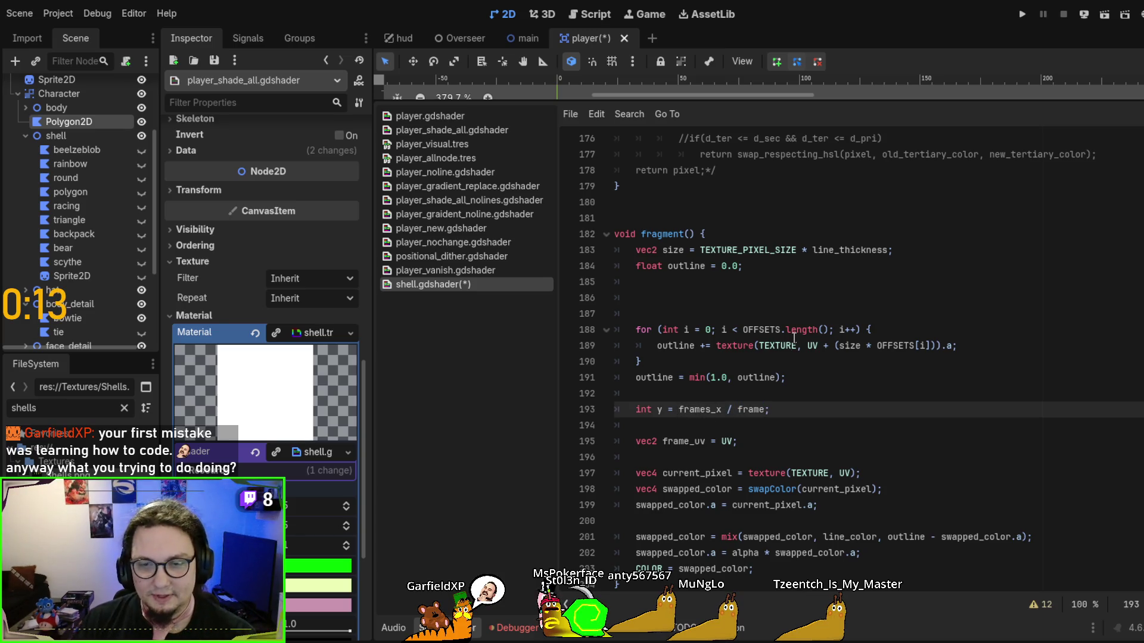
text(floor()
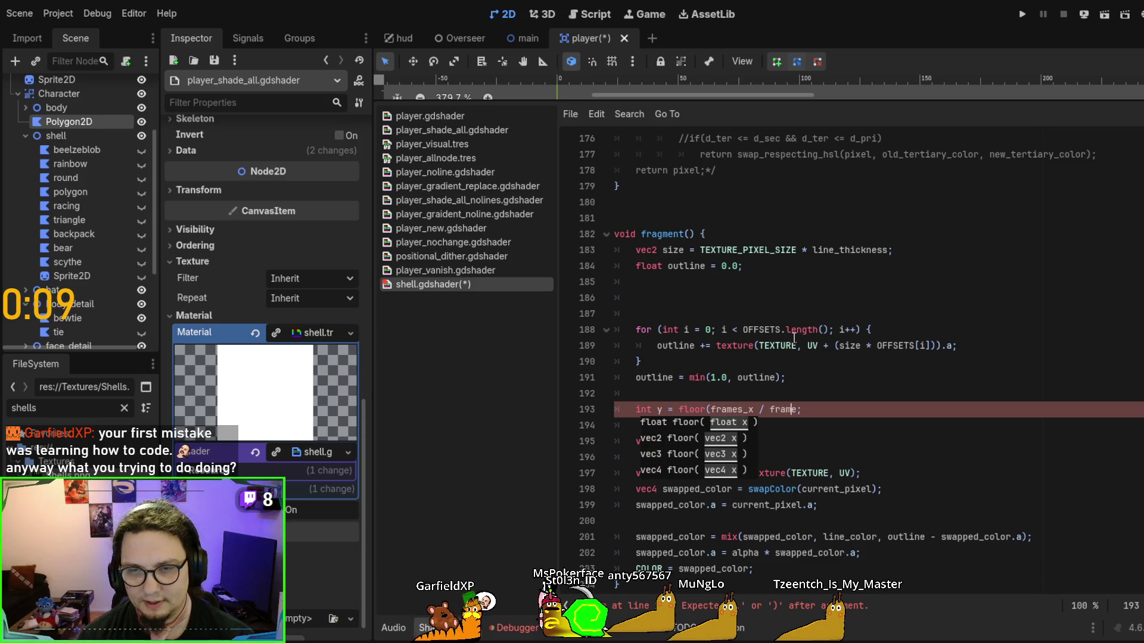
key(Right)
key(Right)
text())
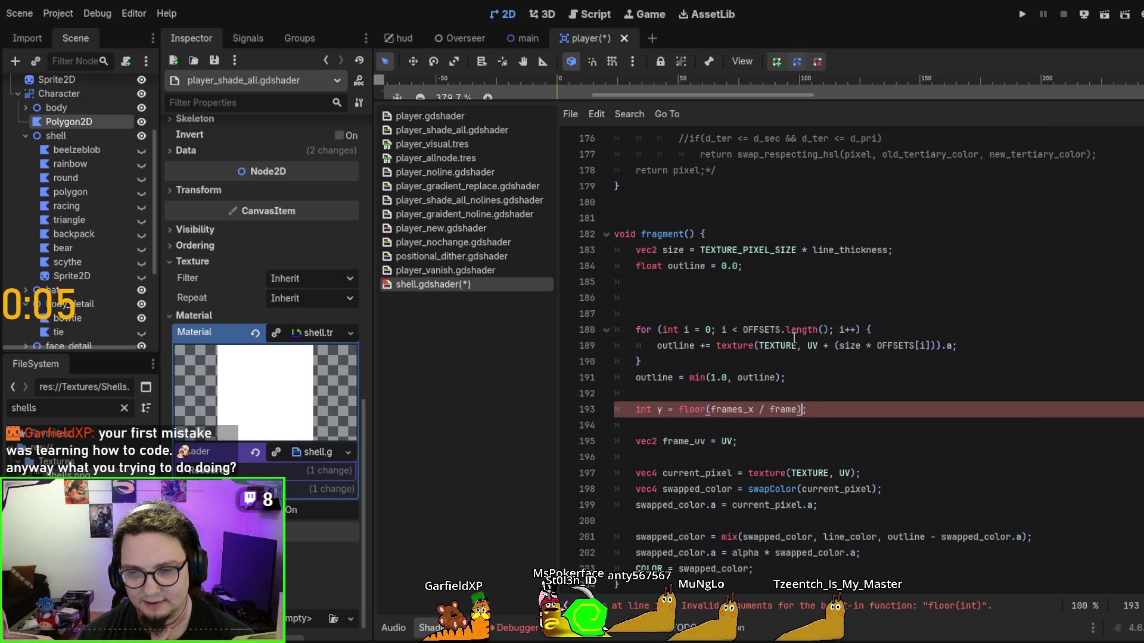
key(BackSpace)
key(Left)
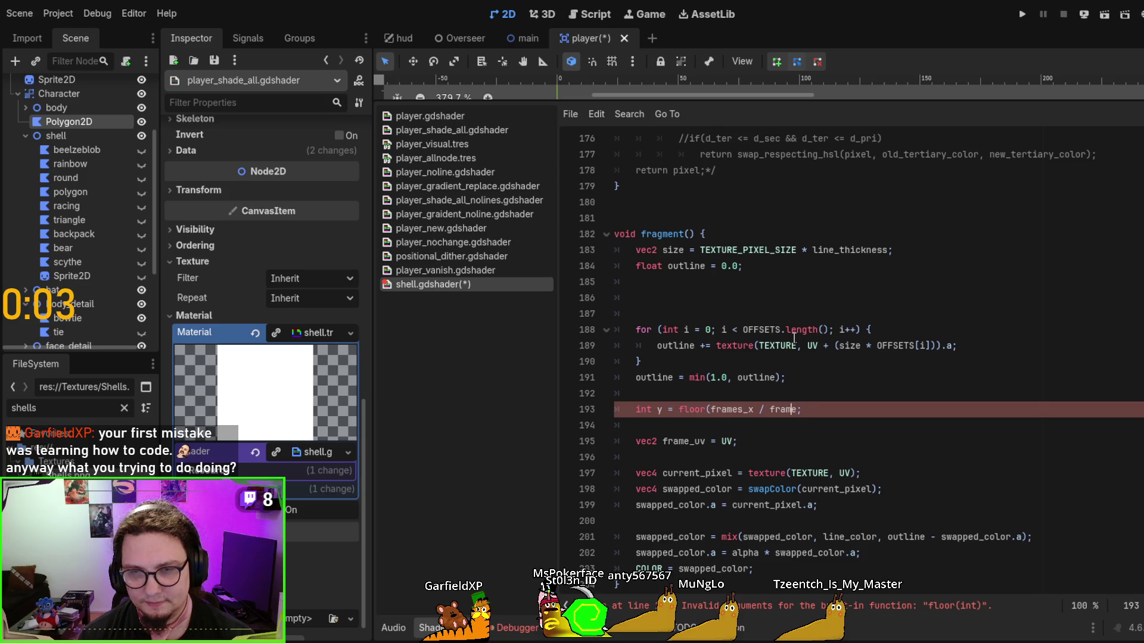
key(ctrl+Left)
key(ctrl+Left)
key(ctrl+Left)
key(BackSpace)
key(BackSpace)
key(BackSpace)
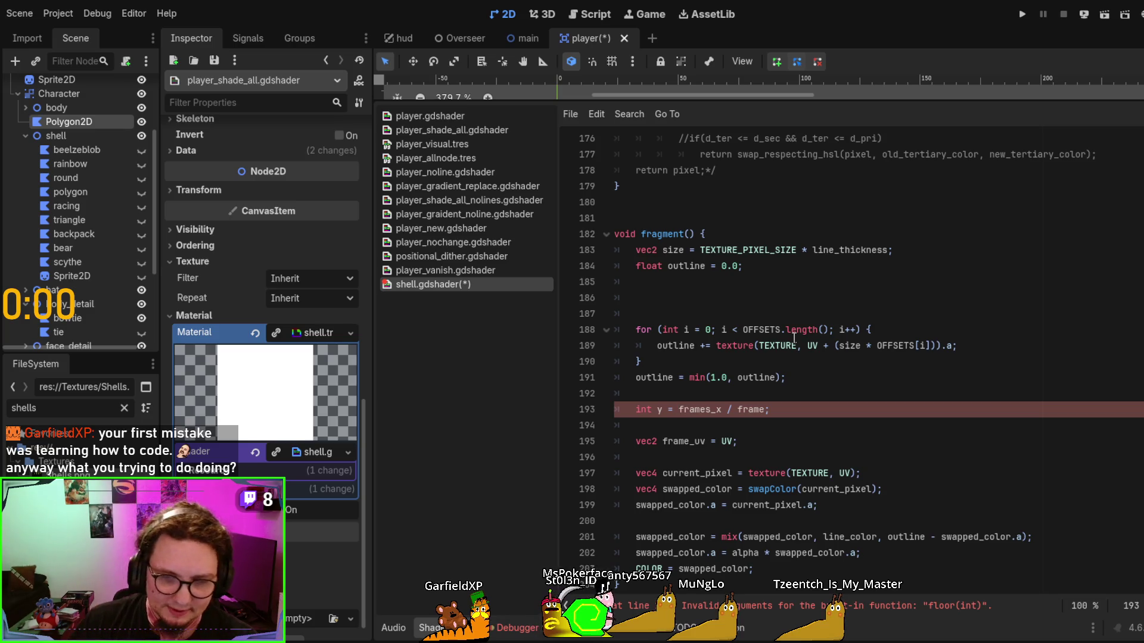
click(809, 420)
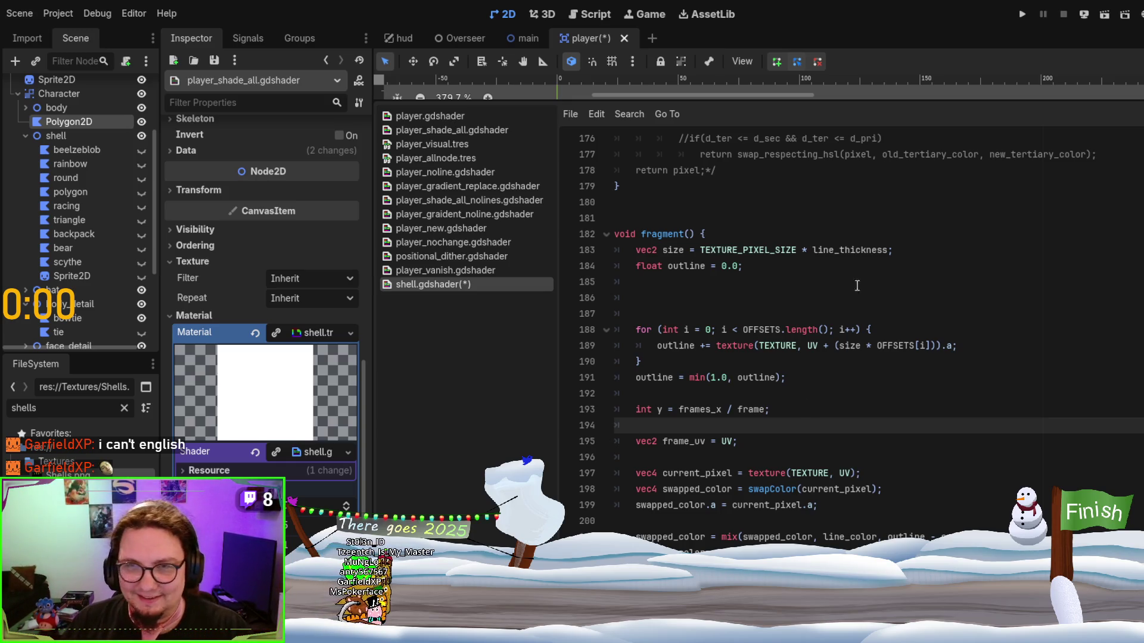
Drag the splitter above the Shader Editor down so the 2D view shows the Player scene
mouse_move(854, 100)
mouse_down()
mouse_move(848, 439)
mouse_move(838, 151)
mouse_up()
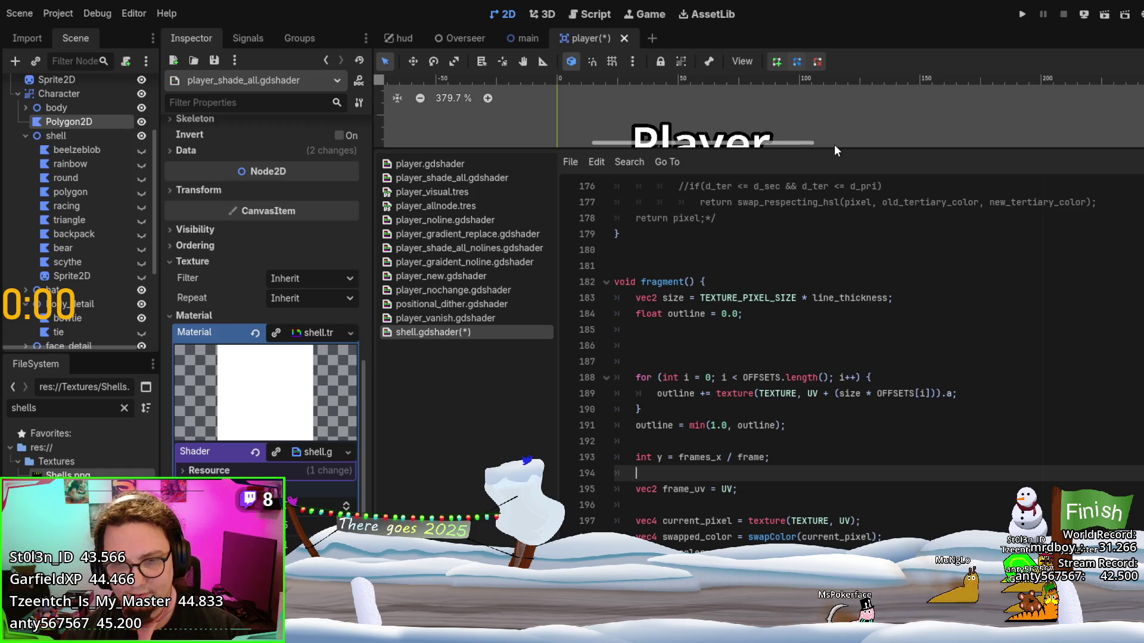
text(iin)
Add an int y declaration on line 194 below the x declaration
key(BackSpace)
key(BackSpace)
text(nt x =)
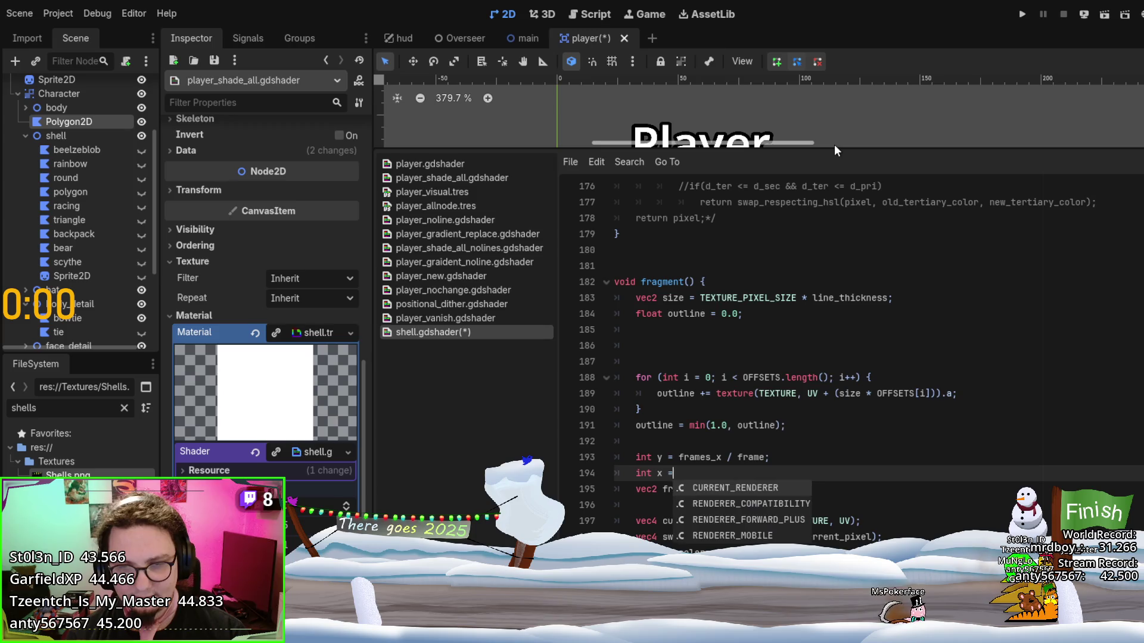
key(Escape)
text(y)
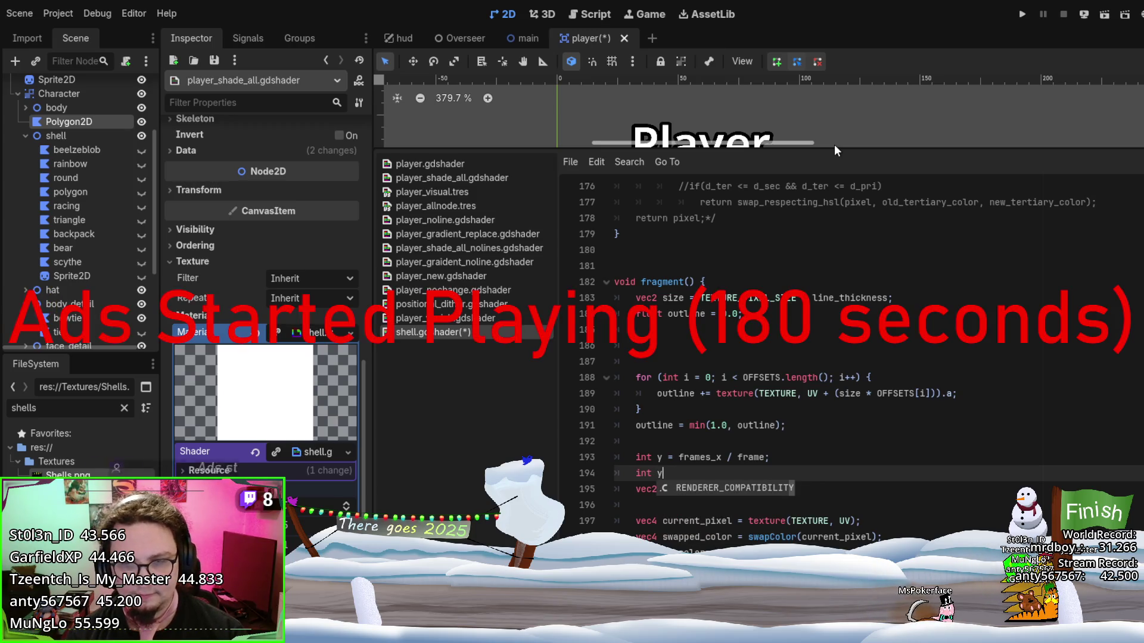
key(Escape)
key(Up)
key(Down)
key(Down)
key(Up)
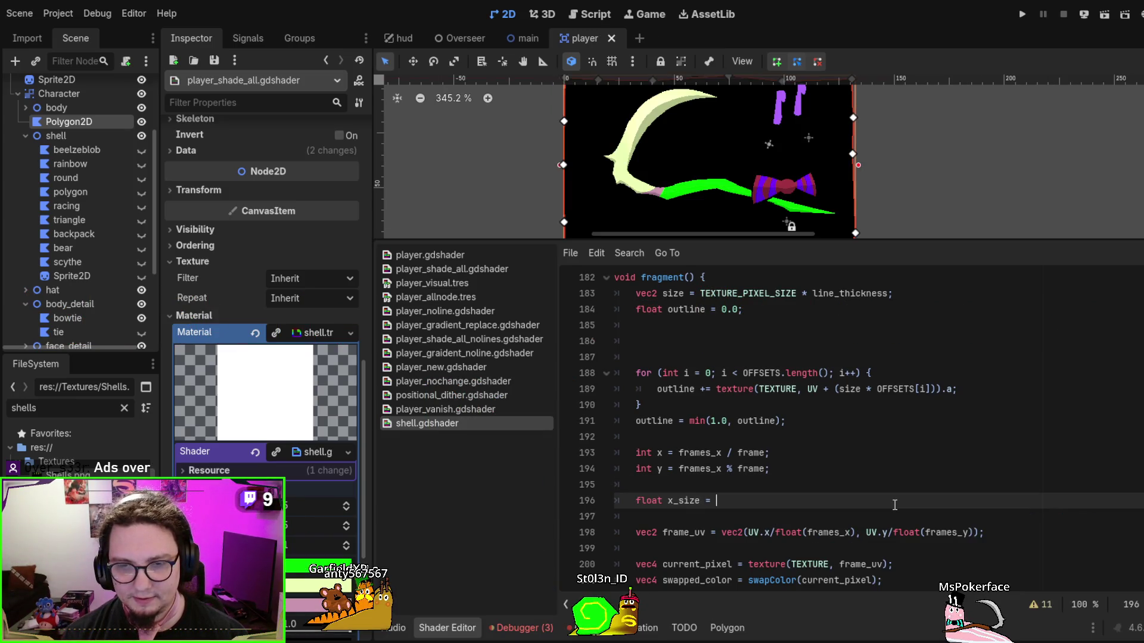
Declare x_size = UV.x/float(frames_x) and float y_size = UV.y/float(frames_y)
text(UV.x/float(frames_x)1)
key(BackSpace)
key(Return)
text(float )
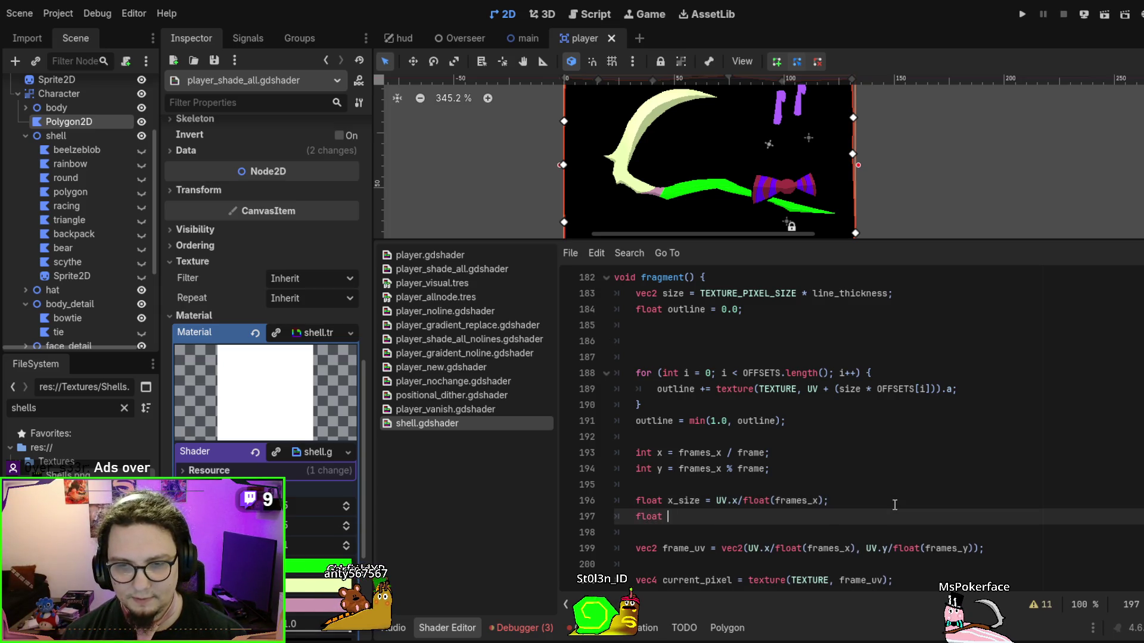
text(y_size =)
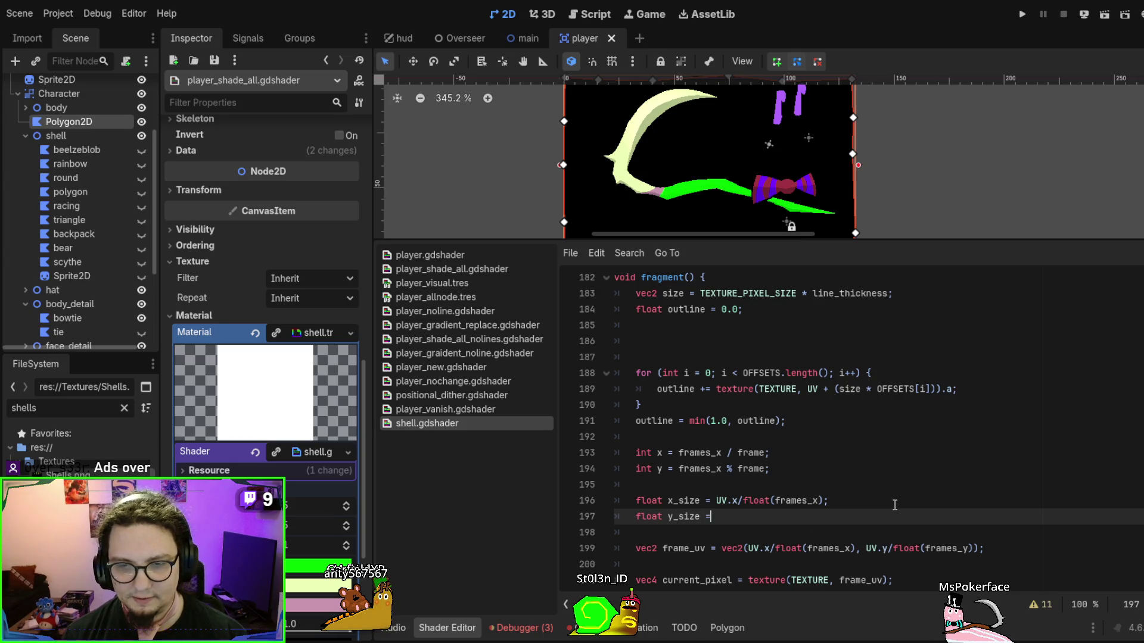
drag(867, 547, 975, 548)
key(ctrl+c)
click(887, 517)
key(ctrl+v)
text(;)
Set frame_uv to vec2(x_size*x, y_size*y)
drag(748, 548, 975, 548)
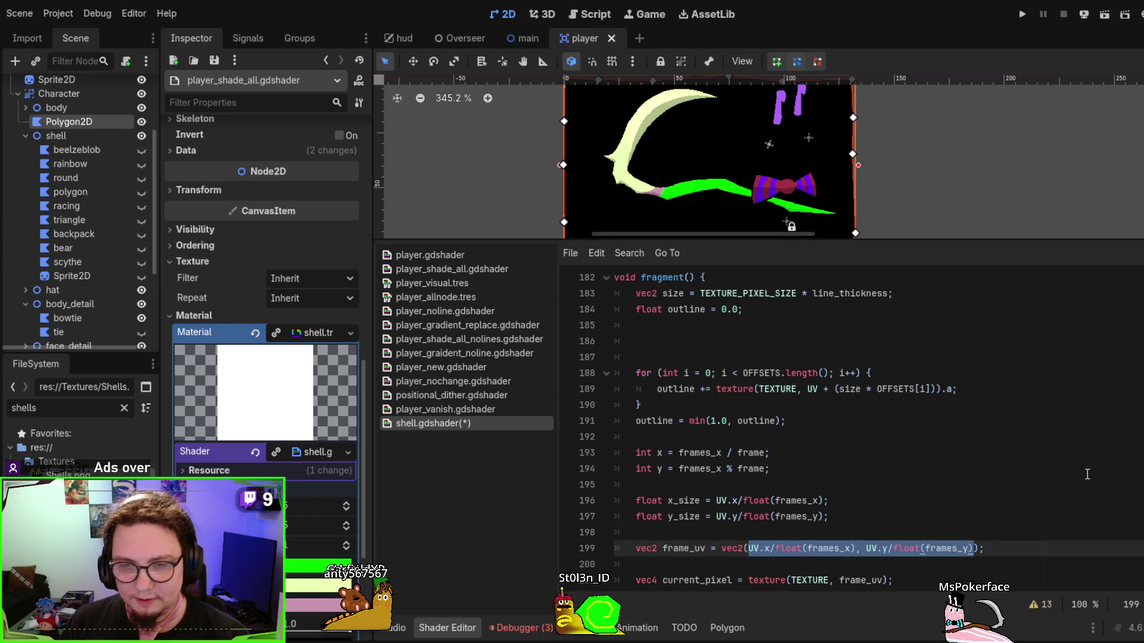
text(x_size)
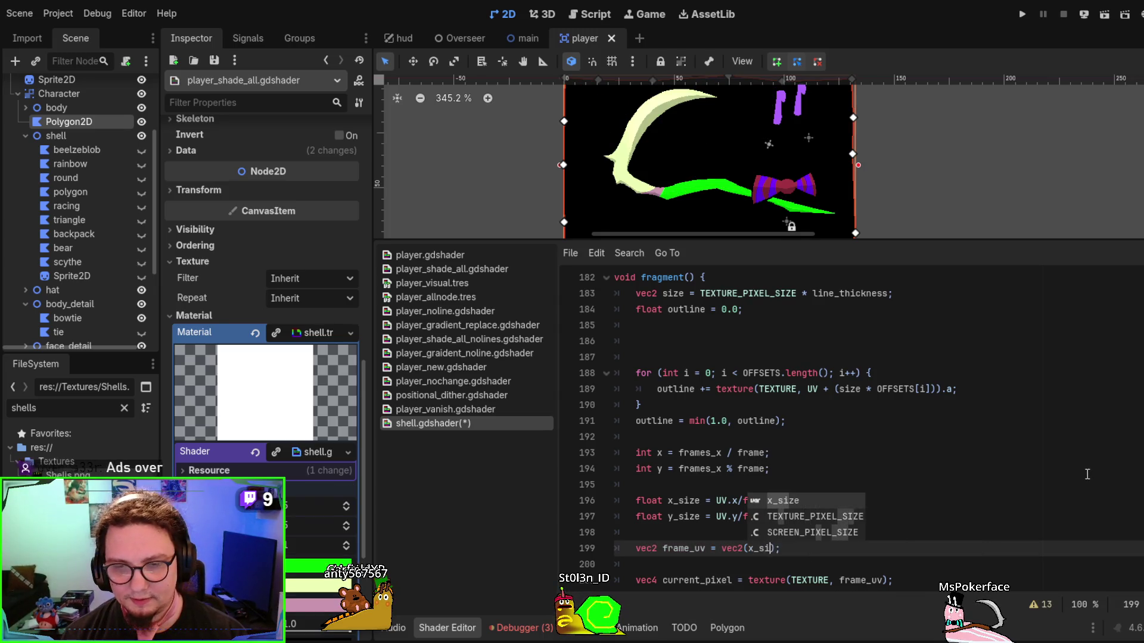
text(*)
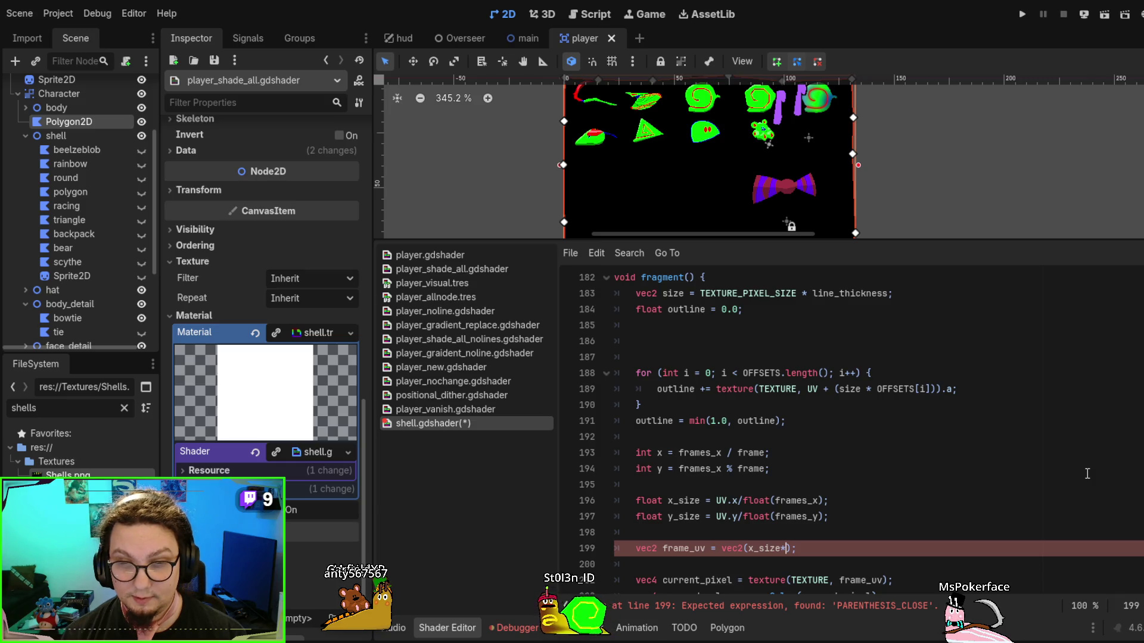
text(x)
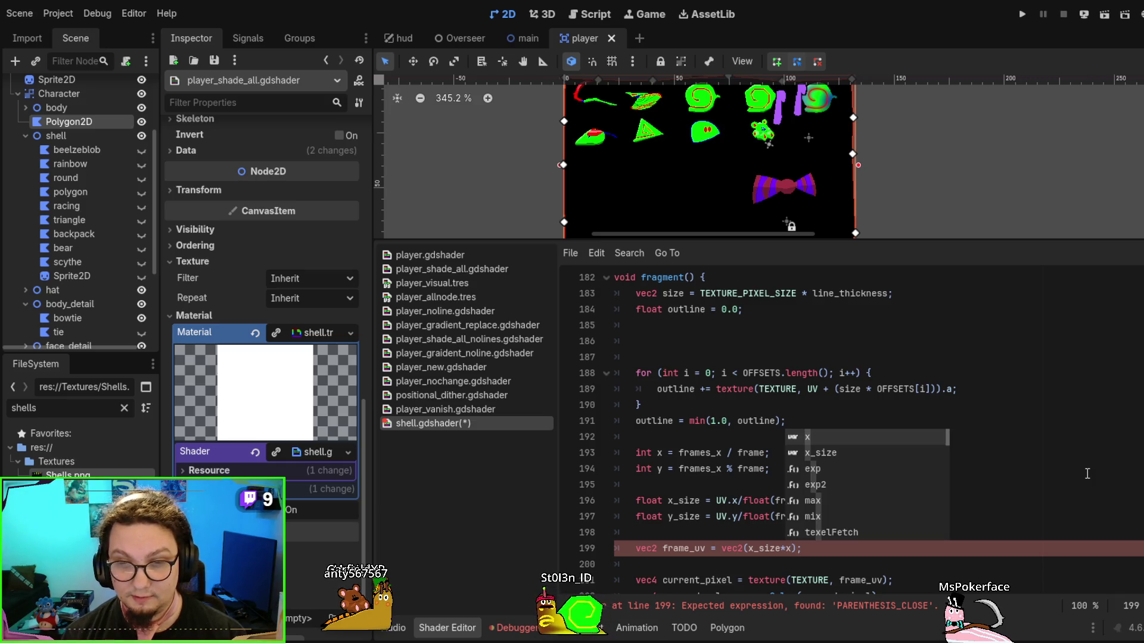
key(Escape)
text(y_size*)
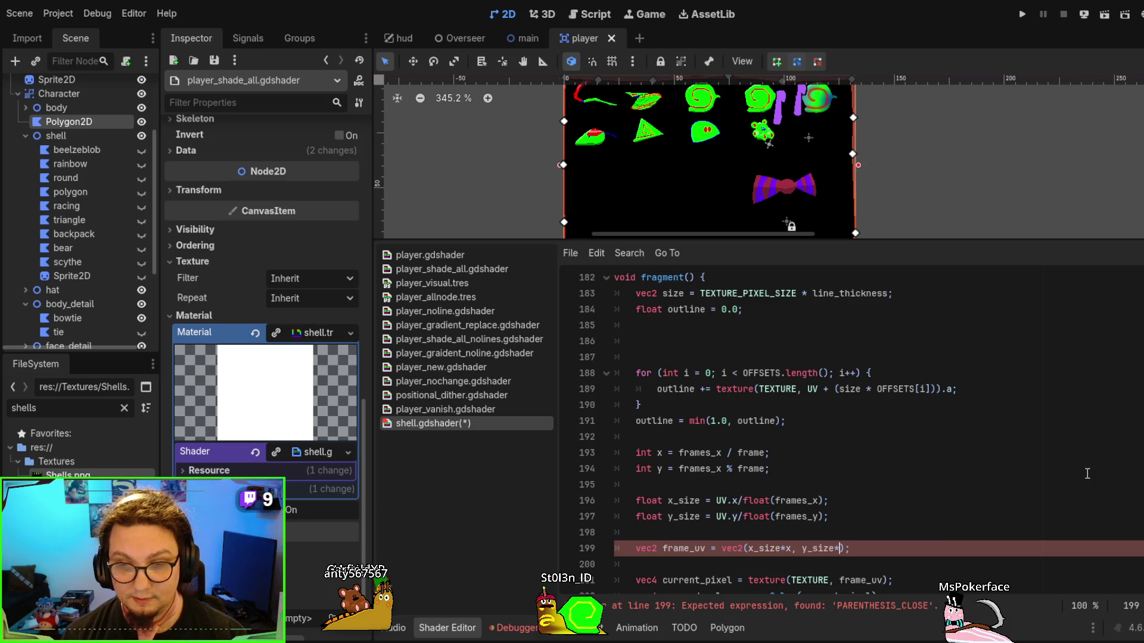
text(y)
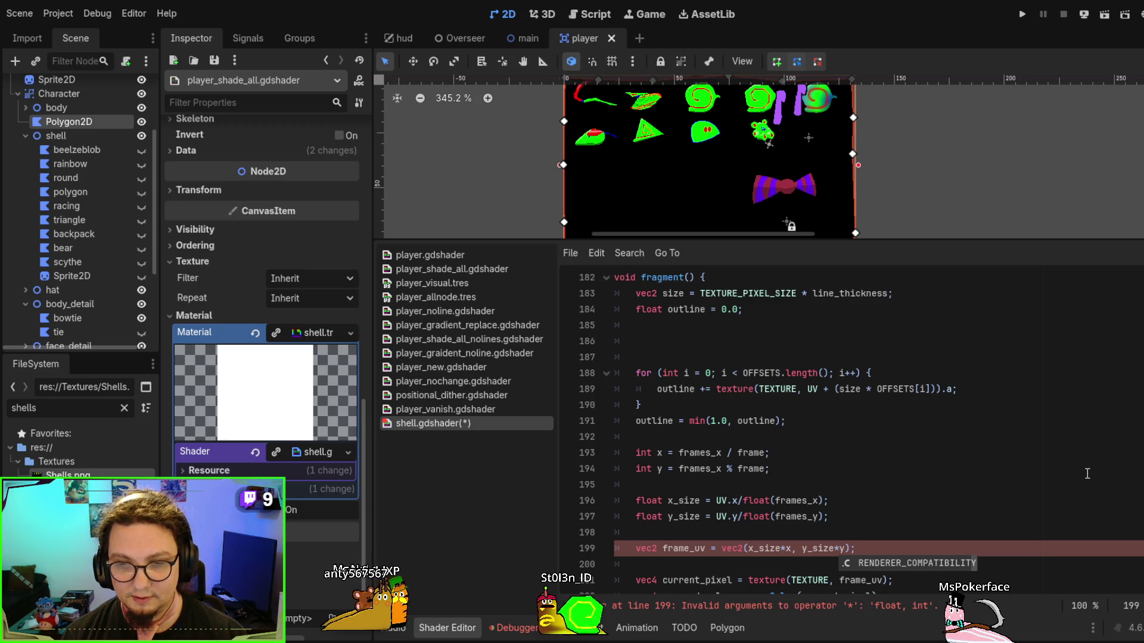
key(Escape)
key(Up)
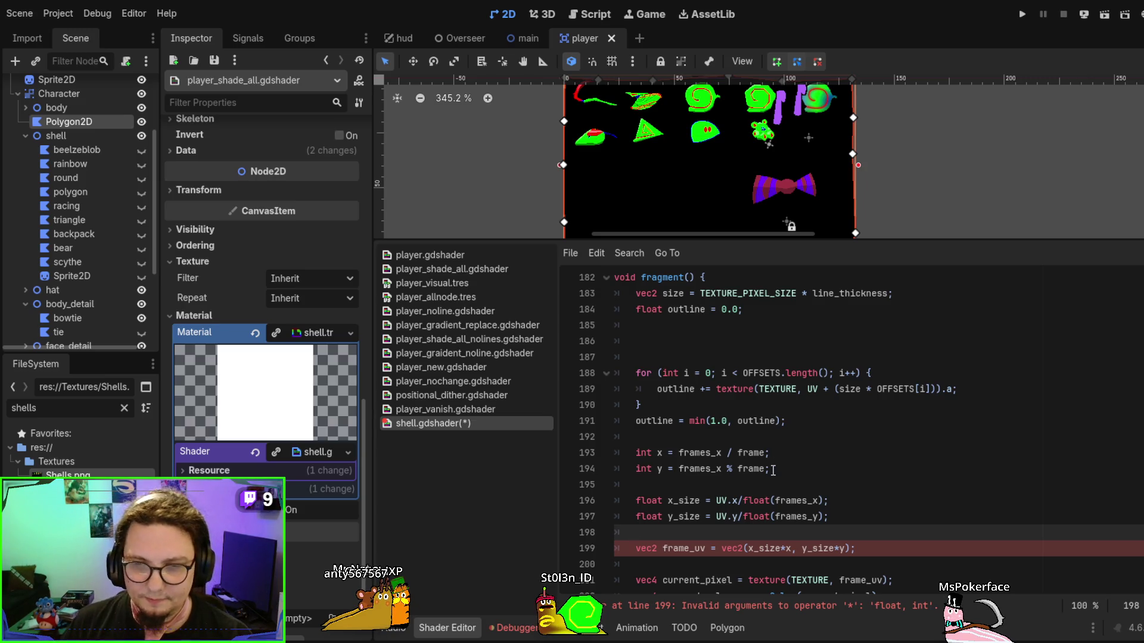
Make x float(frames_x / frame) and y float(frames_x % frame)
double_click(644, 453)
text(float)
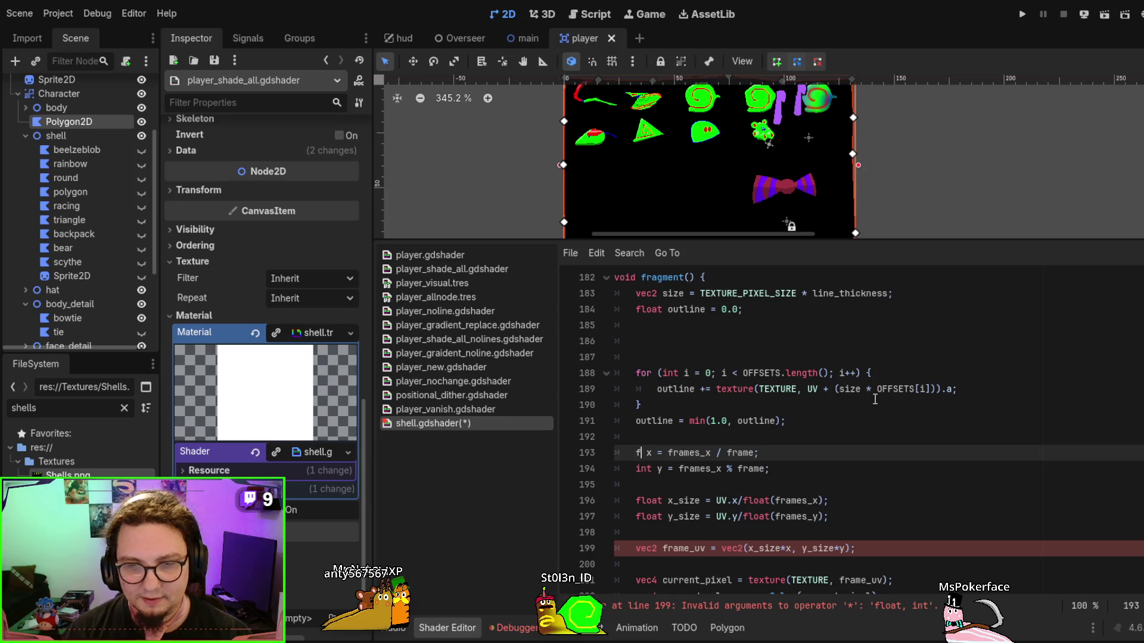
key(Down)
key(BackSpace)
key(BackSpace)
key(BackSpace)
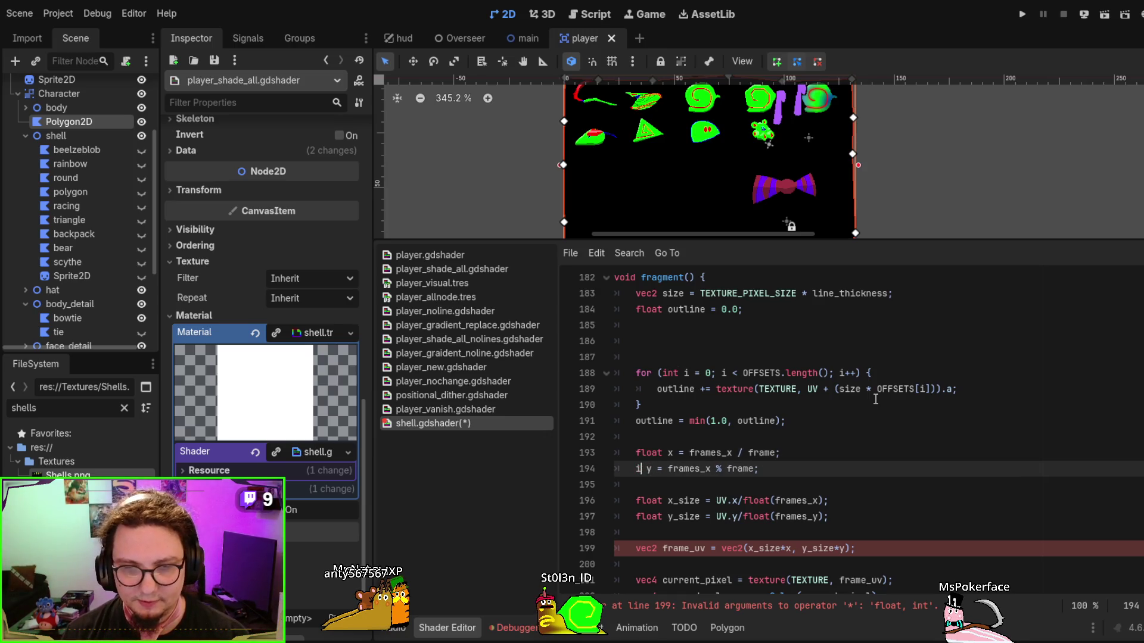
text(flk)
key(BackSpace)
text(oat y = float()
key(End)
key(Left)
key(Up)
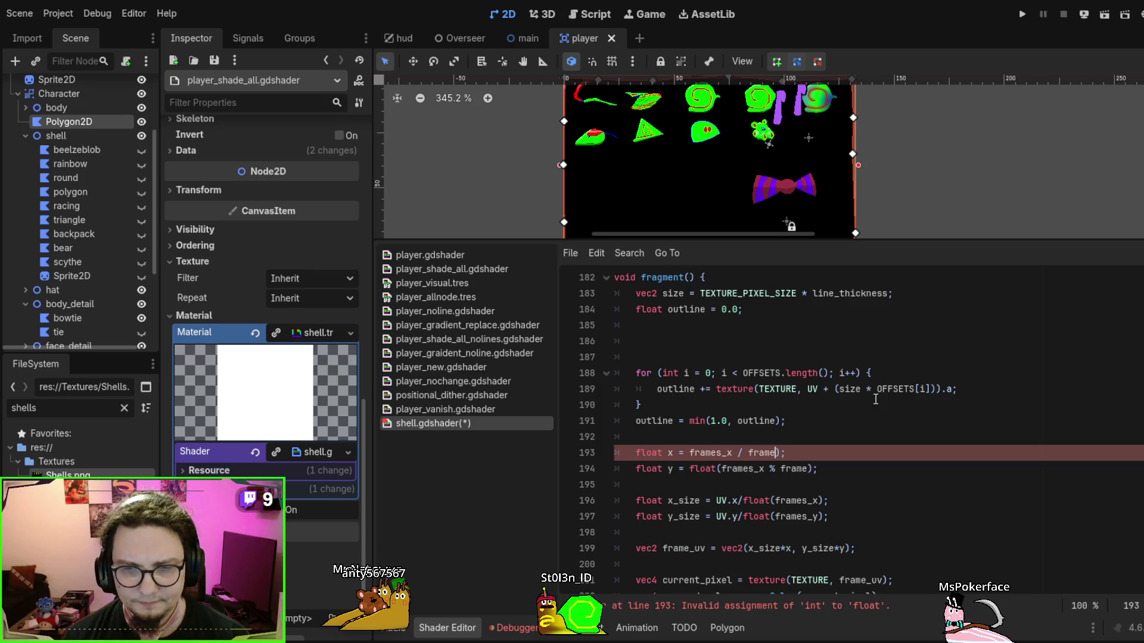
key(ctrl+Left)
key(ctrl+Left)
key(ctrl+Left)
text(float()
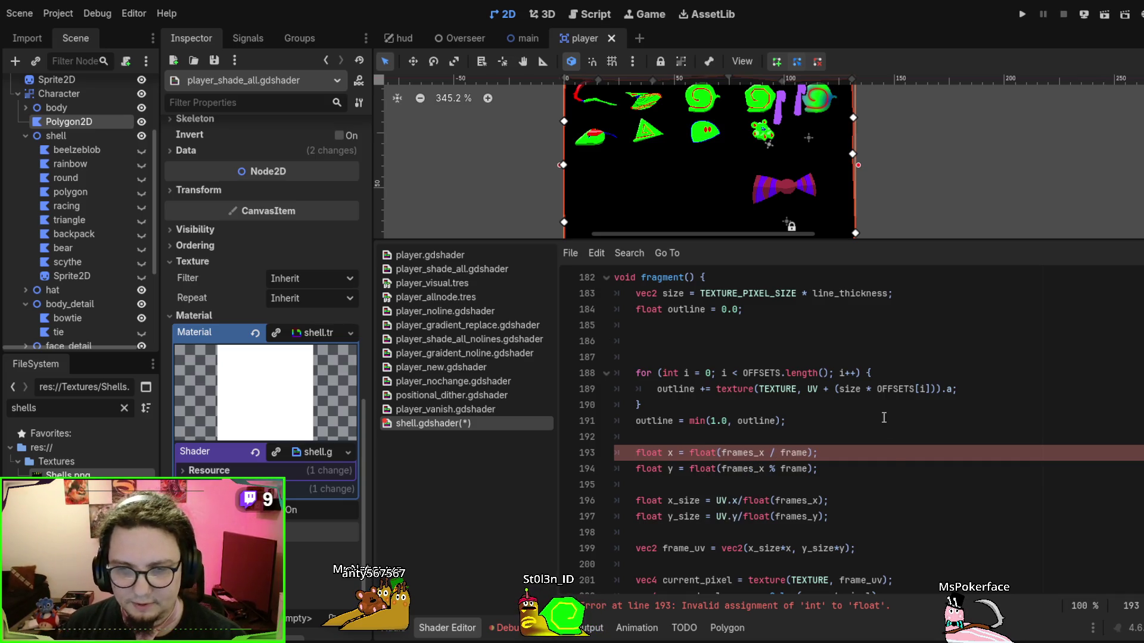
click(896, 468)
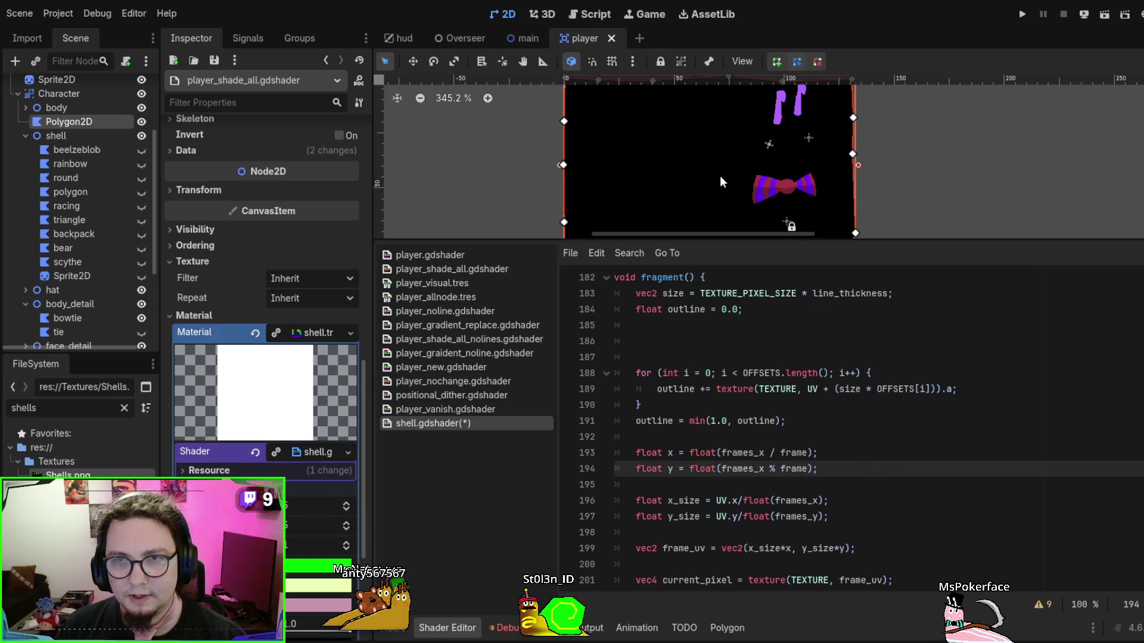
scroll(708, 124, down, 2)
drag(666, 138, 692, 192)
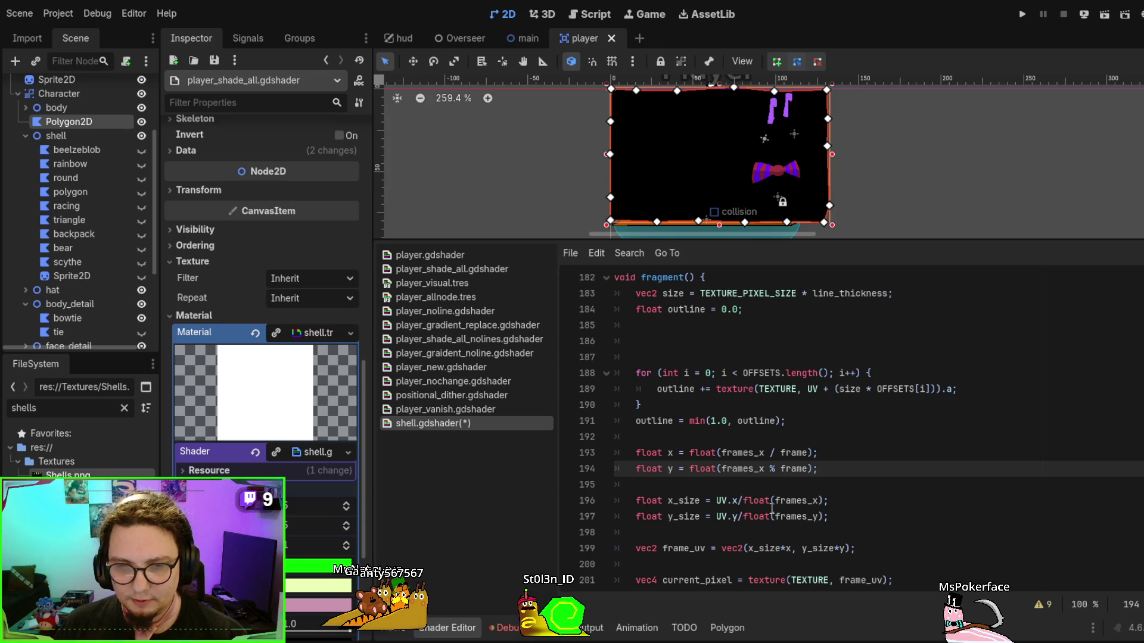
scroll(772, 509, down, 1)
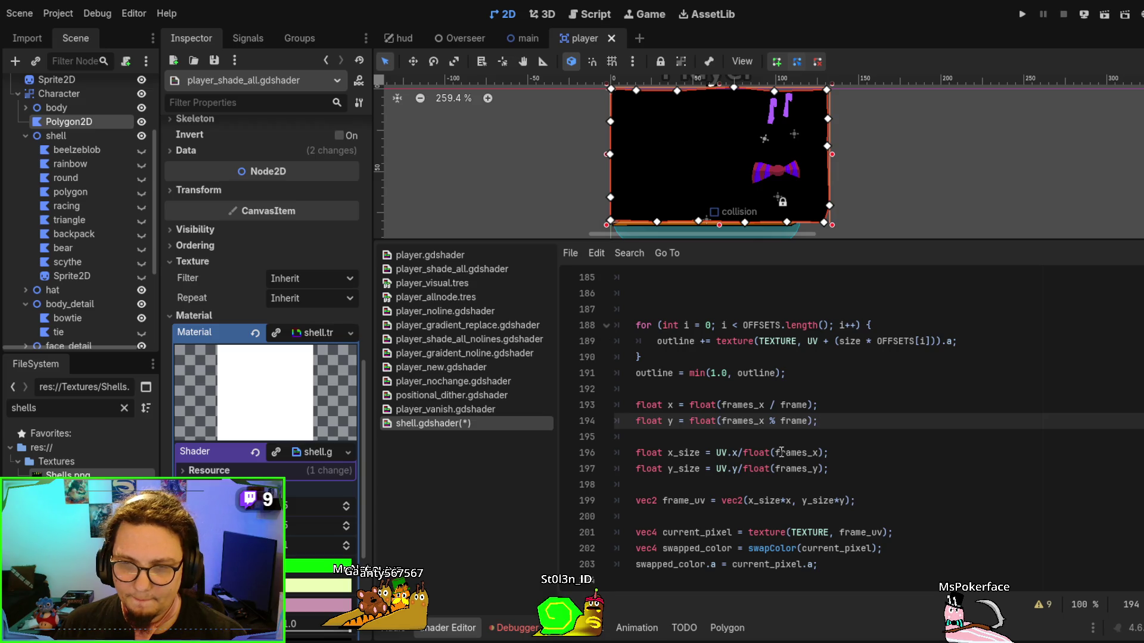
double_click(769, 501)
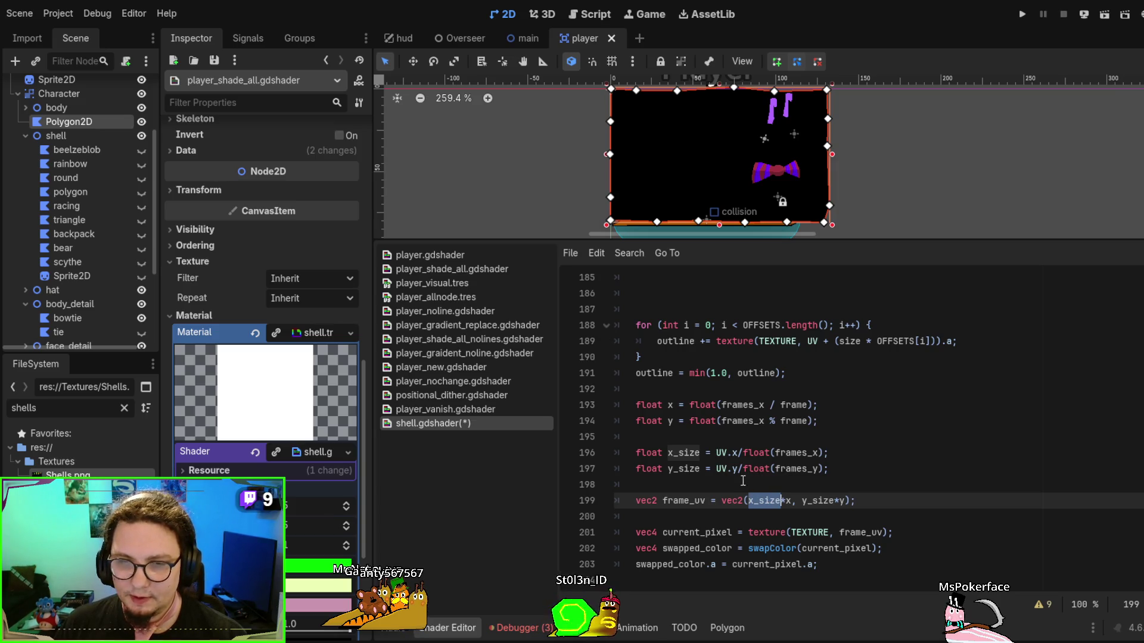
Drop the *x and *y multipliers from frame_uv, save, then add *2 after x_size
click(784, 497)
double_click(782, 499)
key(BackSpace)
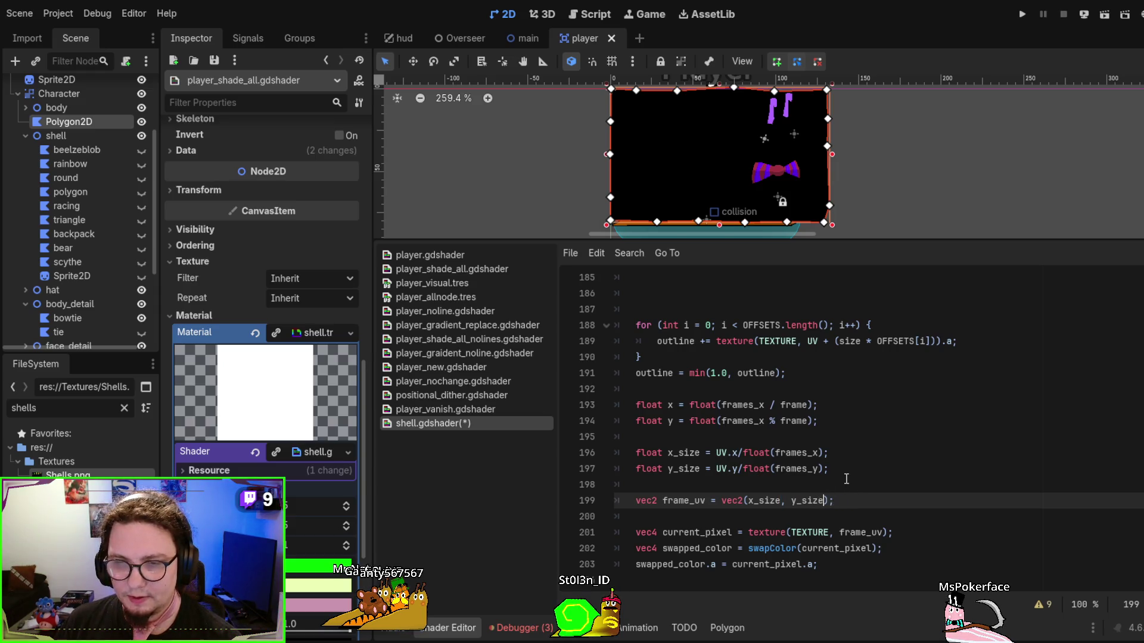
click(846, 479)
key(ctrl+s)
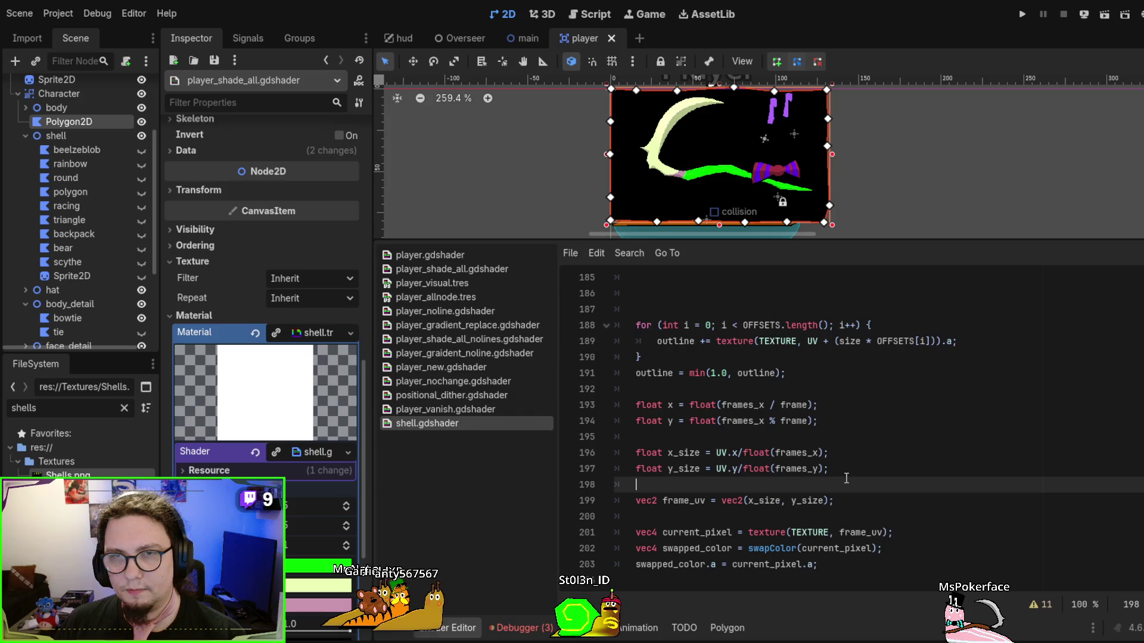
click(780, 501)
text(*2)
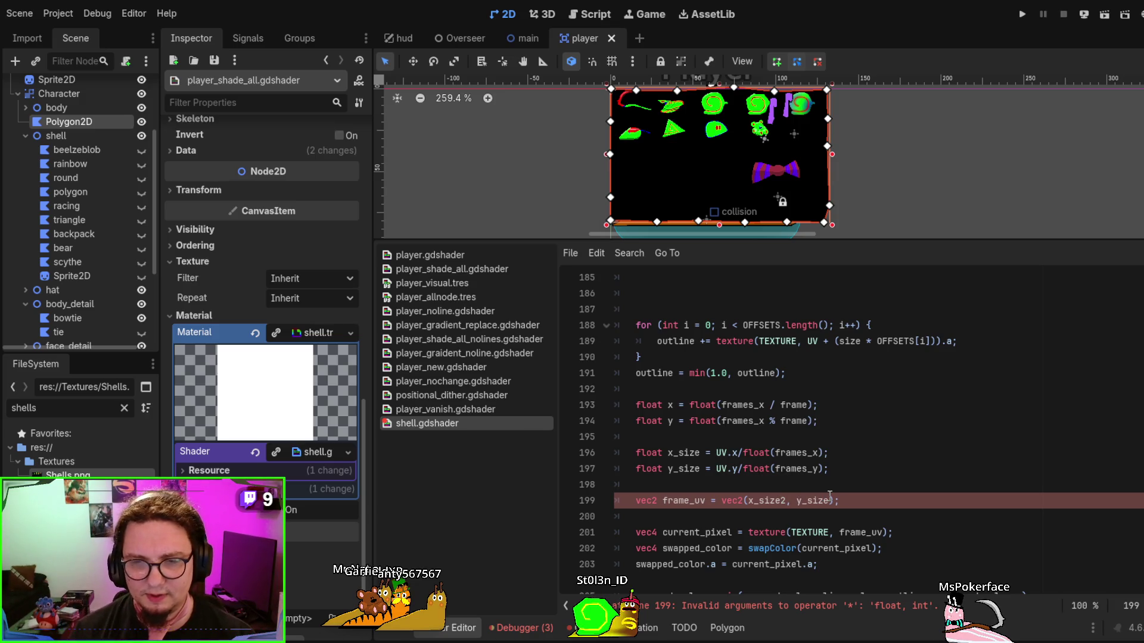
Replace *2 after x_size with +, then try * and +e*x as the operator
text(+)
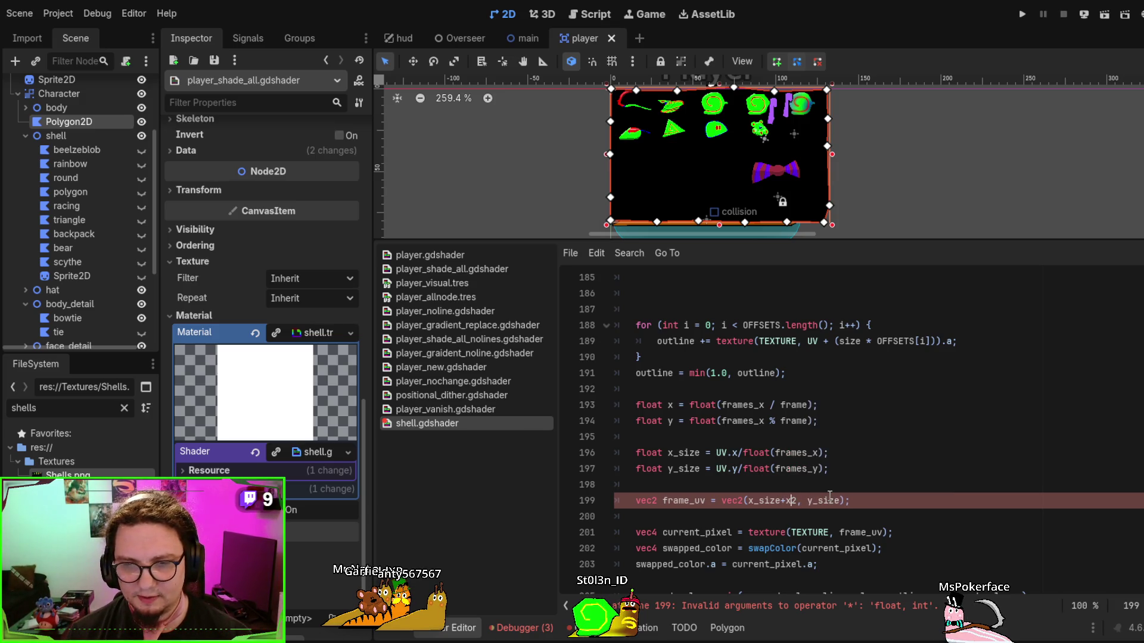
key(Delete)
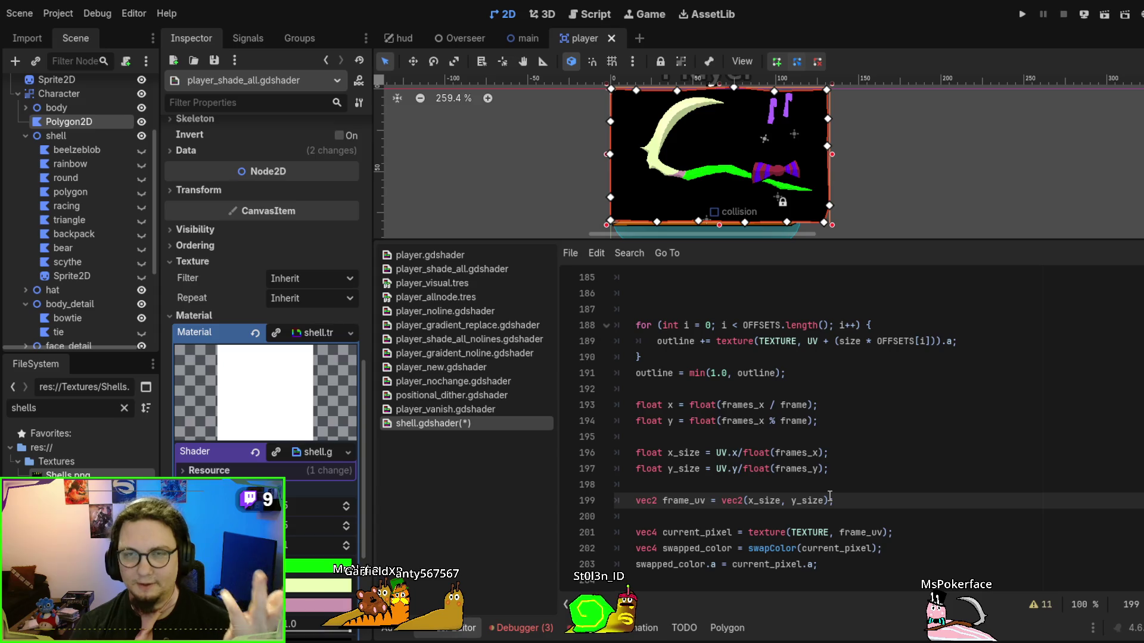
text(*)
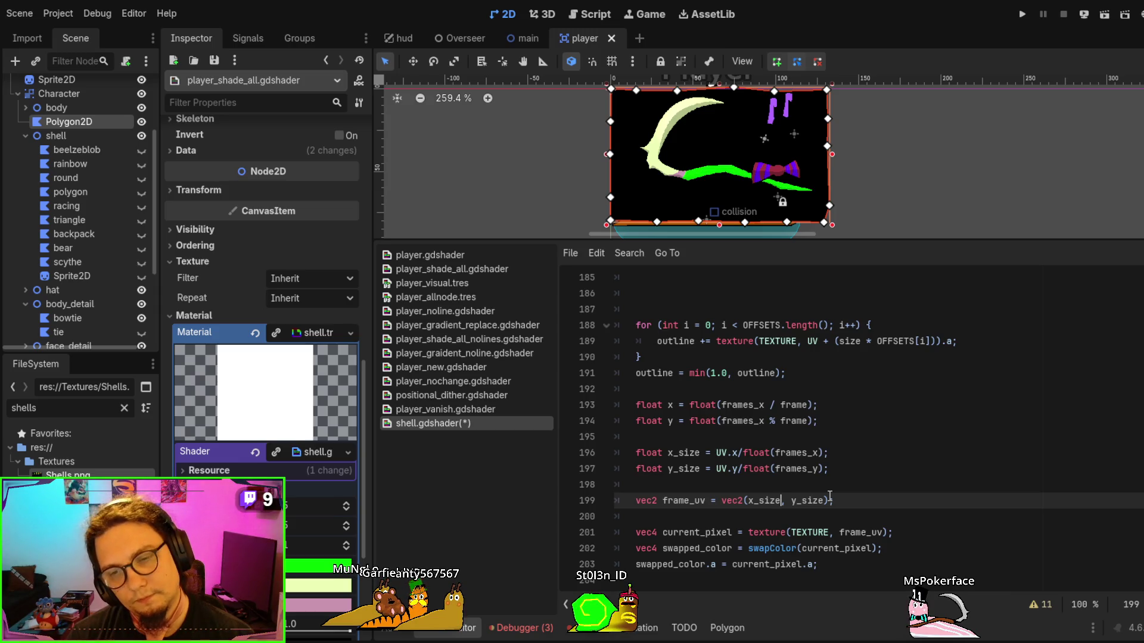
text(+)
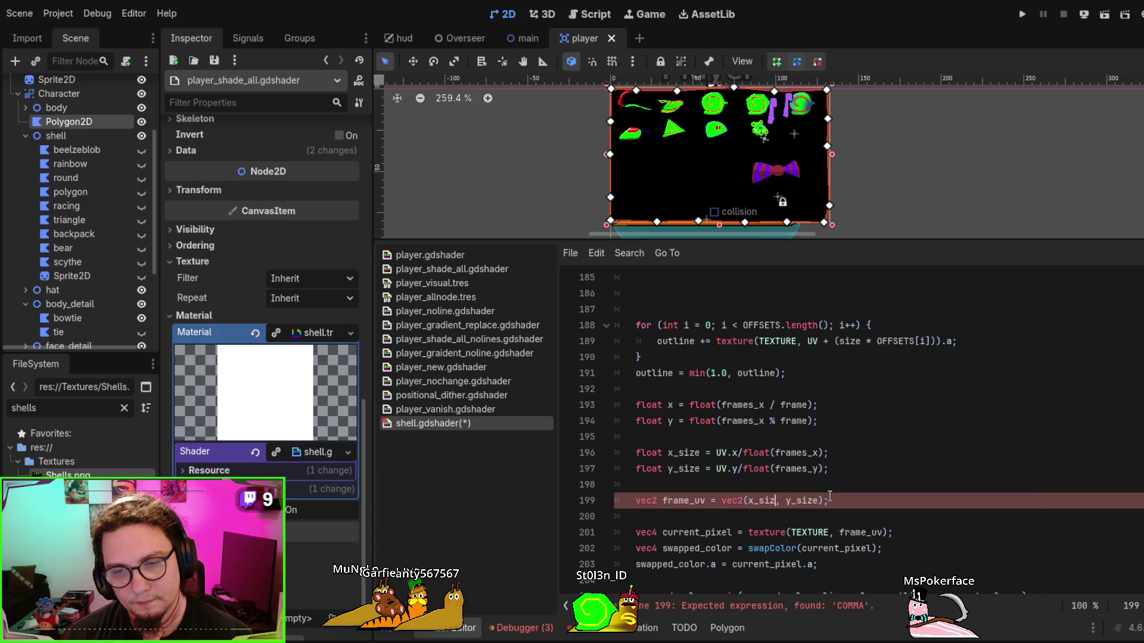
text(e*x)
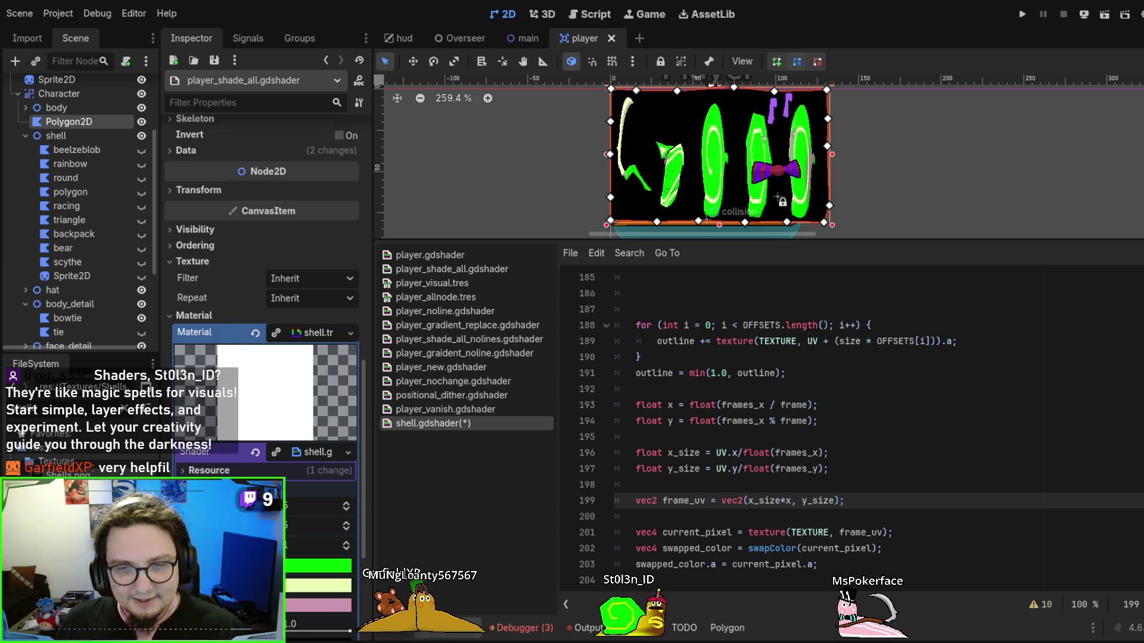
Try x_size*2 and save, undo it, then make the x component x_size+x_size
click(846, 486)
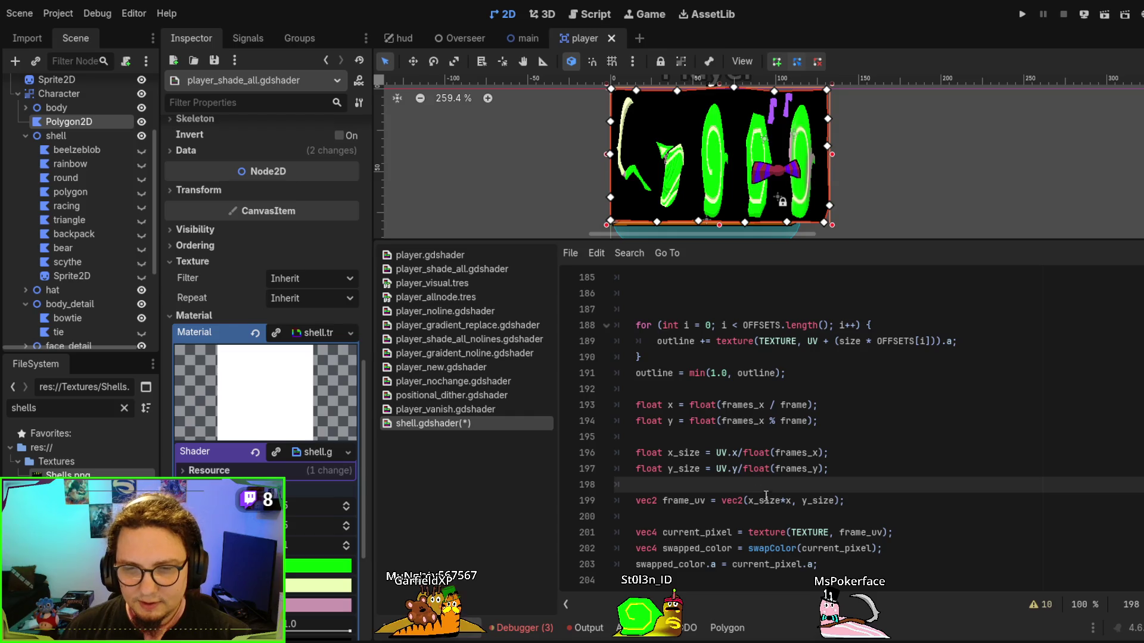
double_click(788, 501)
text(2)
key(ctrl+s)
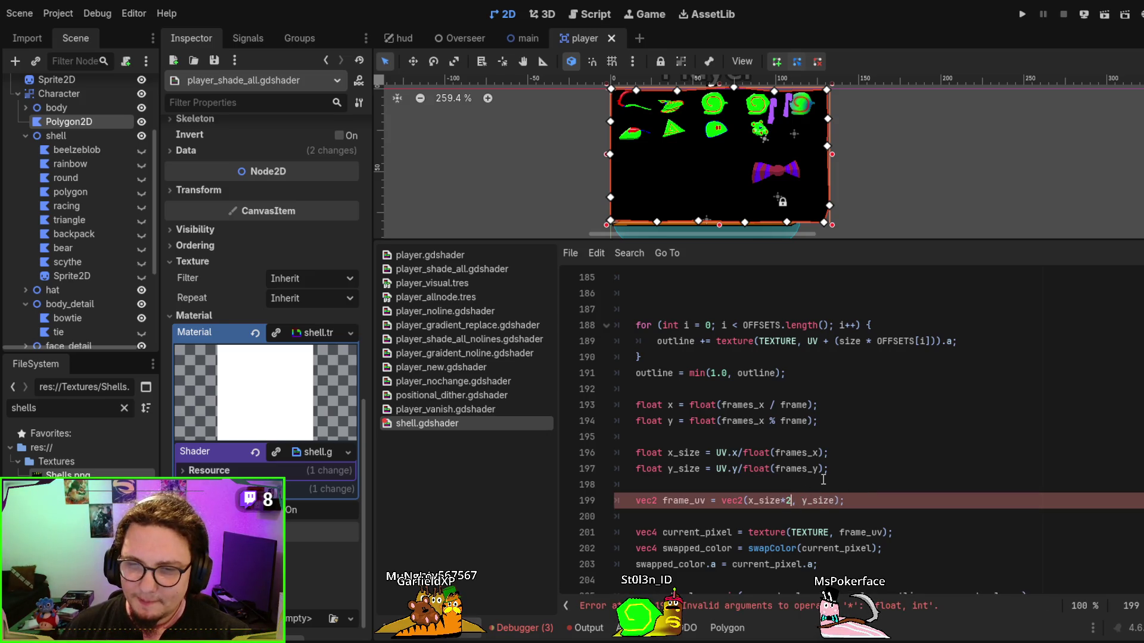
key(BackSpace)
key(BackSpace)
key(ctrl+s)
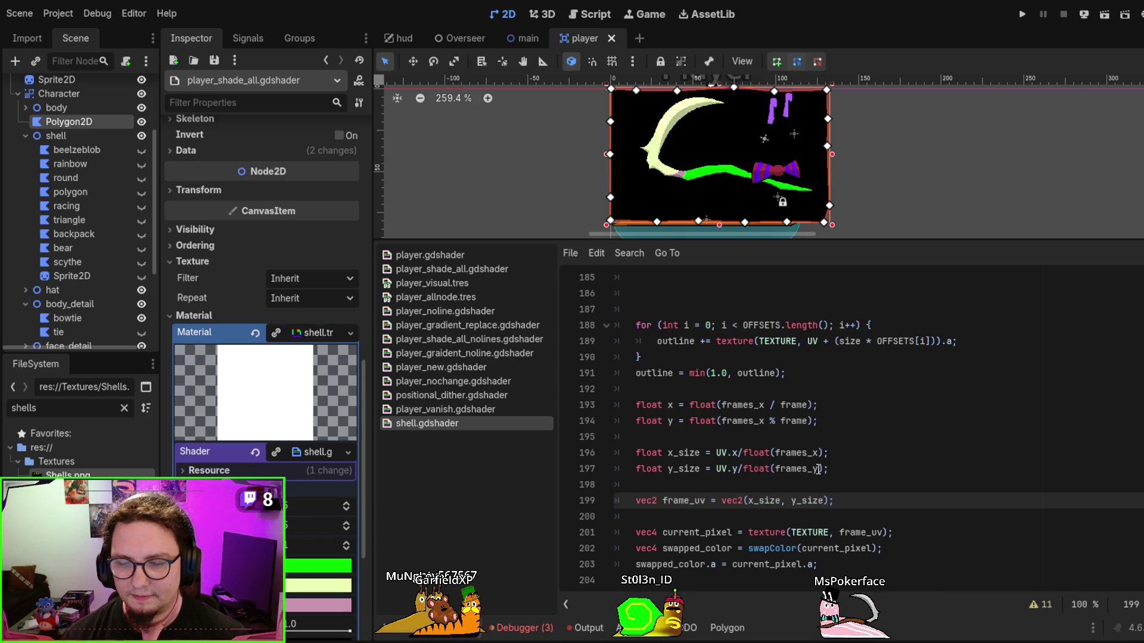
text(+x_s)
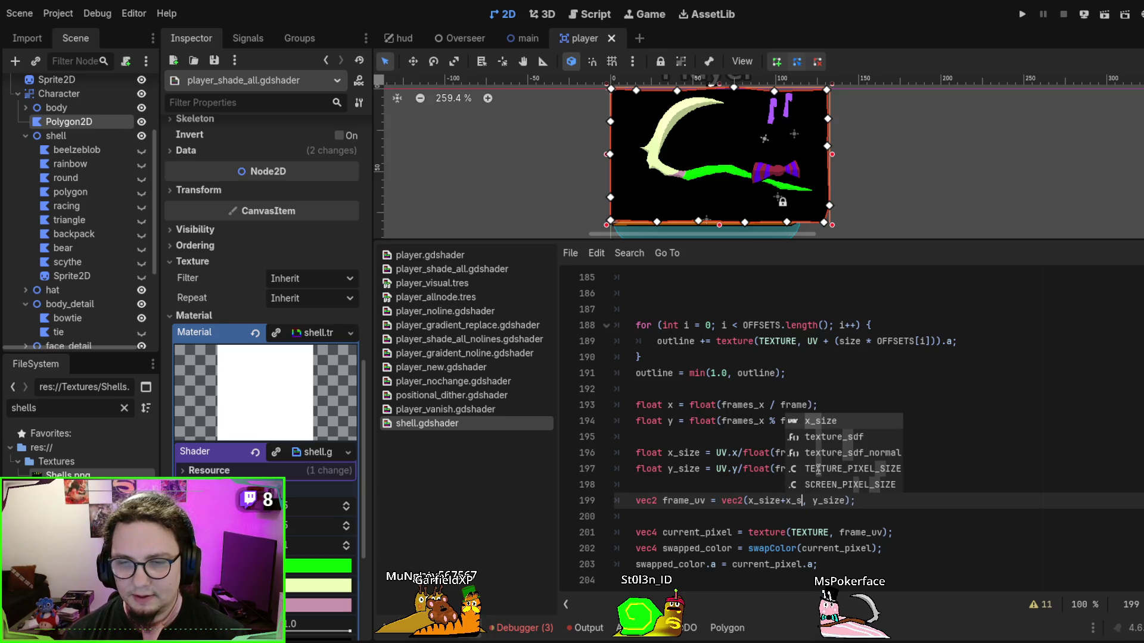
text(ize)
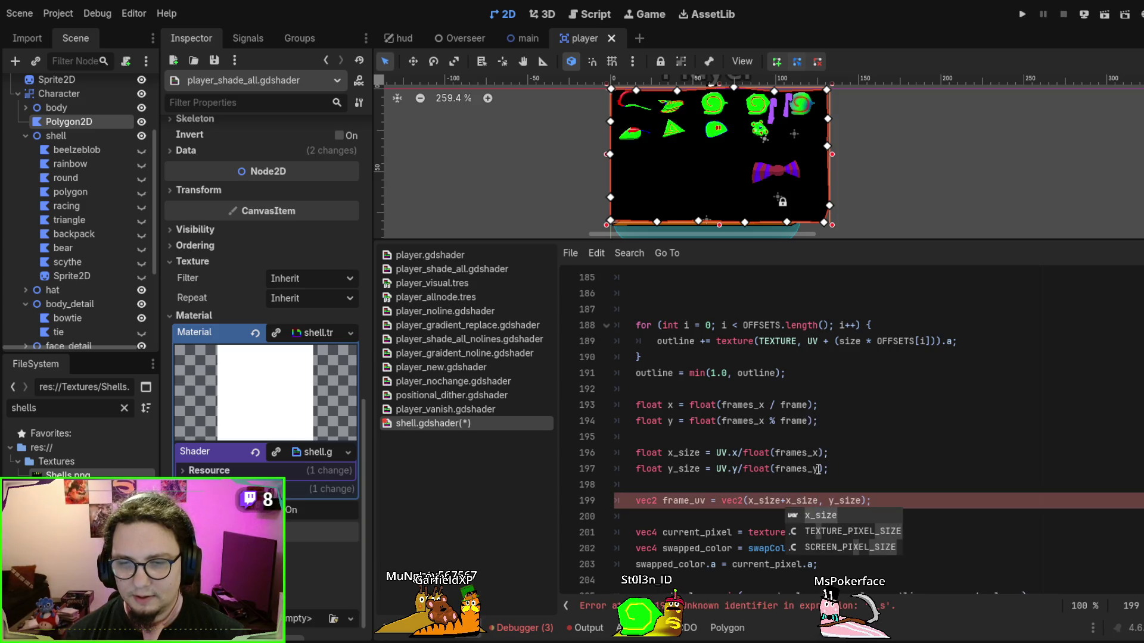
key(Escape)
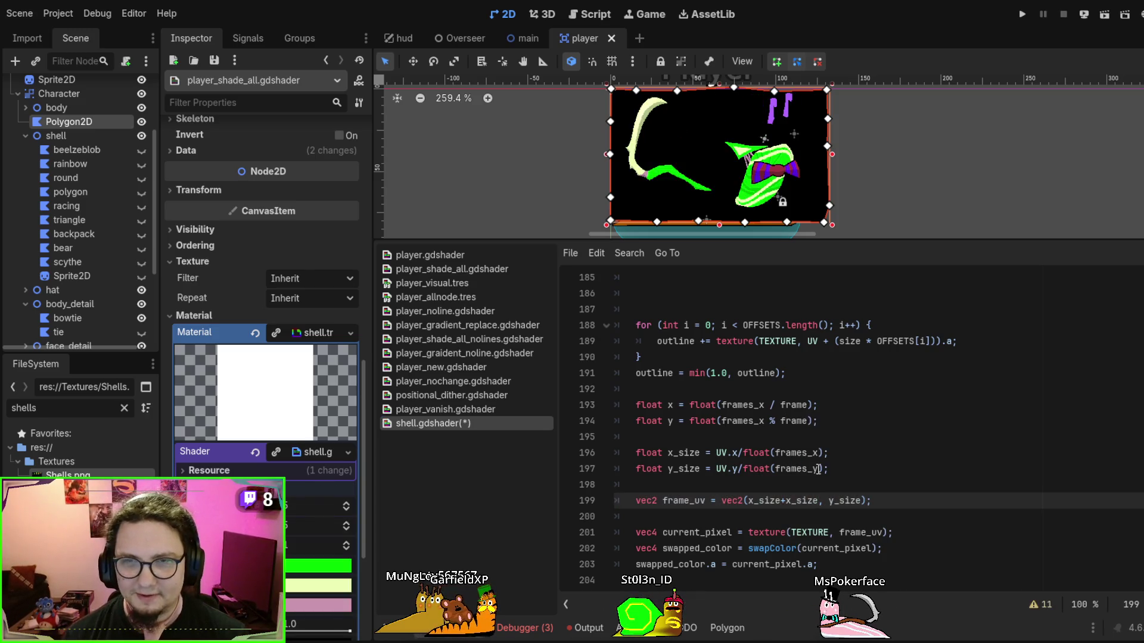